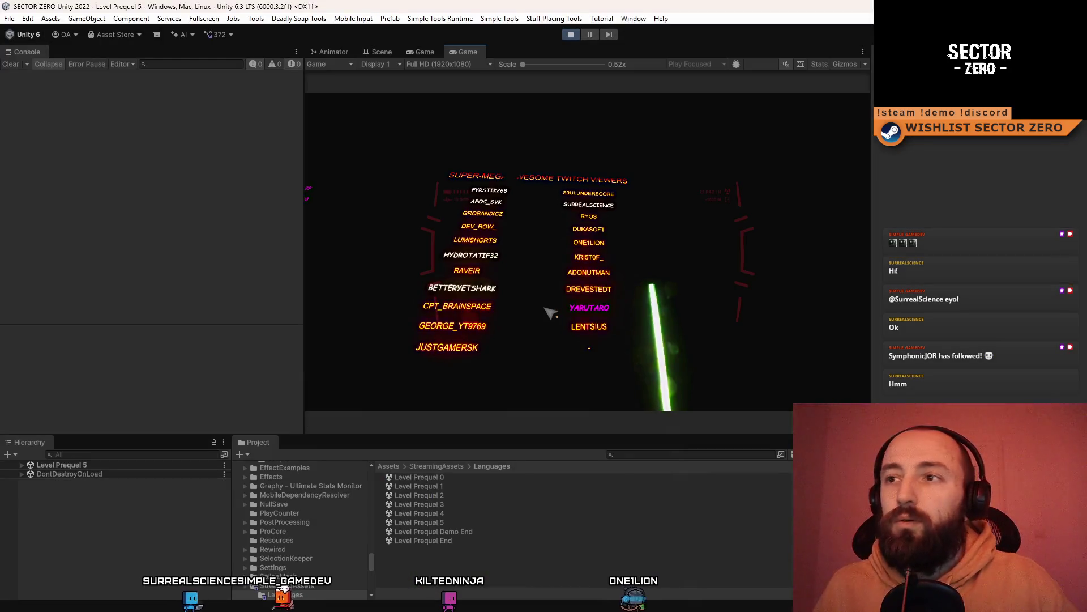
Leave the running Game views for the Scene view and zoom in on the Twitch viewers name wall
click(420, 49)
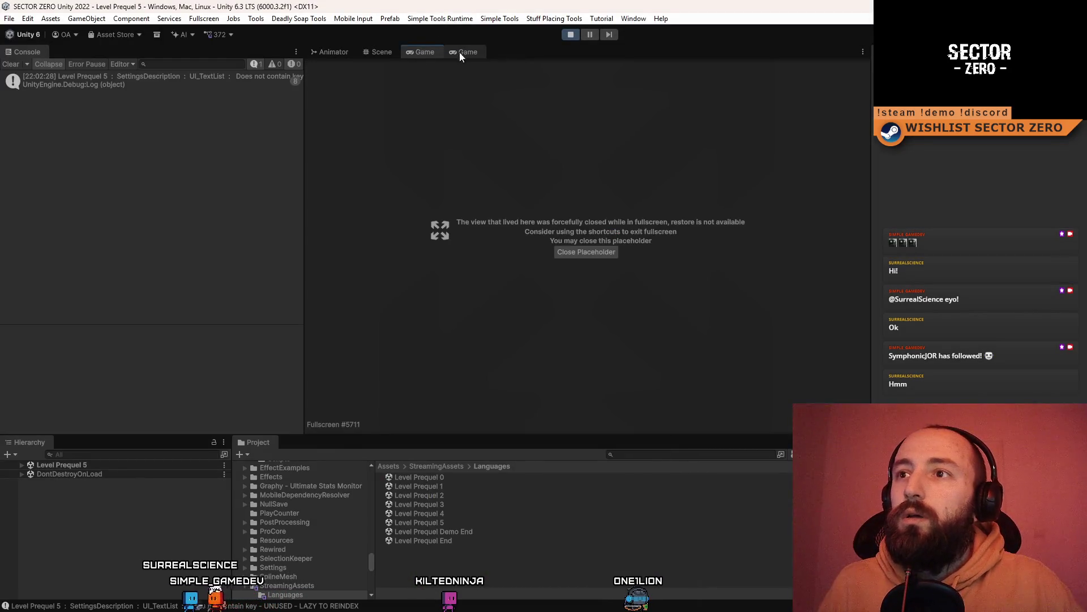
click(460, 52)
click(379, 52)
scroll(550, 251, up, 5)
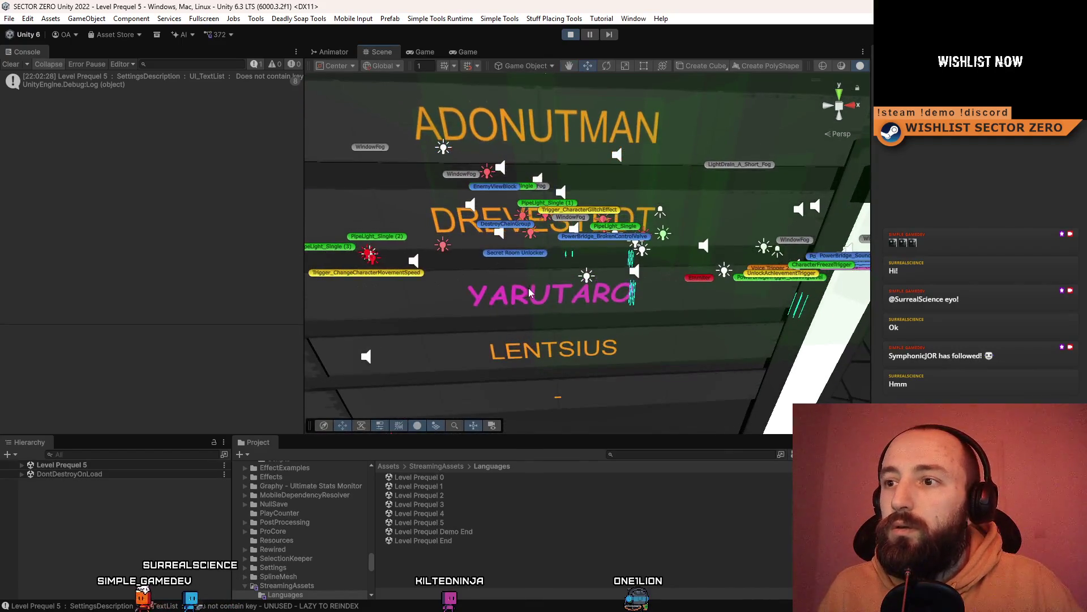
Inspect YARUTARO's Text Mesh settings, then select the SURREALSCIENCE name text
click(621, 322)
scroll(621, 323, down, 5)
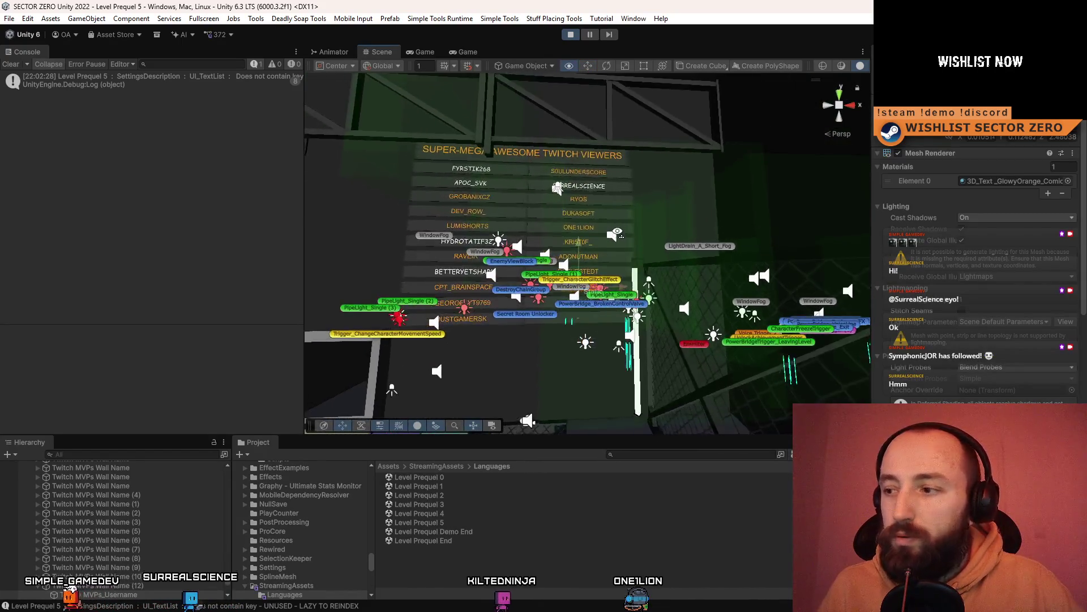
scroll(997, 260, down, 3)
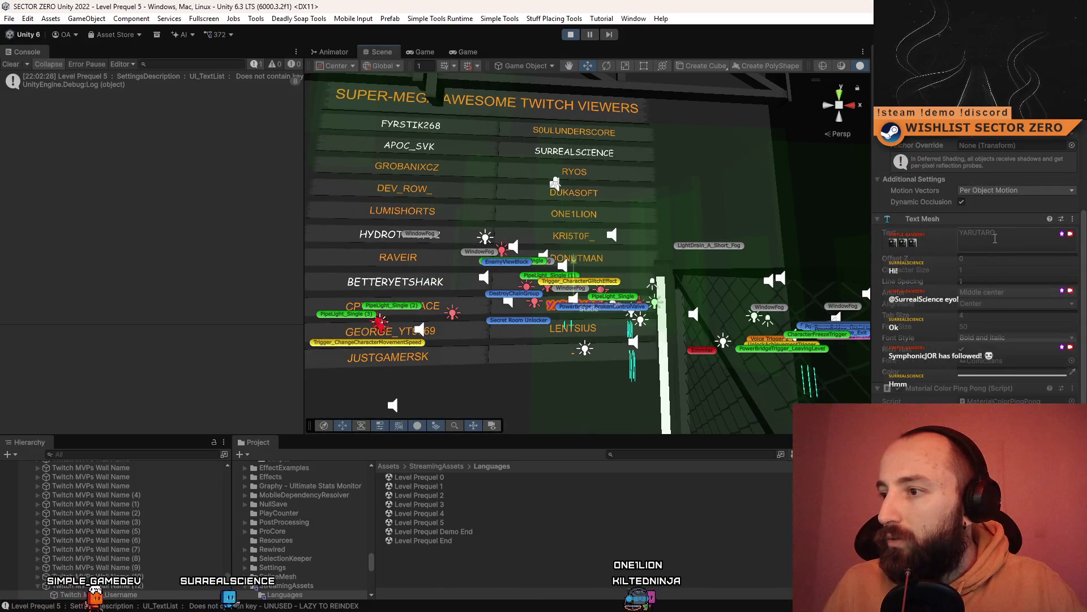
scroll(575, 174, up, 5)
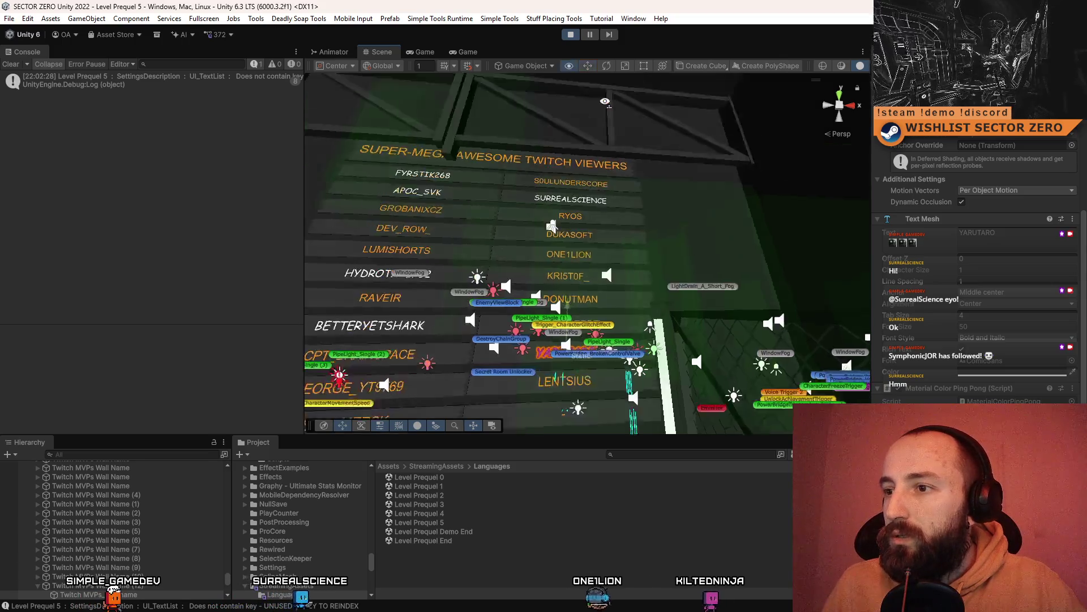
click(618, 223)
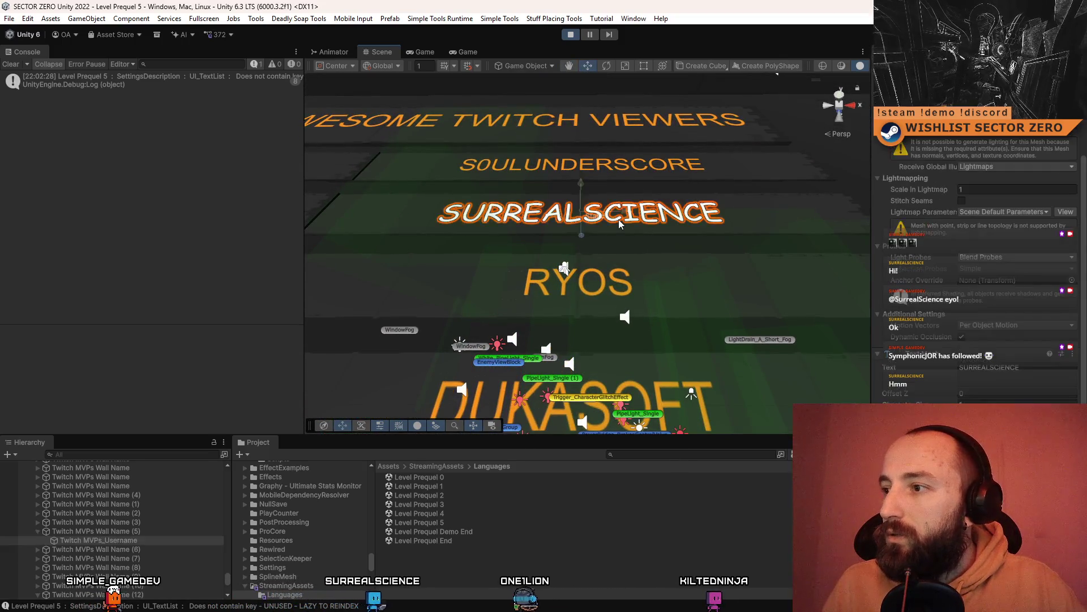
Compare the components of the SURREALSCIENCE plank and the YARUTARO name text in the Inspector
click(616, 221)
scroll(606, 254, down, 3)
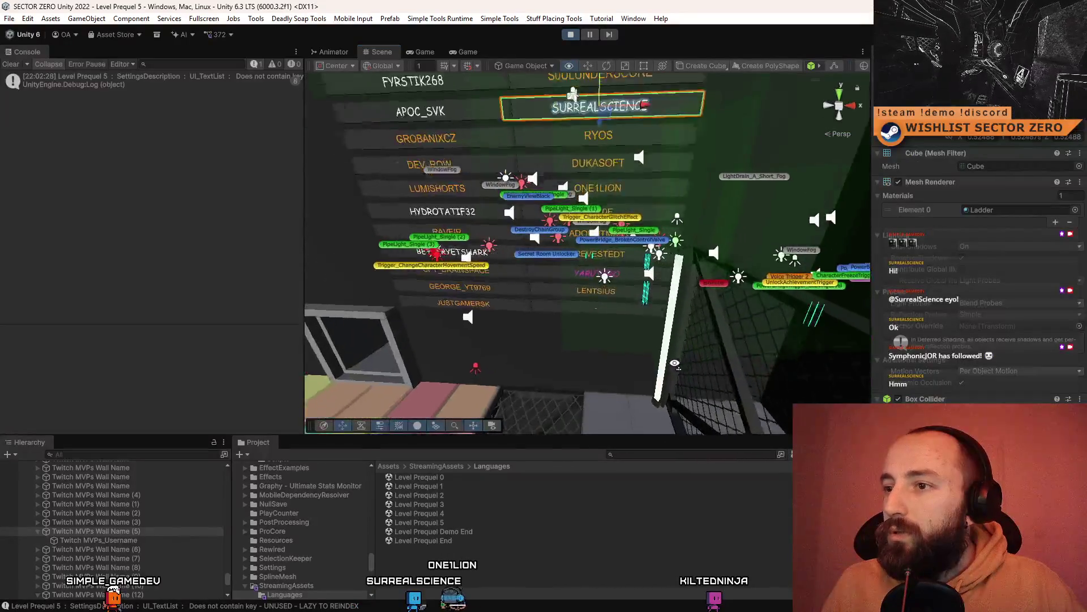
click(598, 317)
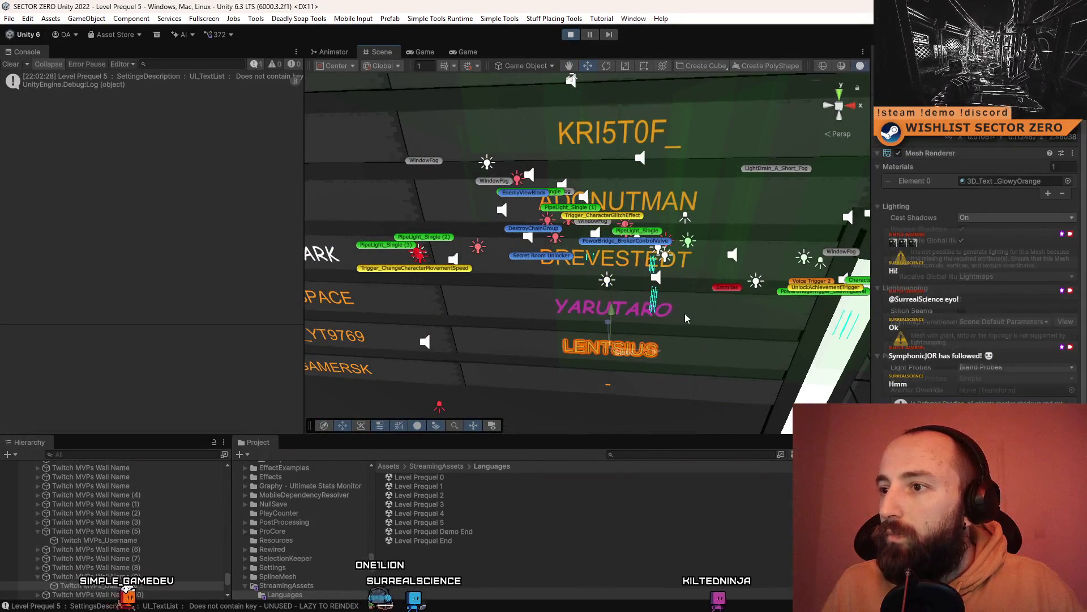
click(668, 316)
click(668, 317)
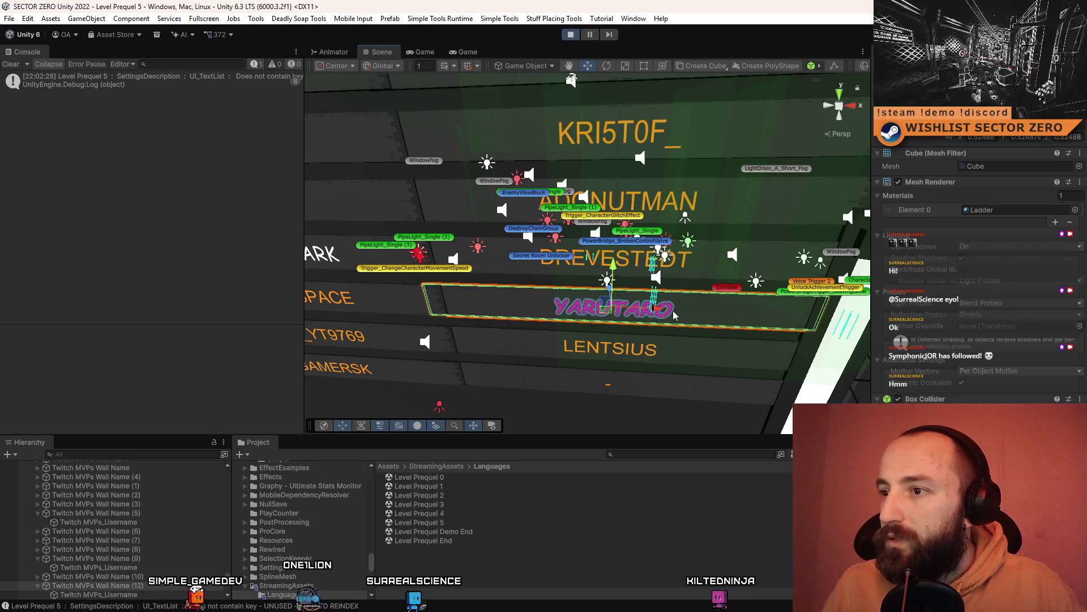
click(674, 310)
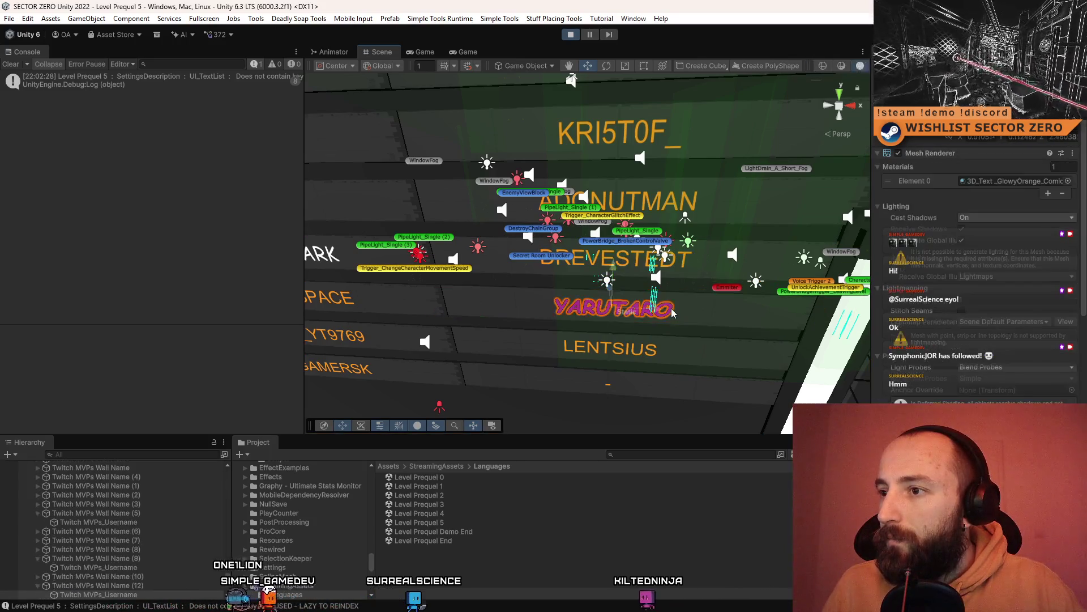
scroll(1000, 313, down, 5)
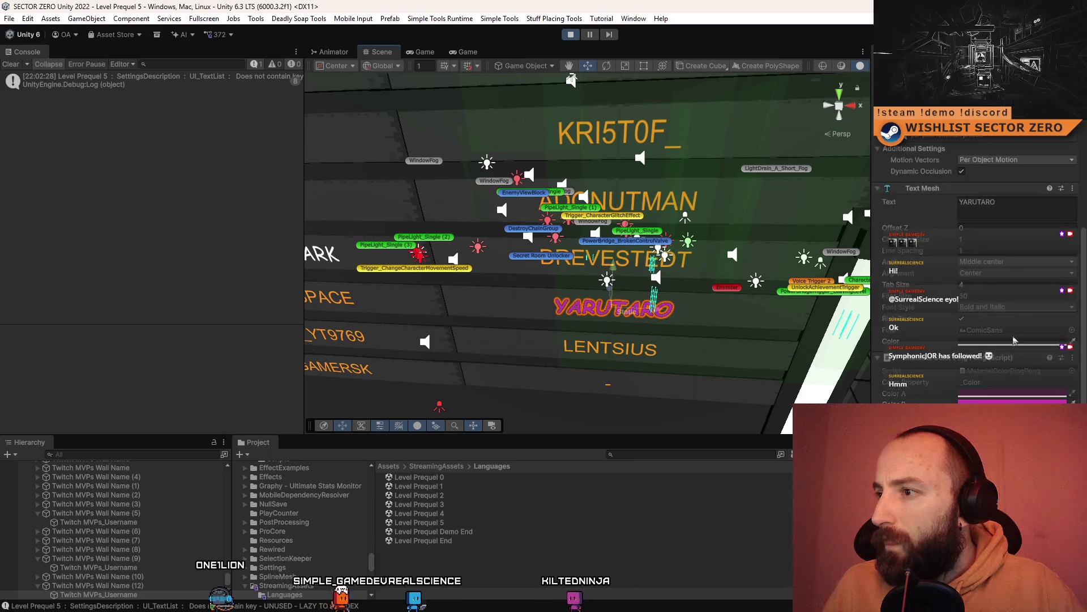
scroll(628, 260, down, 5)
scroll(627, 261, up, 5)
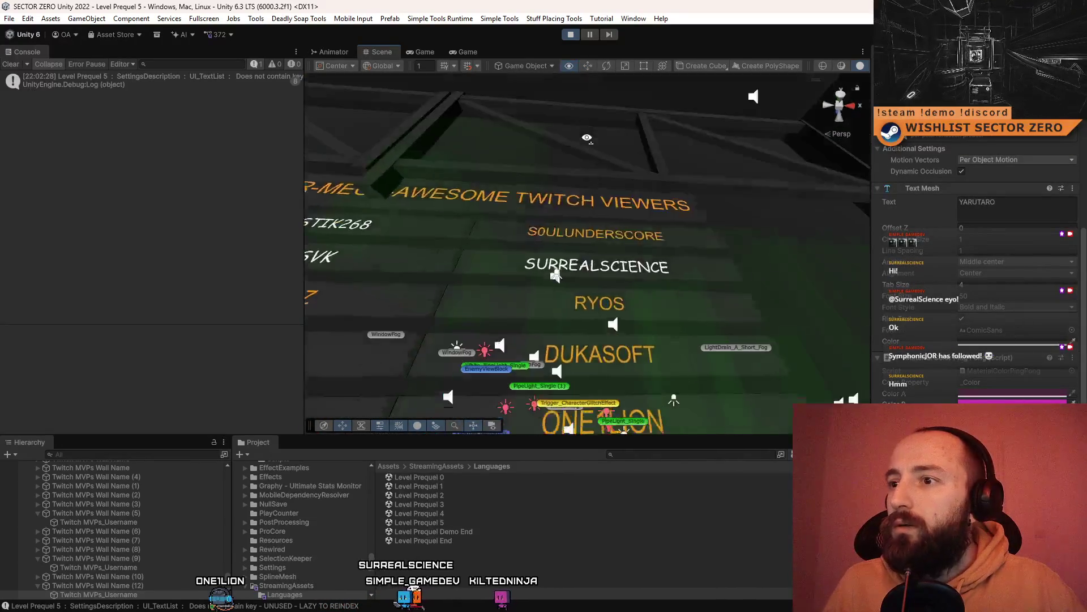
Give SURREALSCIENCE a Material Color Ping Pong script matching YARUTARO's pink pulse
click(628, 261)
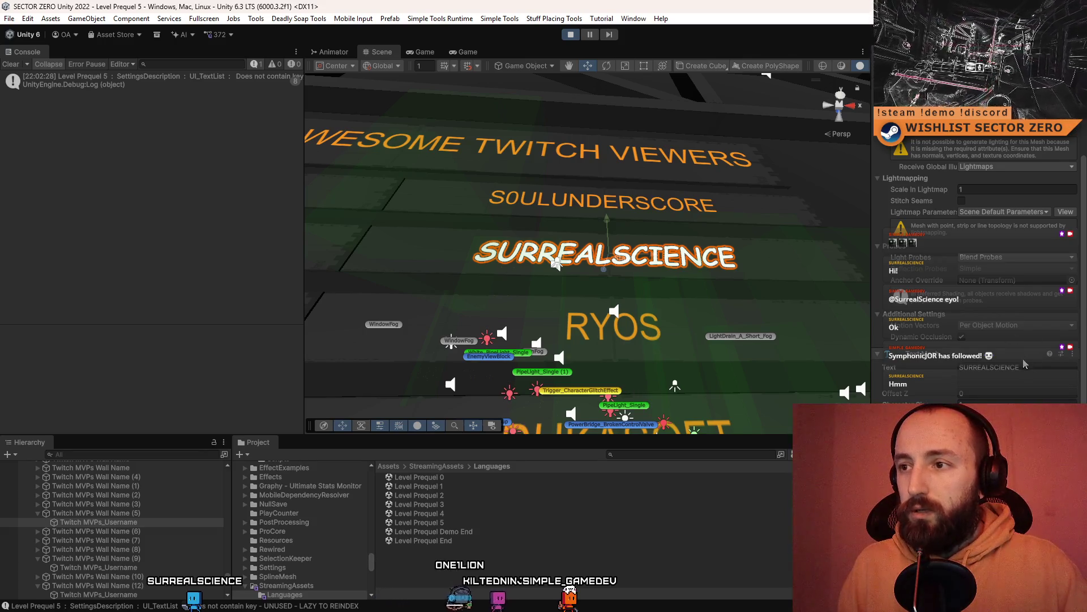
scroll(569, 385, down, 5)
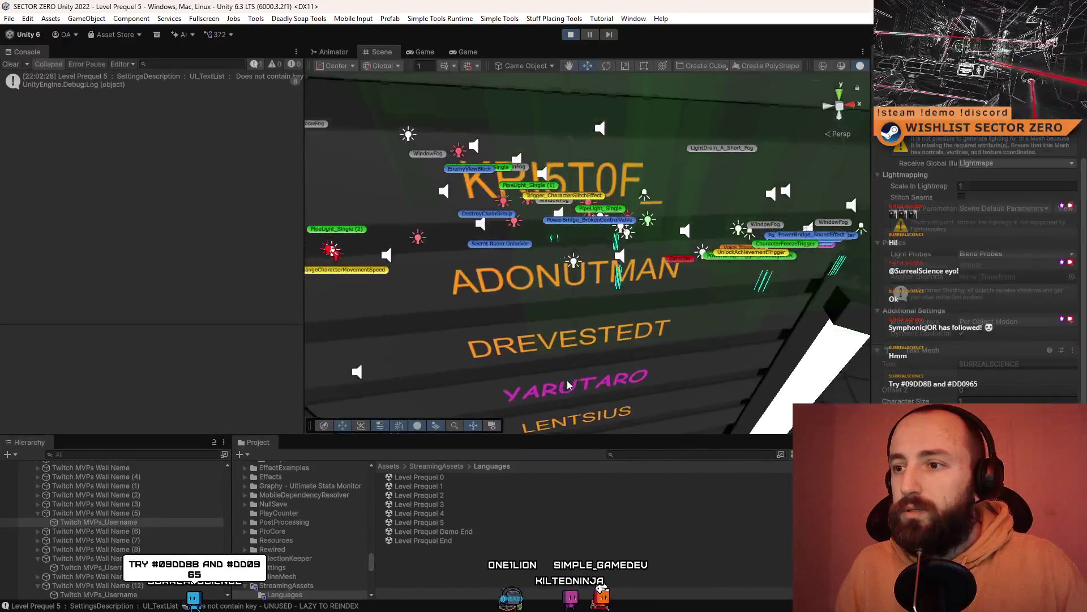
click(568, 385)
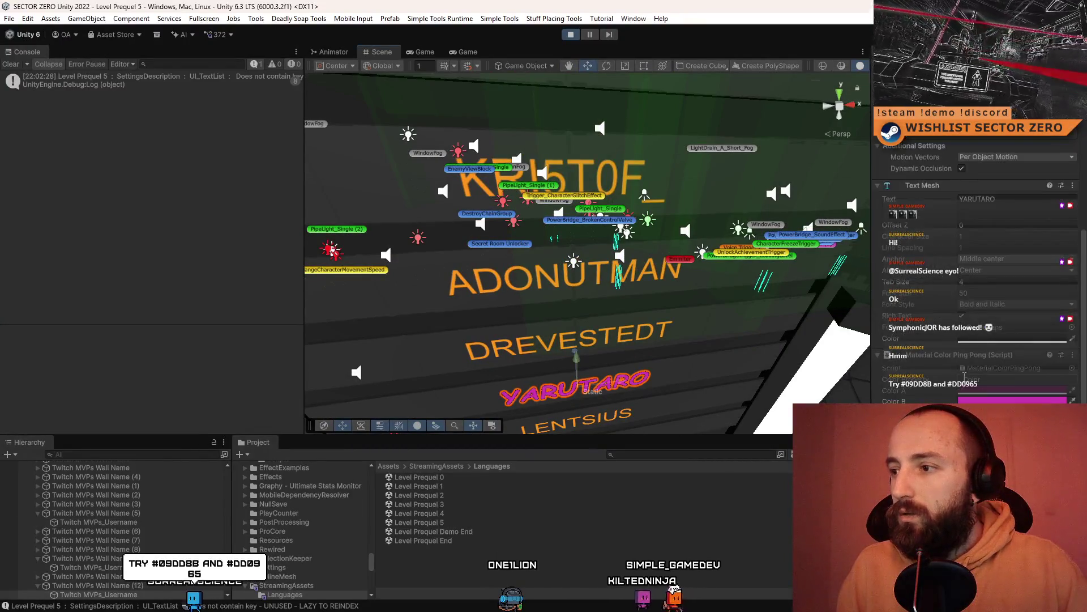
scroll(570, 171, up, 5)
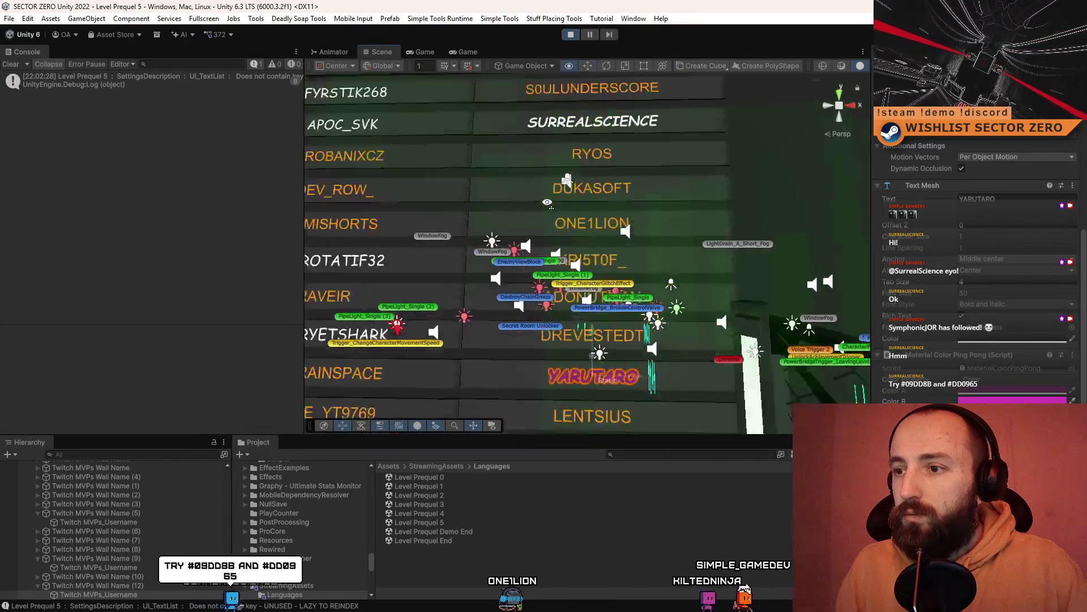
click(572, 172)
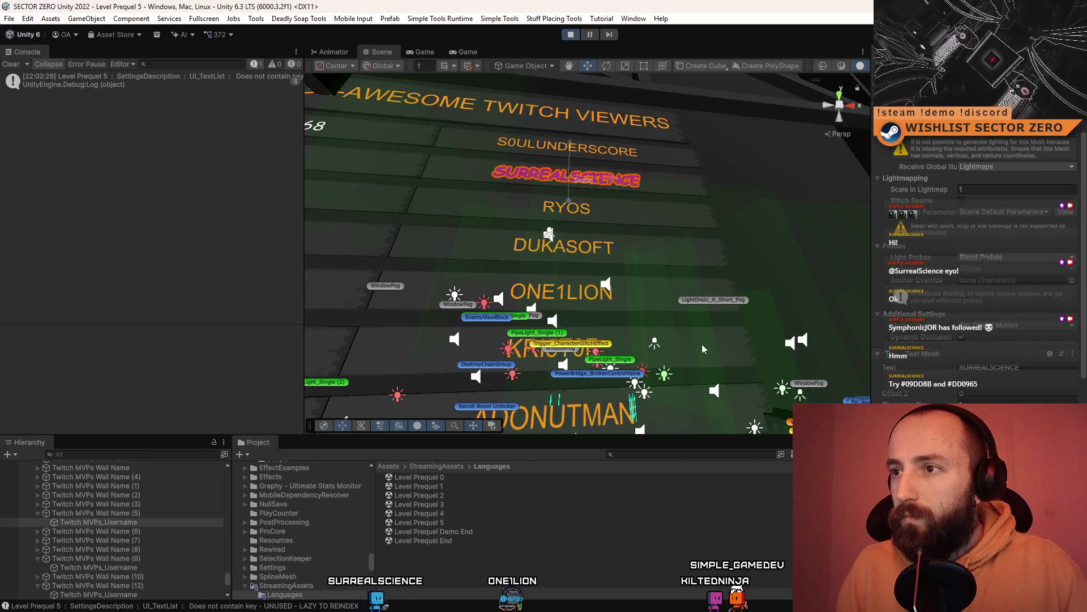
Fly the Scene camera through the level to a dark catwalk area
drag(702, 344, 725, 392)
scroll(983, 348, down, 3)
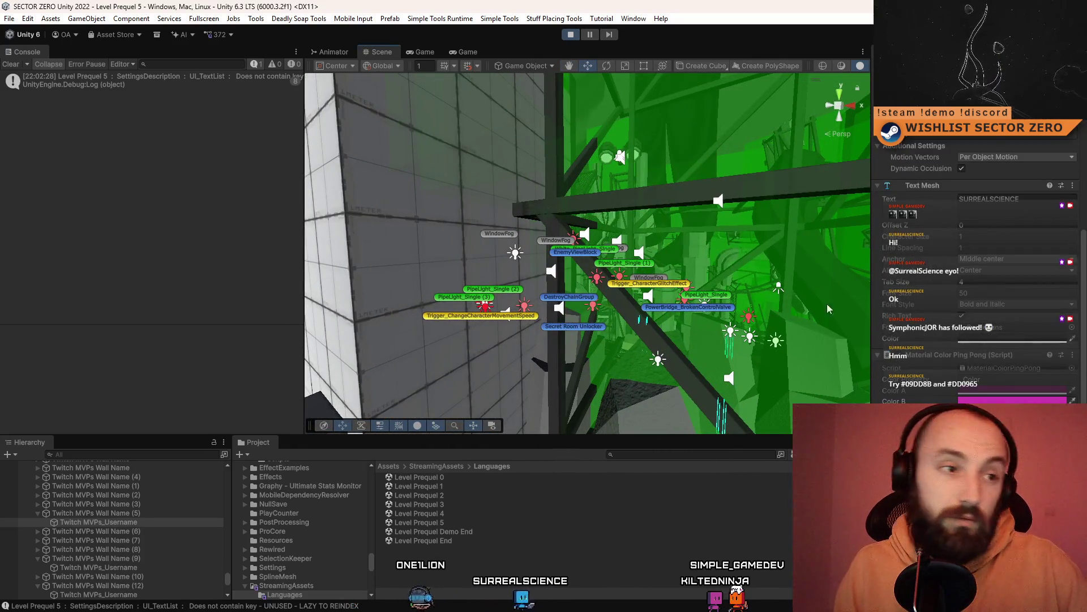
mouse_move(828, 309)
mouse_down()
mouse_move(209, 291)
mouse_move(232, 192)
mouse_move(142, 265)
mouse_move(140, 256)
mouse_move(712, 185)
mouse_move(623, 261)
mouse_up()
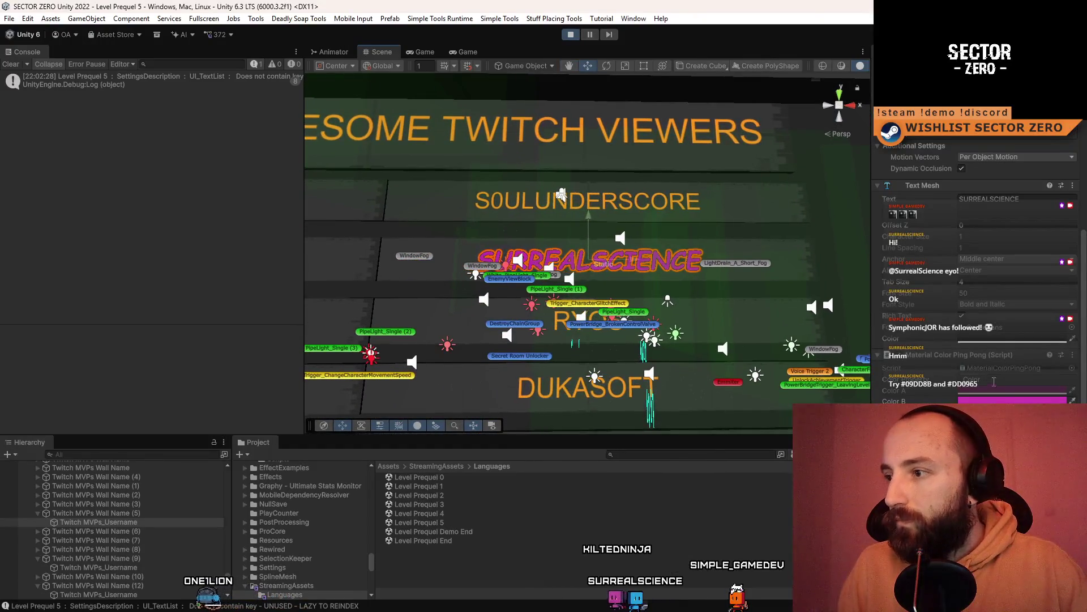
Review SURREALSCIENCE's text colour and first pulse colour in the colour picker
click(994, 382)
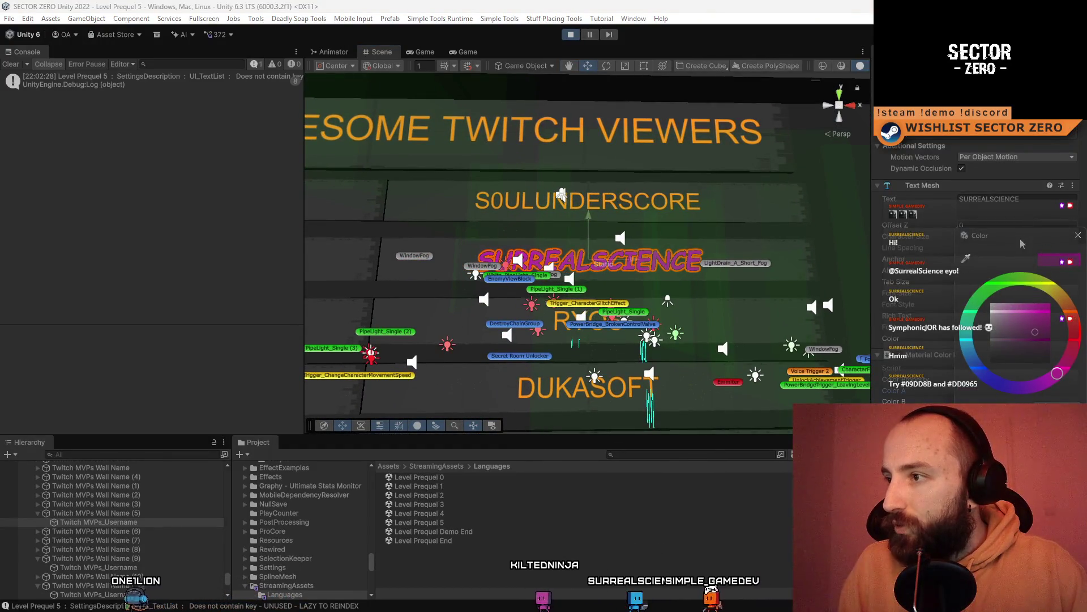
drag(1022, 243, 769, 162)
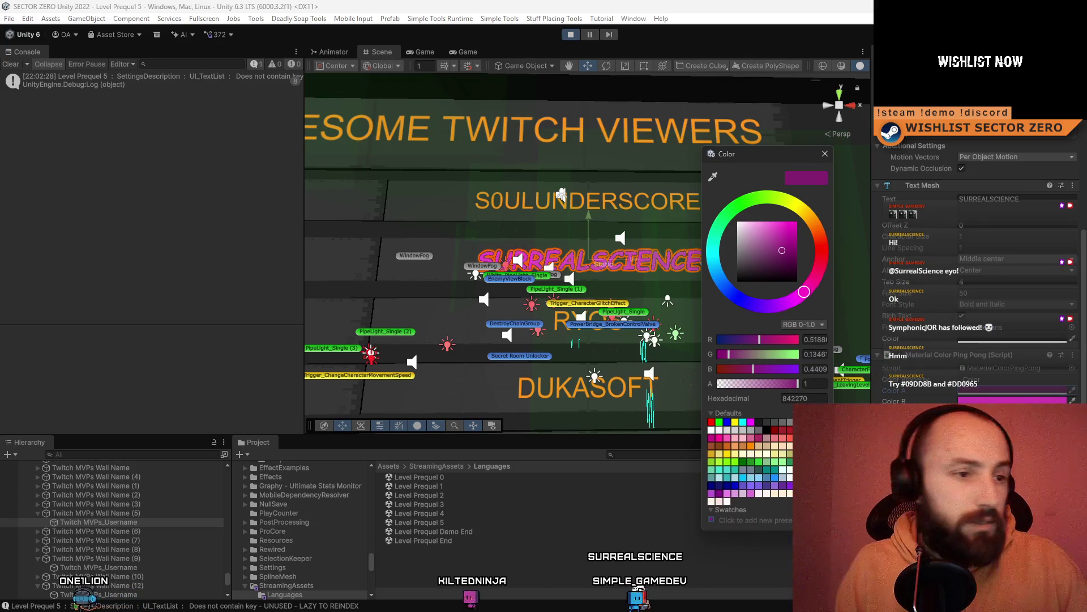
key(Escape)
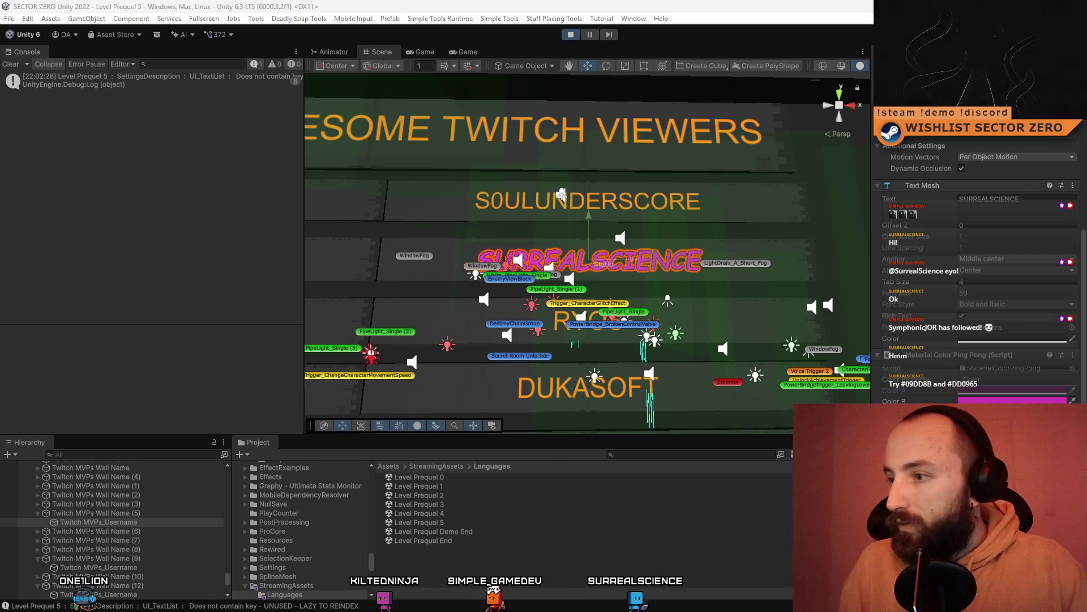
click(984, 395)
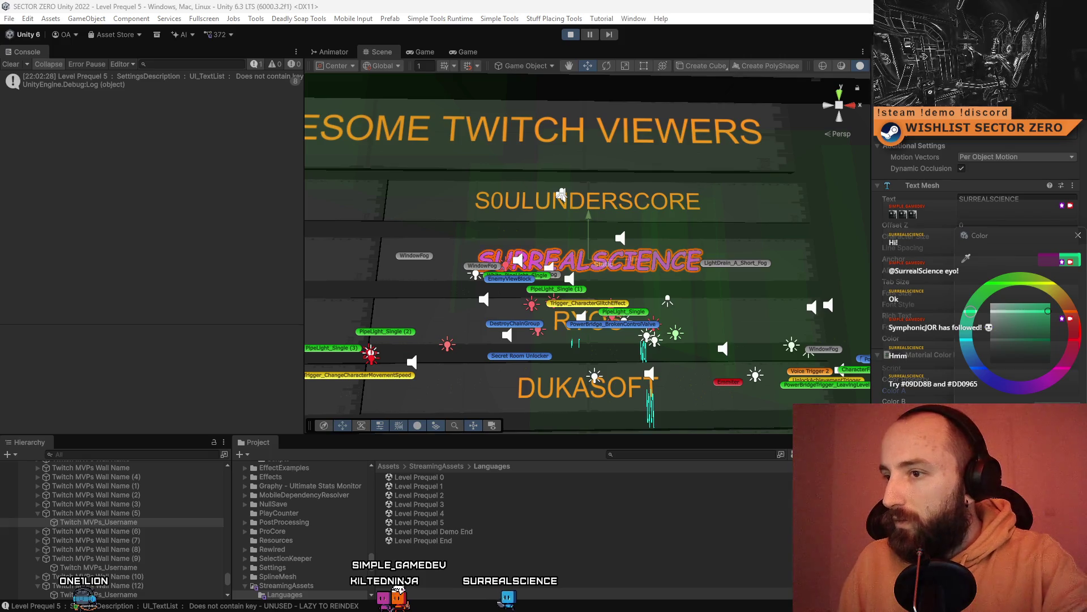
key(Escape)
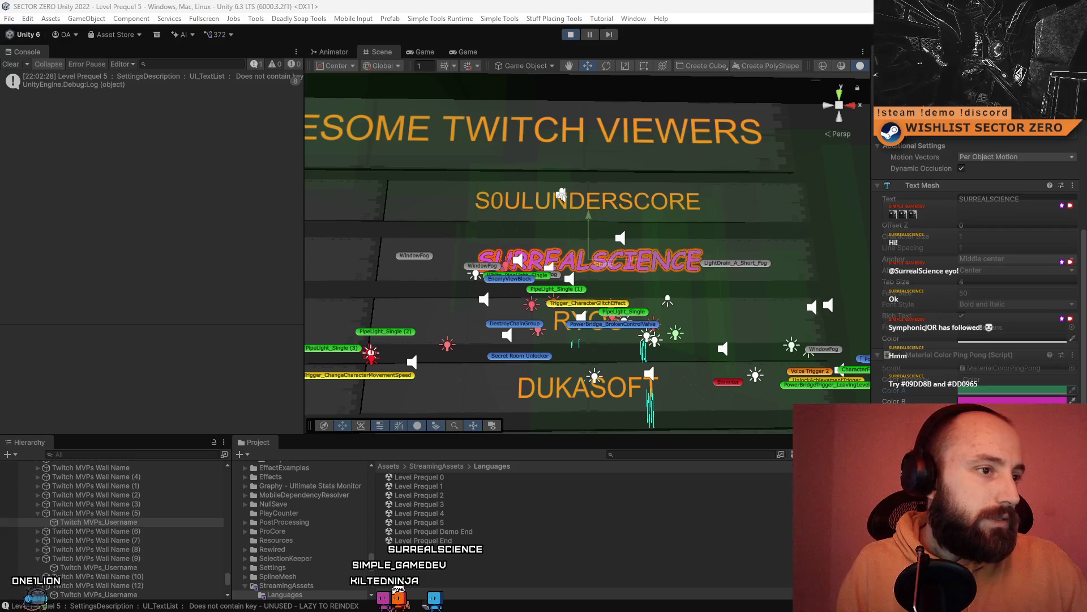
Retune SURREALSCIENCE's second pulse colour to another pink and clear the selection
click(1012, 400)
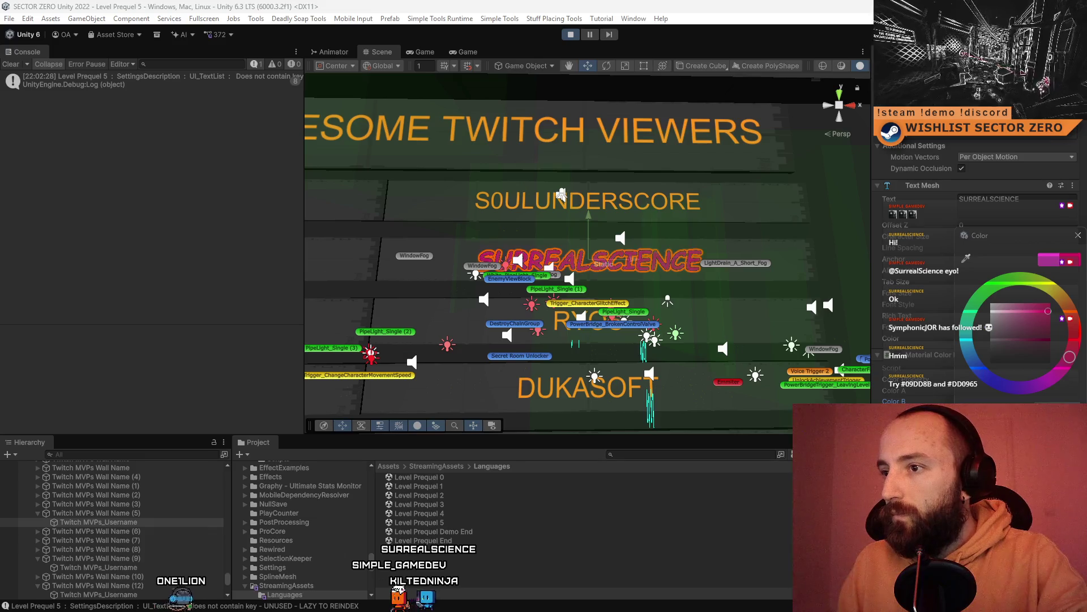
drag(1035, 243, 900, 243)
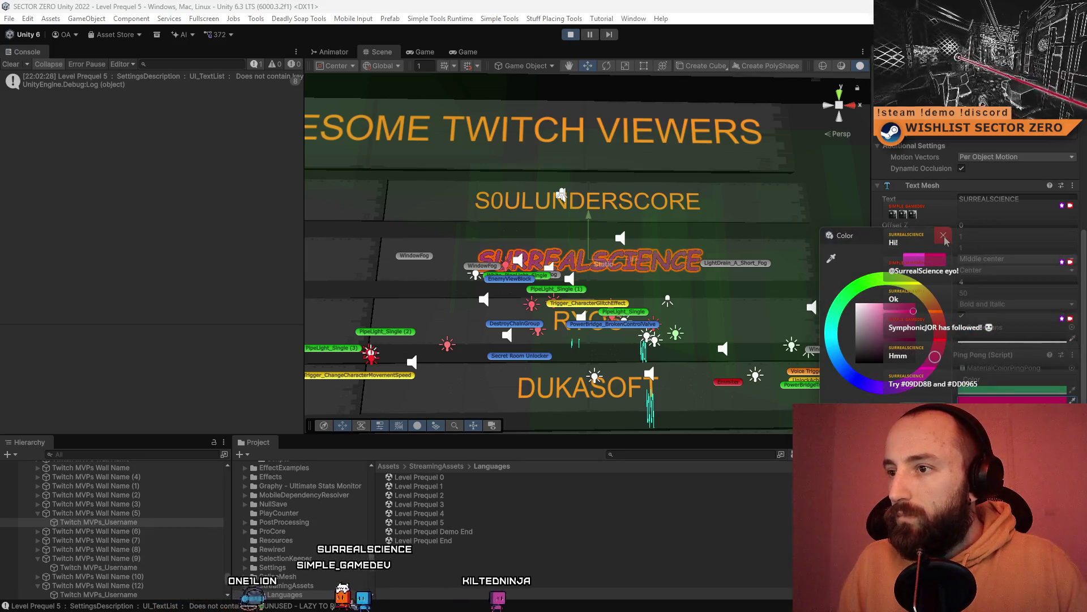
click(943, 236)
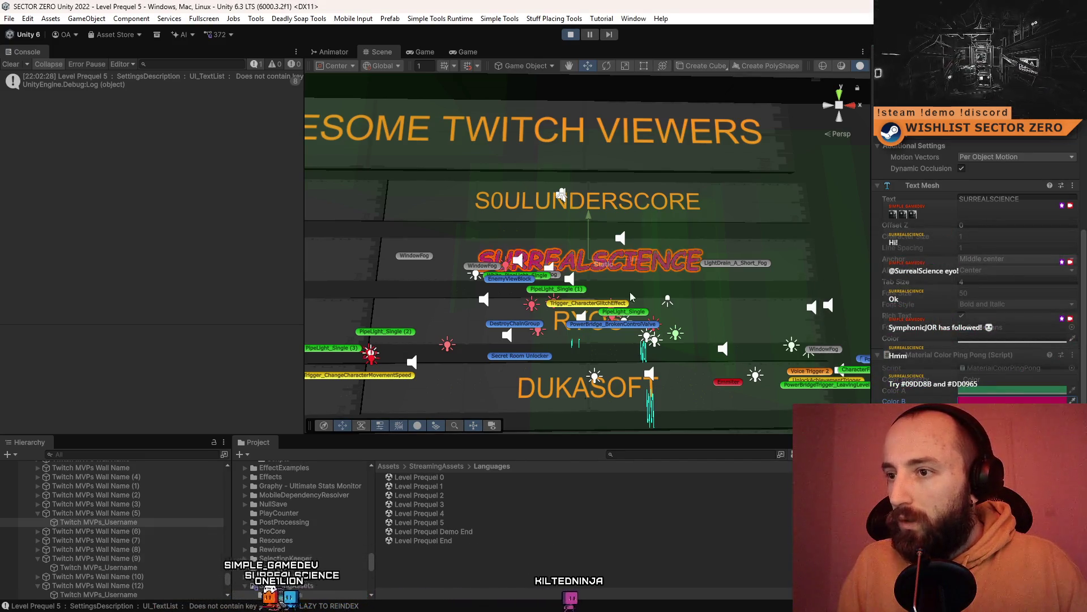
scroll(631, 296, down, 5)
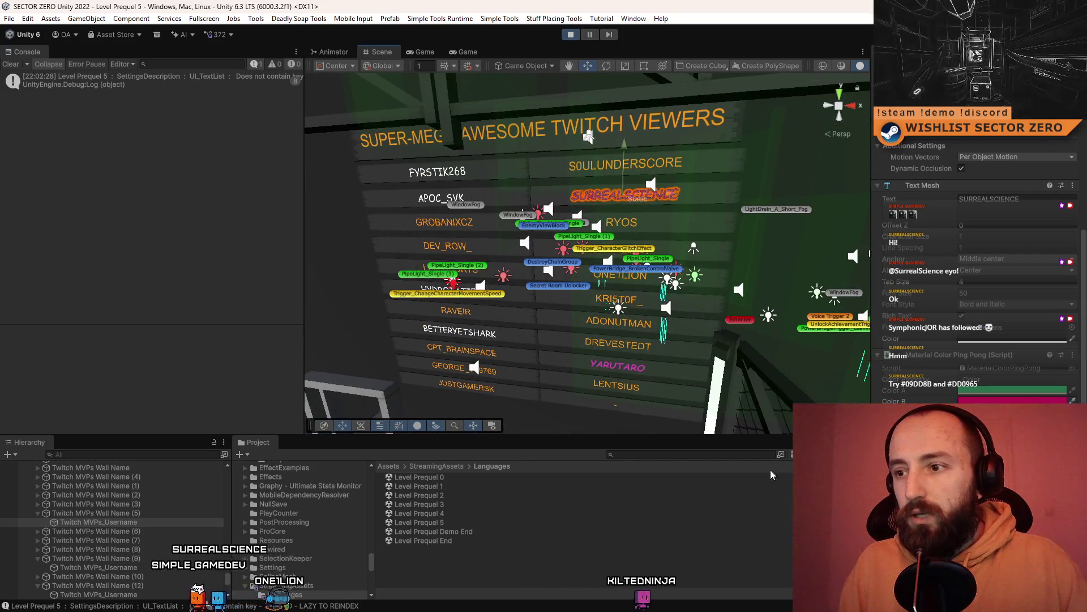
click(606, 563)
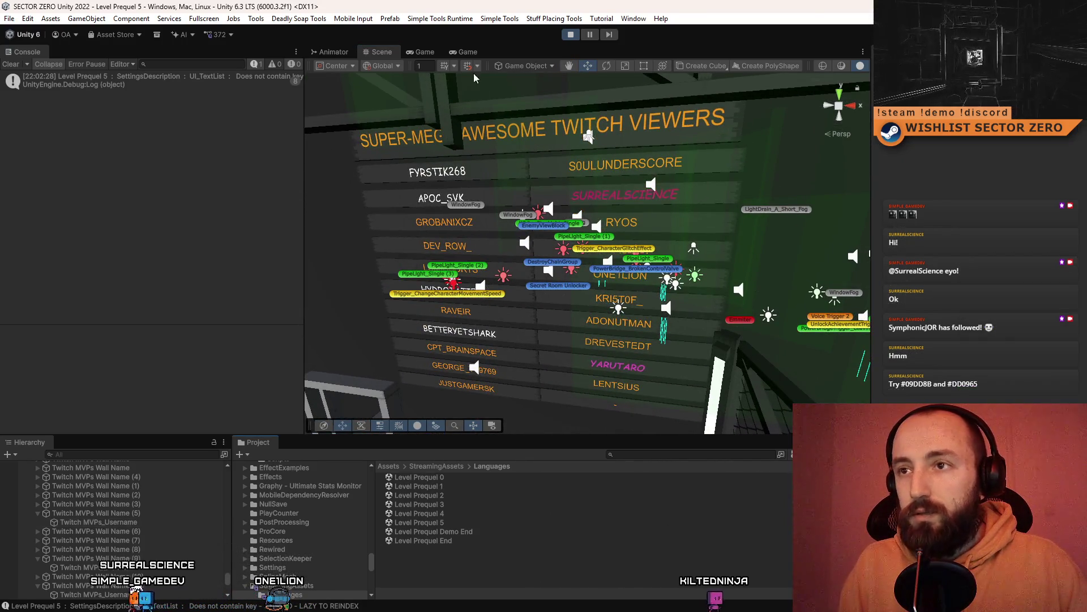
click(468, 52)
Check SURREALSCIENCE glowing pink in fullscreen play, then exit to the editor with the pause menu showing
key(F10)
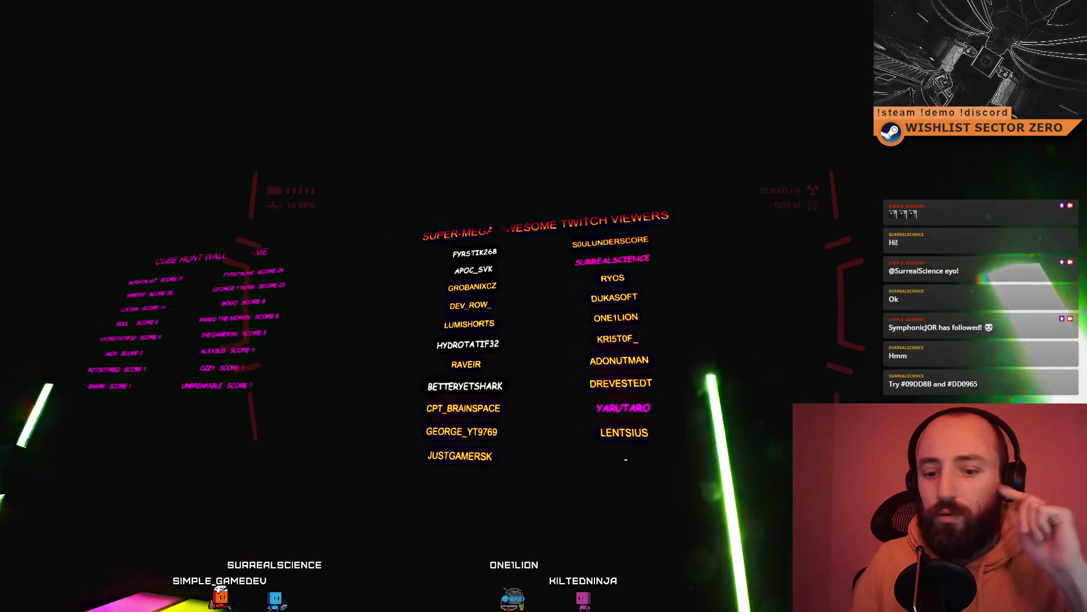
key(Escape)
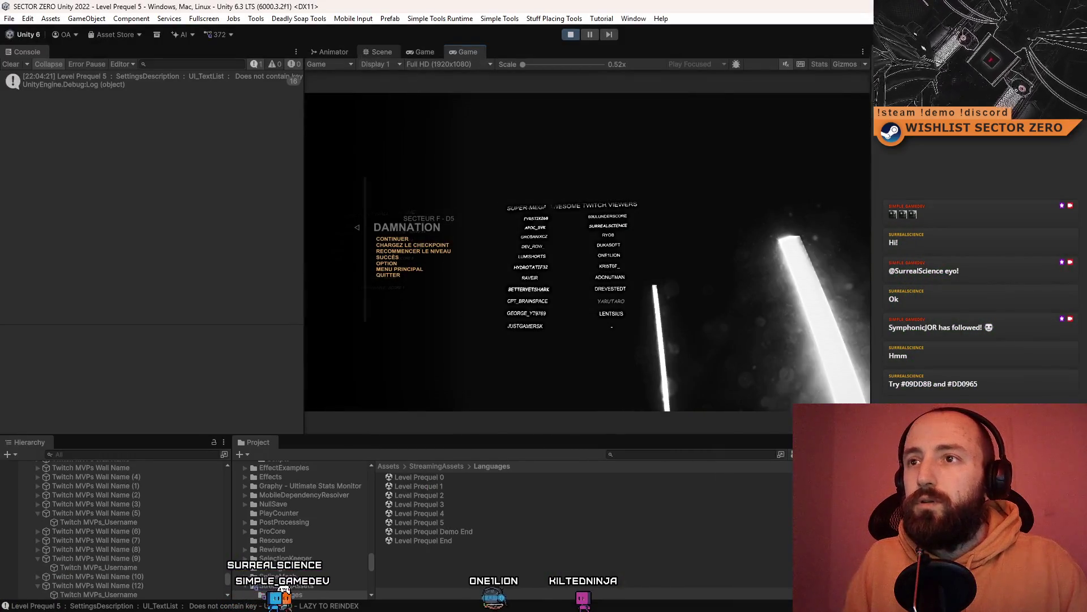
click(422, 51)
Duplicate the purple point light over the dance floor as AuraPointLight (4) and shift it along X
click(380, 52)
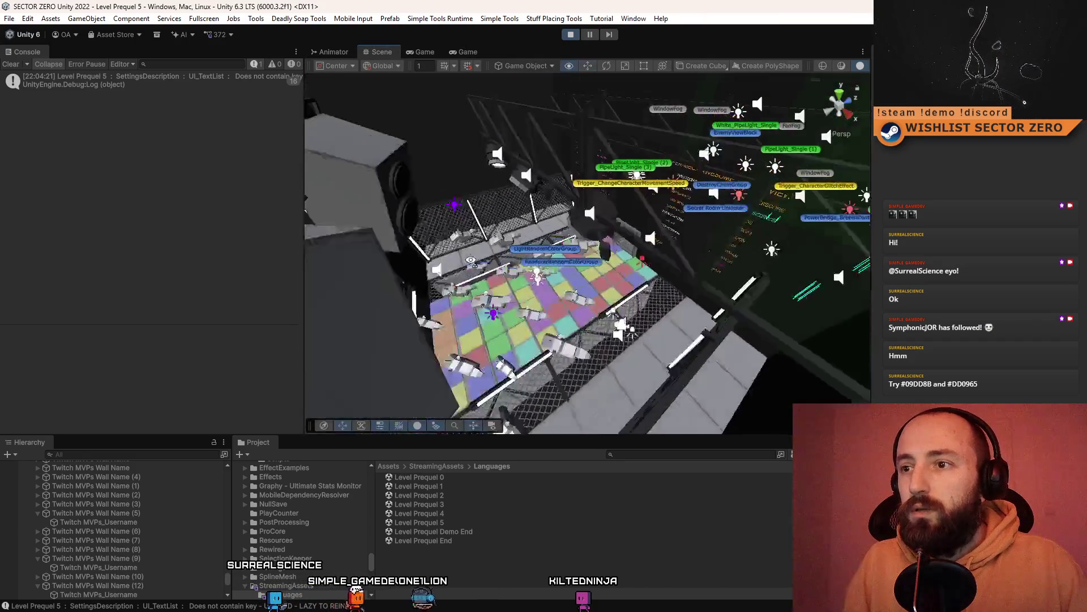
drag(471, 261, 378, 150)
click(398, 150)
key(f)
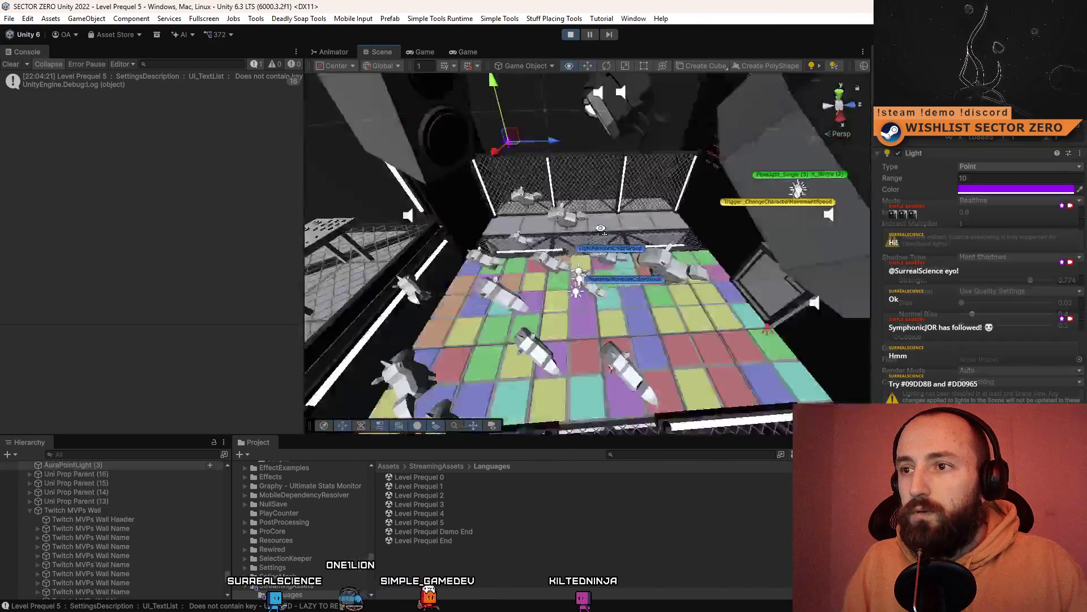
key(ctrl+d)
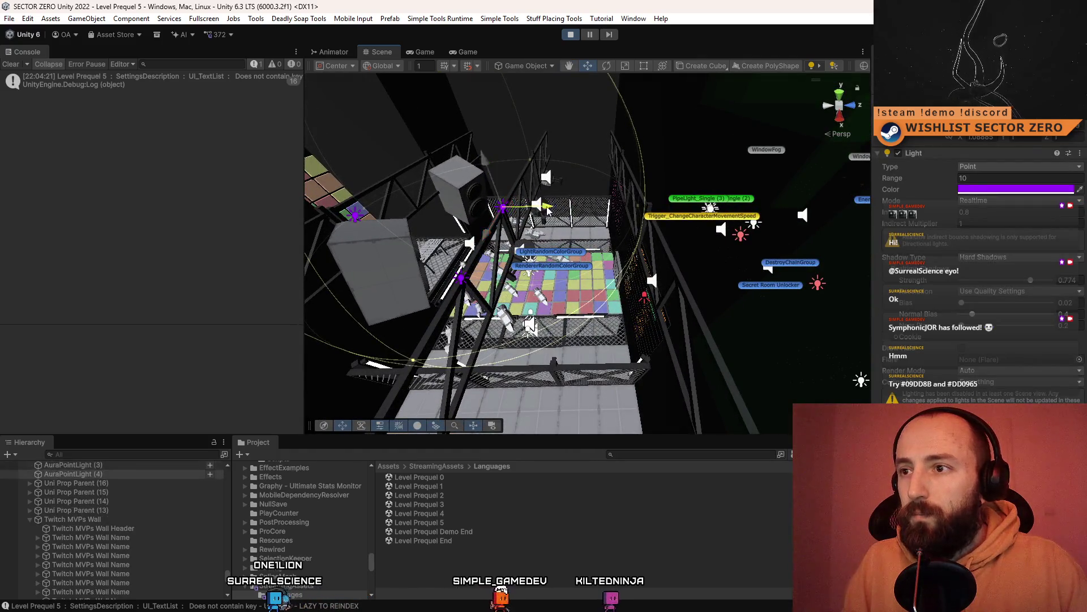
drag(545, 209, 646, 217)
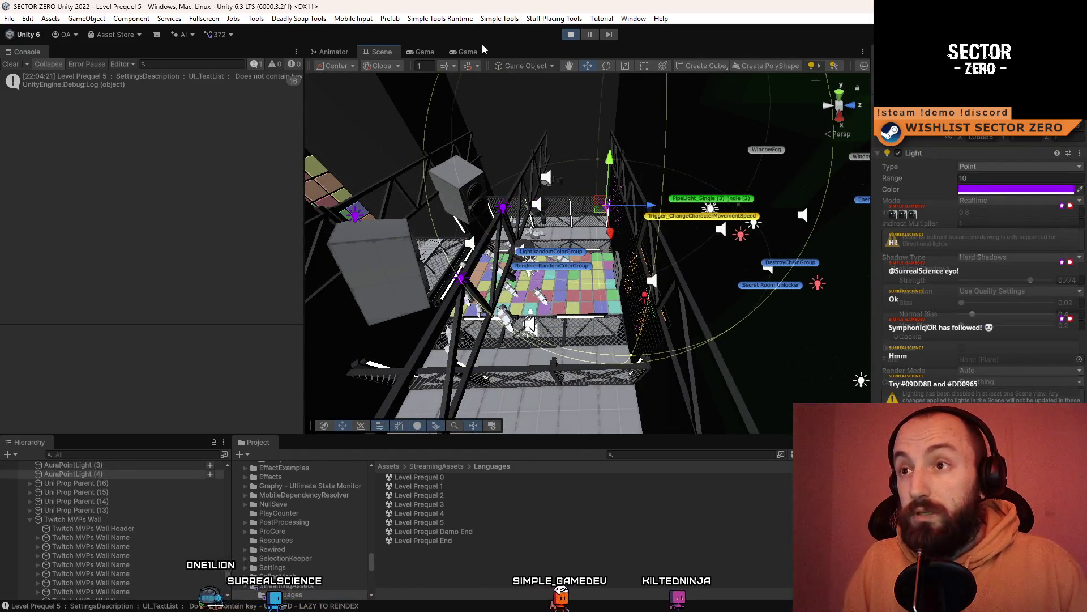
key(ctrl+2)
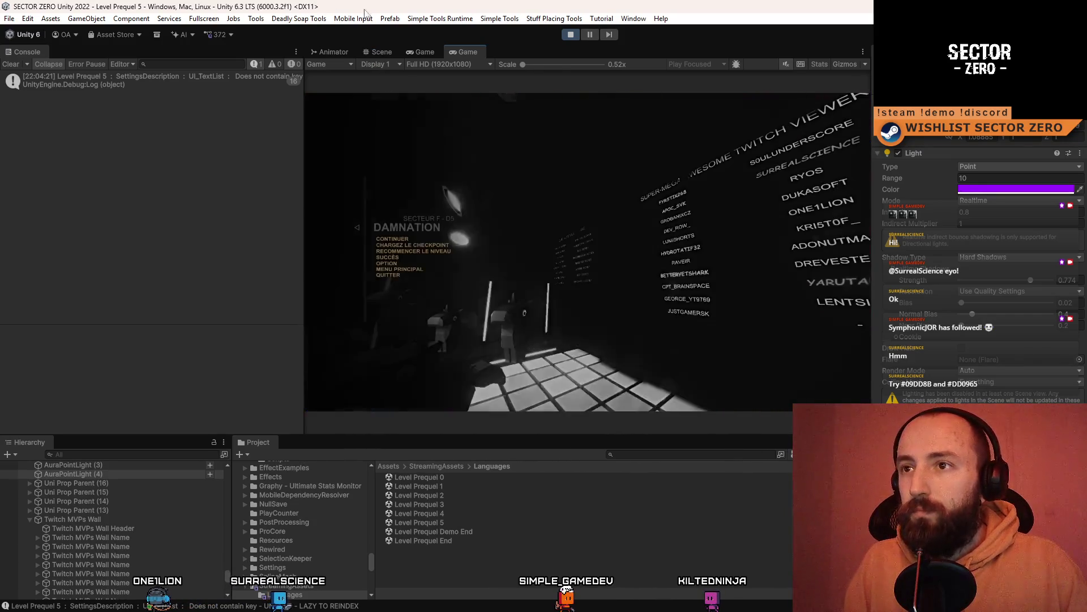
click(433, 53)
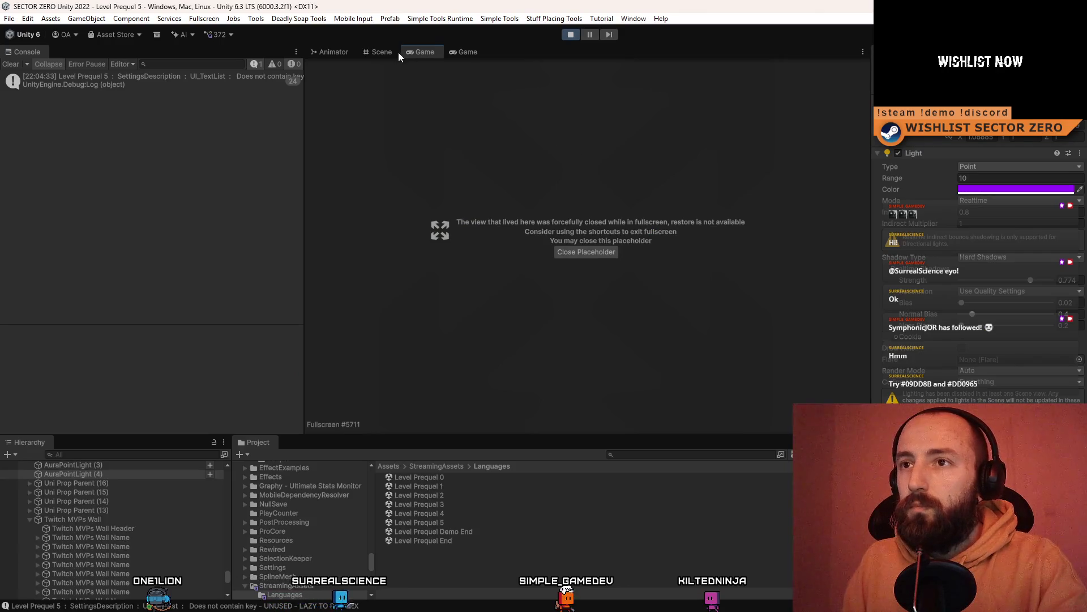
Select and frame the blue point light above the DJ booth
click(396, 52)
mouse_move(552, 160)
mouse_down()
mouse_move(511, 162)
mouse_move(578, 164)
mouse_move(732, 241)
mouse_up()
click(481, 192)
key(f)
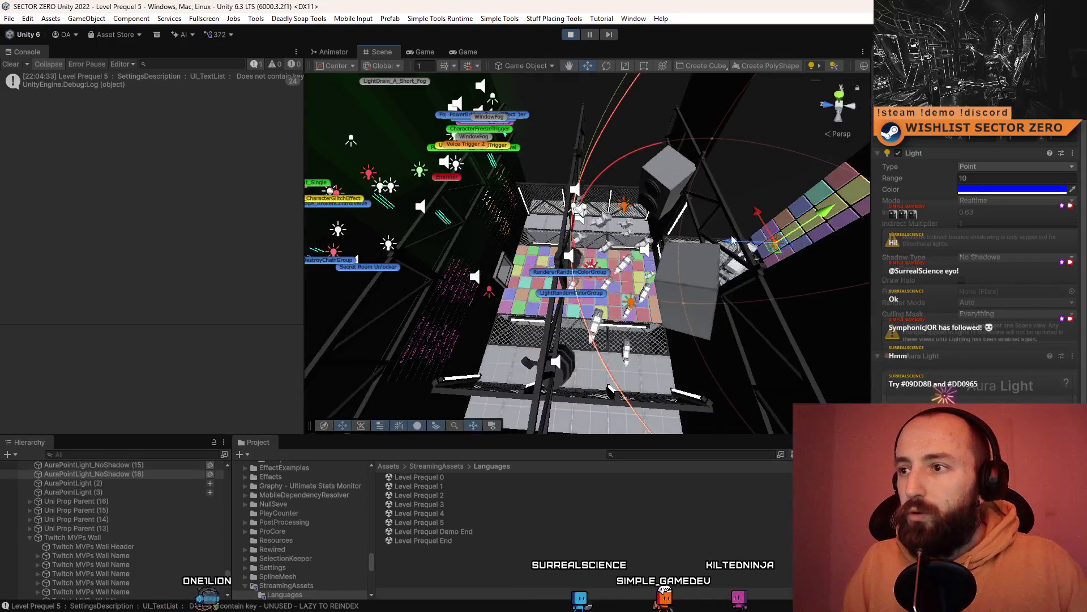
click(468, 52)
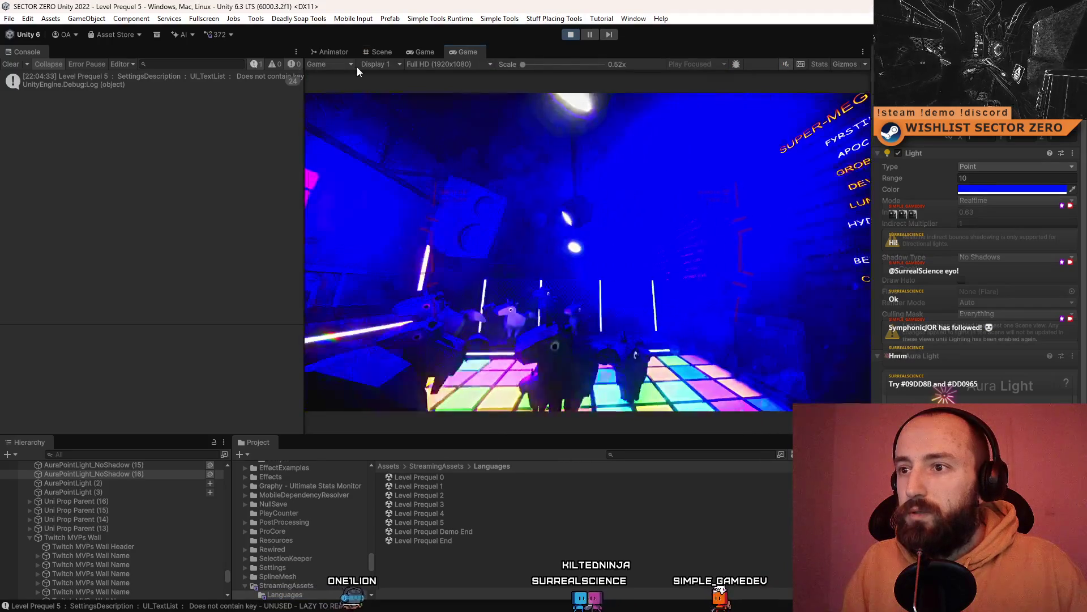
Set the light's Range to 6.34 and change its colour from blue to white
scroll(934, 192, down, 1)
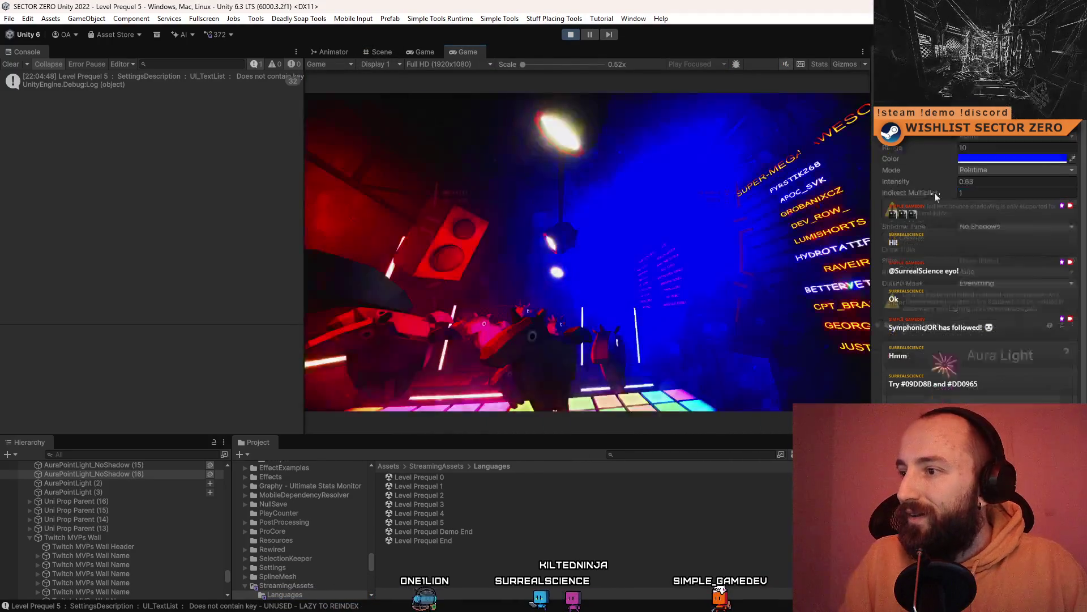
scroll(934, 193, down, 8)
scroll(1007, 157, up, 7)
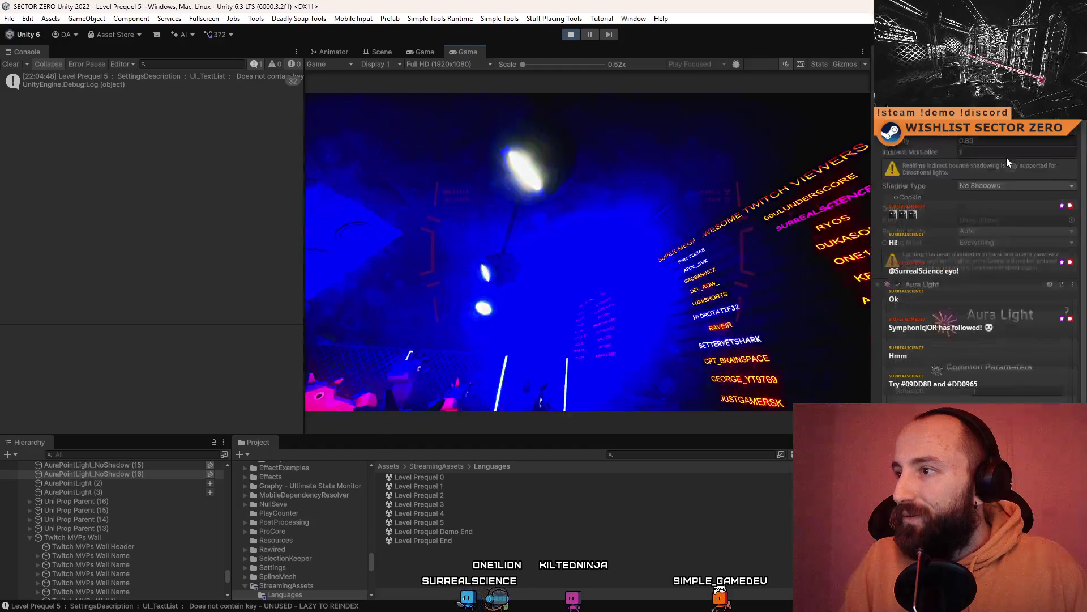
scroll(1007, 158, up, 2)
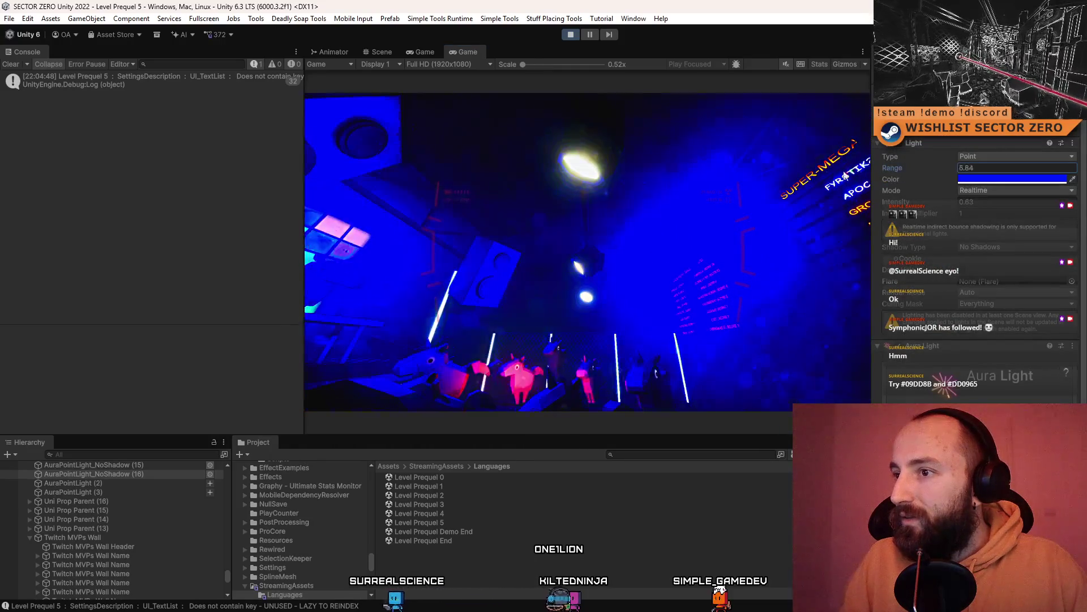
text(6.34)
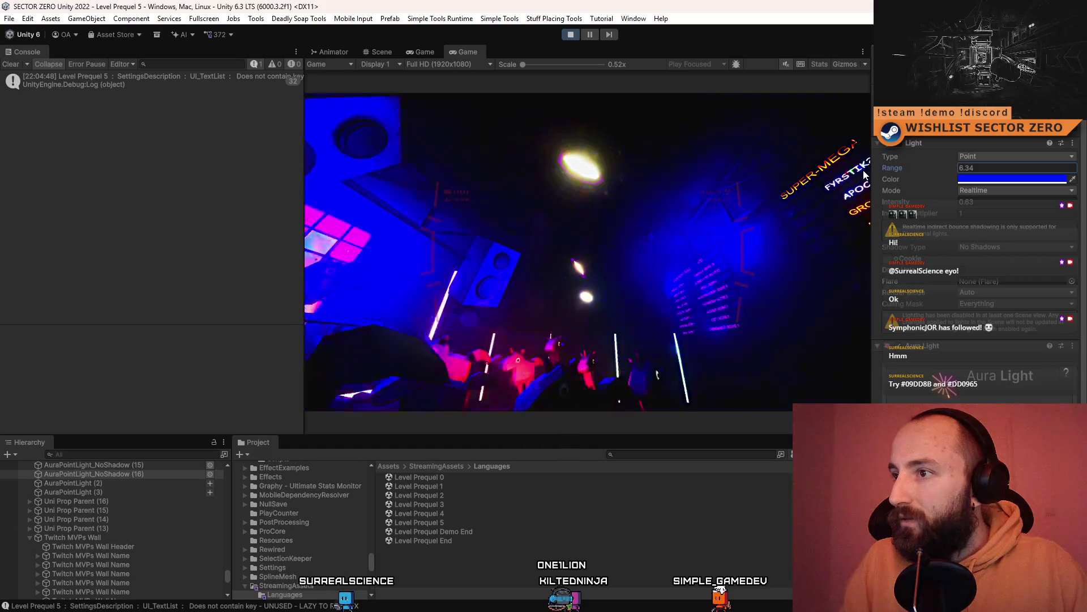
click(995, 179)
click(1009, 258)
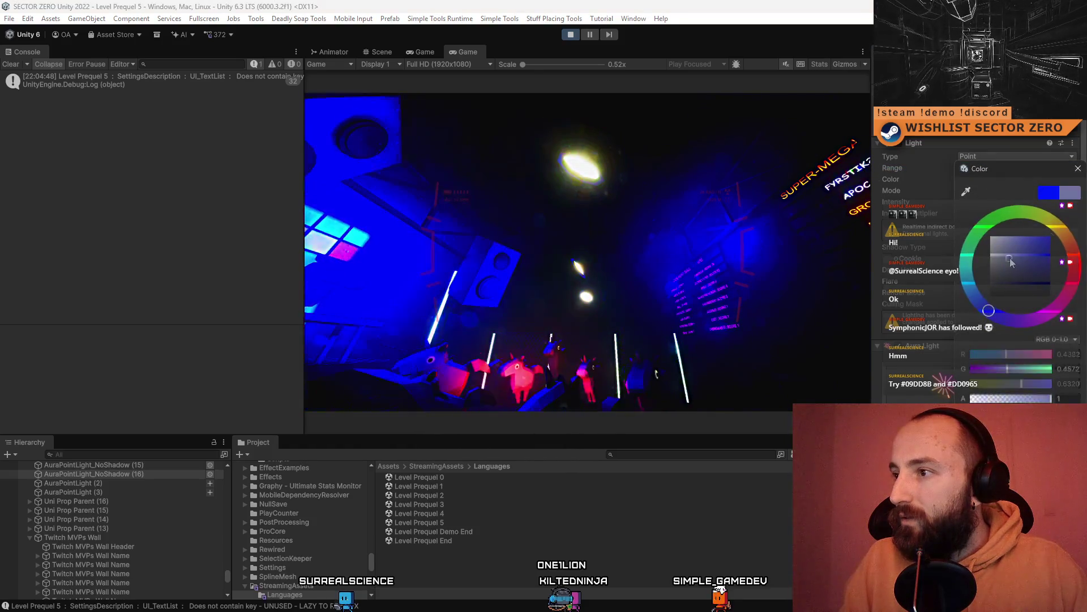
click(715, 199)
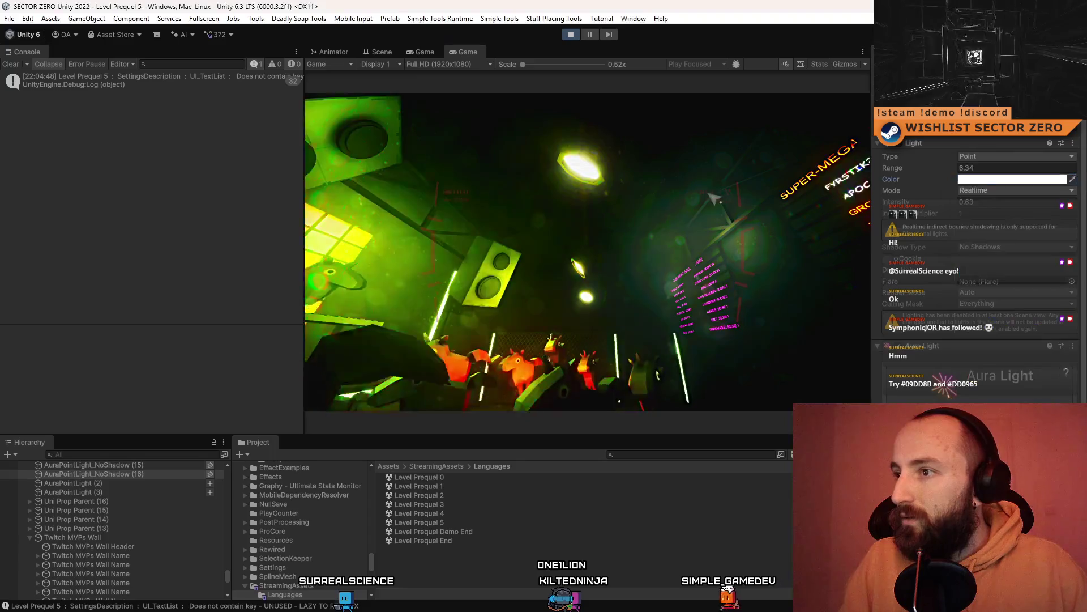
click(422, 51)
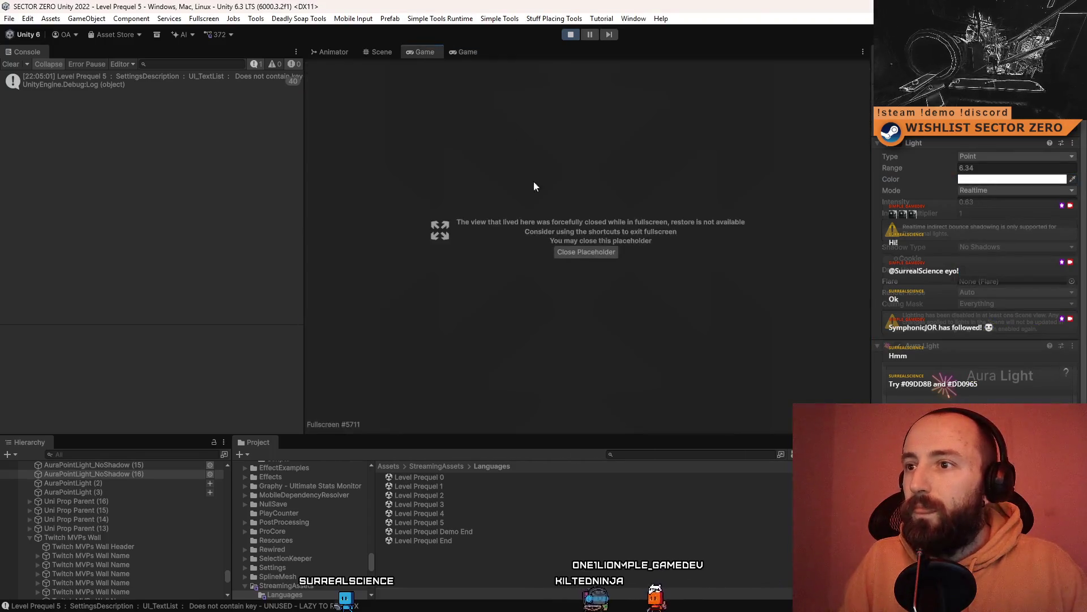
Preview the level in fullscreen play, pause it, and orbit the scene around the dance floor
click(380, 52)
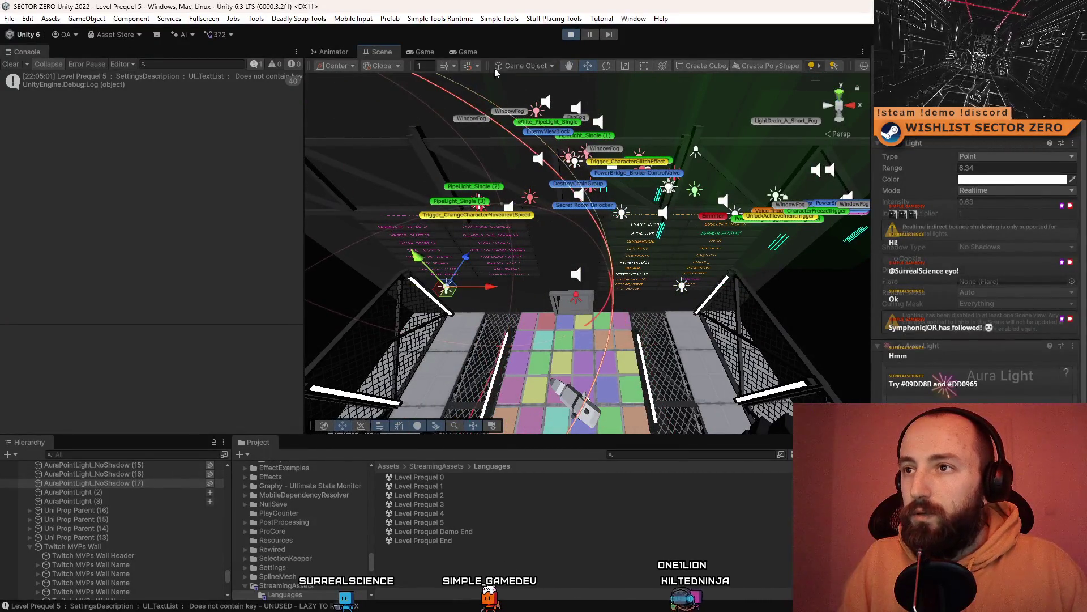
click(467, 51)
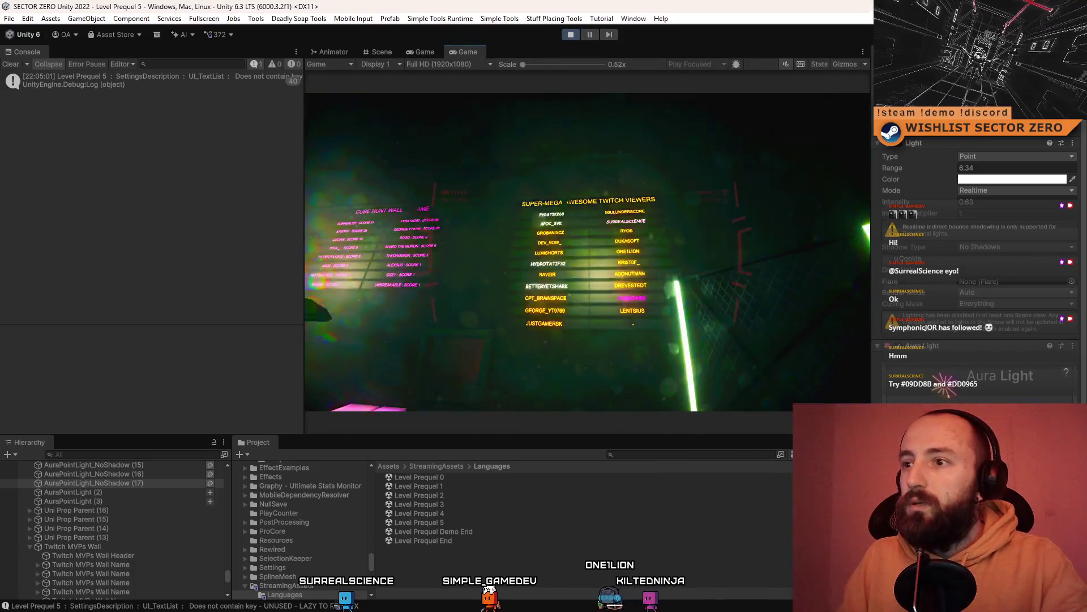
key(F10)
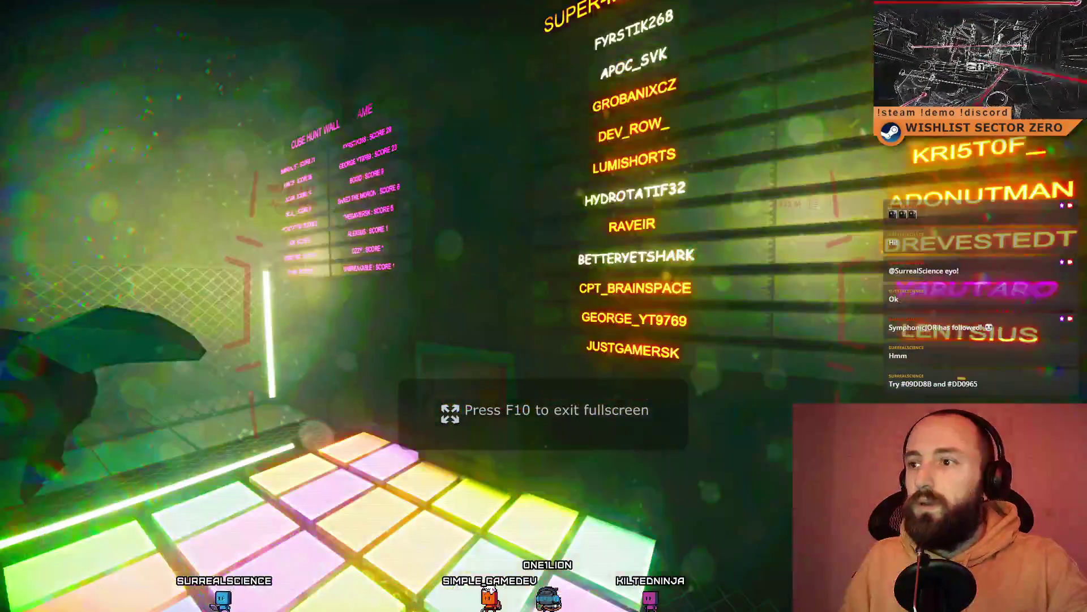
key(F10)
key(Escape)
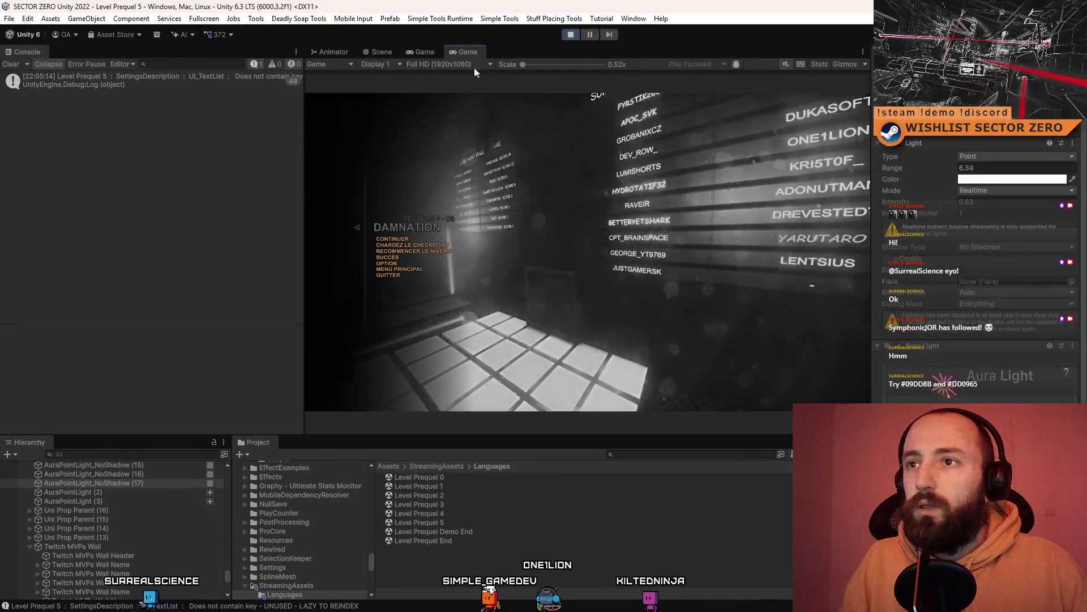
click(382, 52)
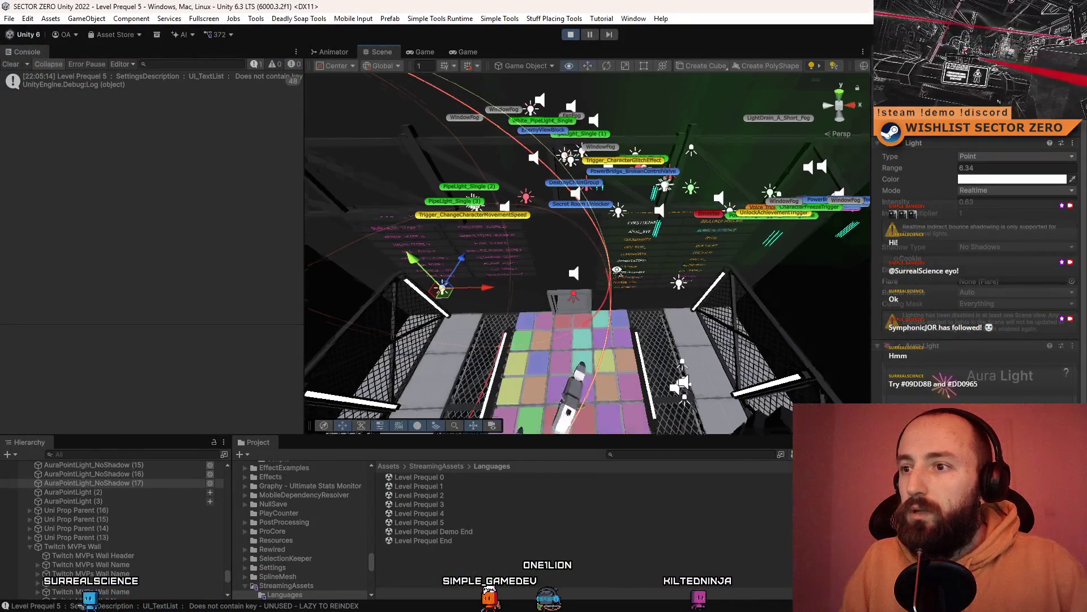
drag(617, 270, 469, 300)
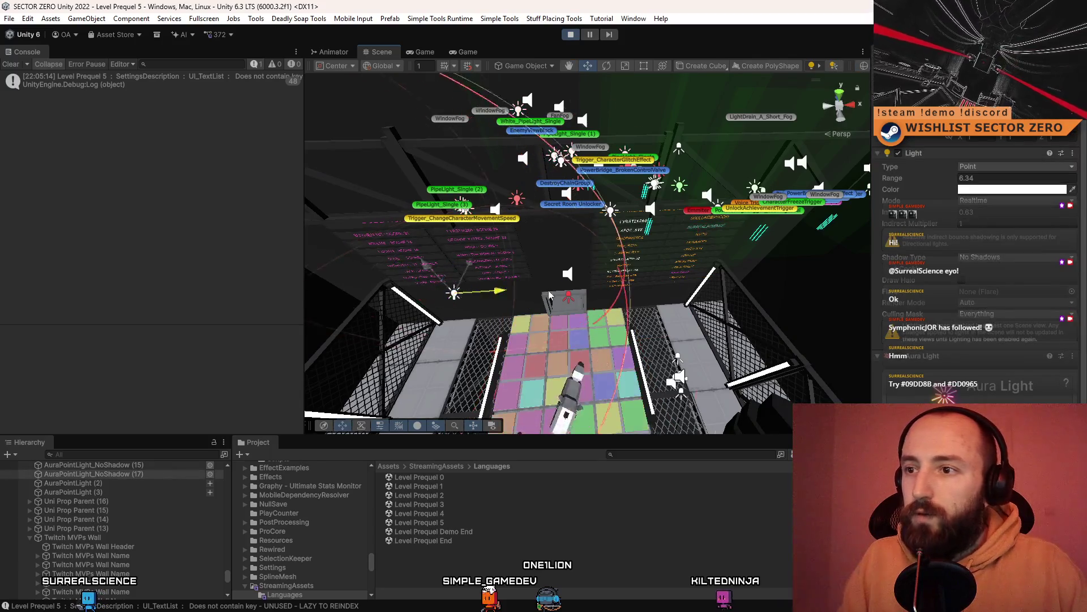
drag(608, 281, 584, 249)
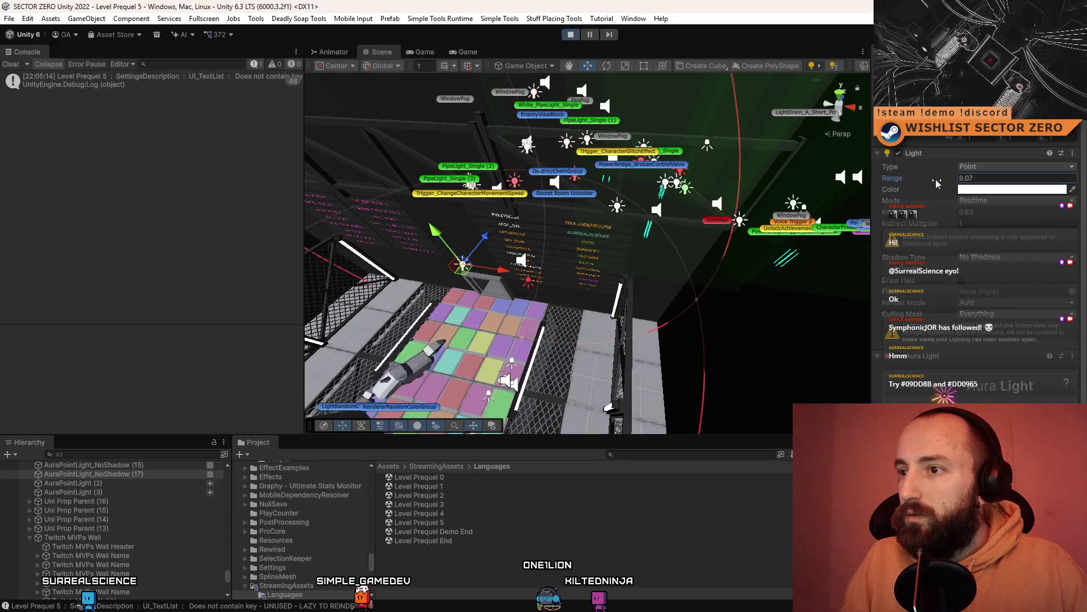
Set the new white point light's range to 6.83, switch it off, and play fullscreen
click(465, 51)
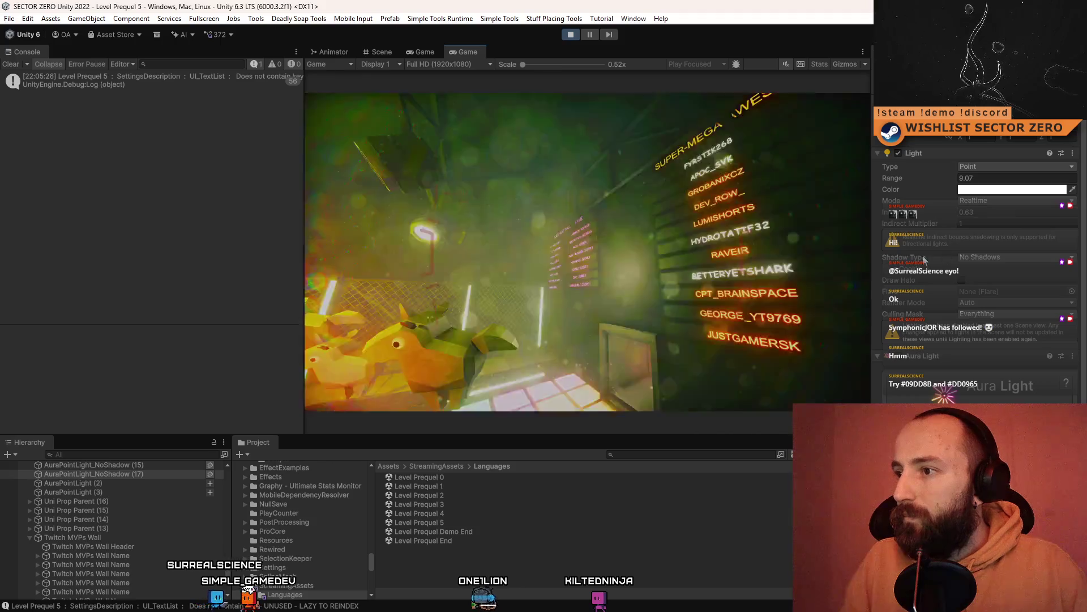
mouse_move(925, 177)
mouse_down()
mouse_move(892, 187)
mouse_move(918, 186)
mouse_move(909, 188)
mouse_up()
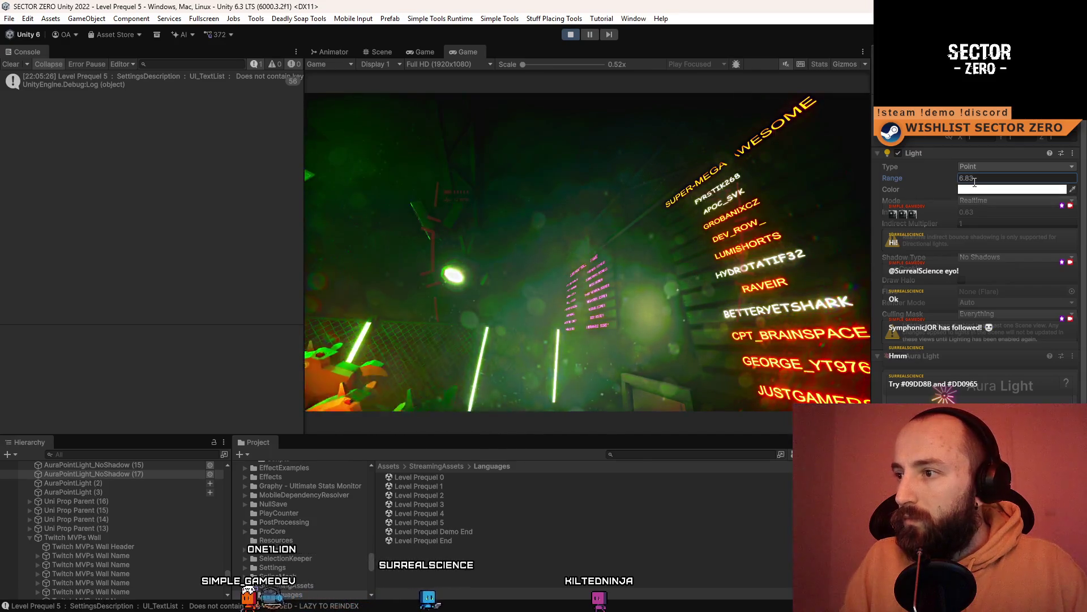
click(898, 153)
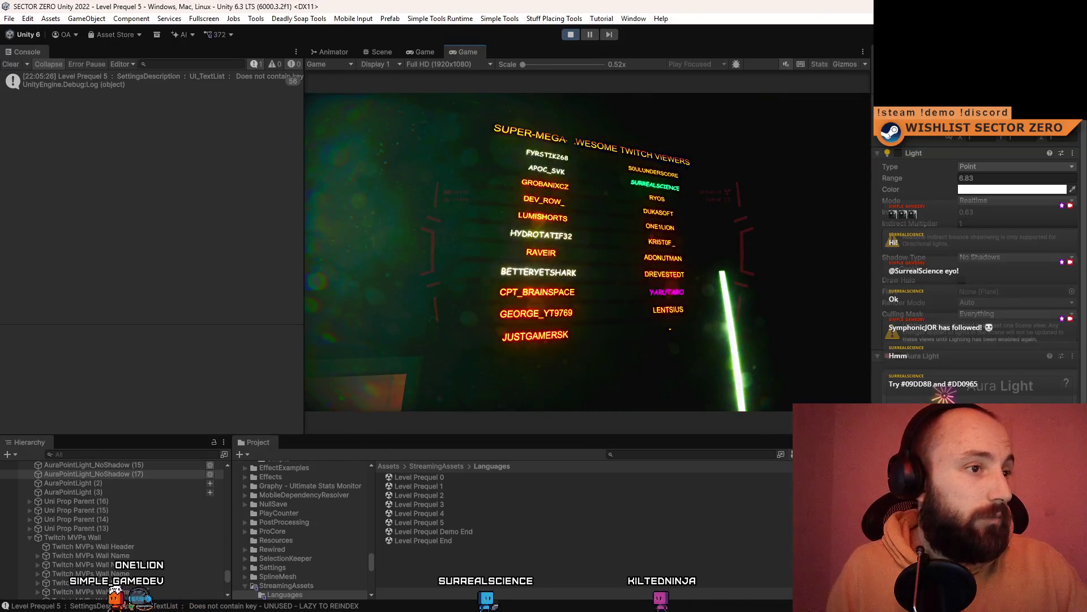
key(F10)
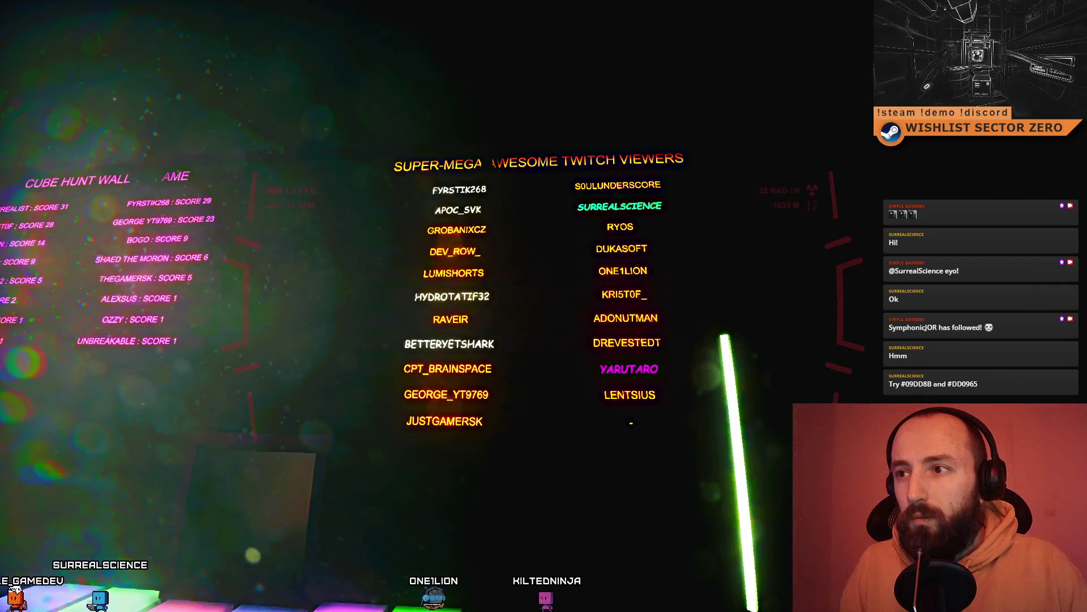
Play-test the level in fullscreen, then pause and return to the editor
key(F11)
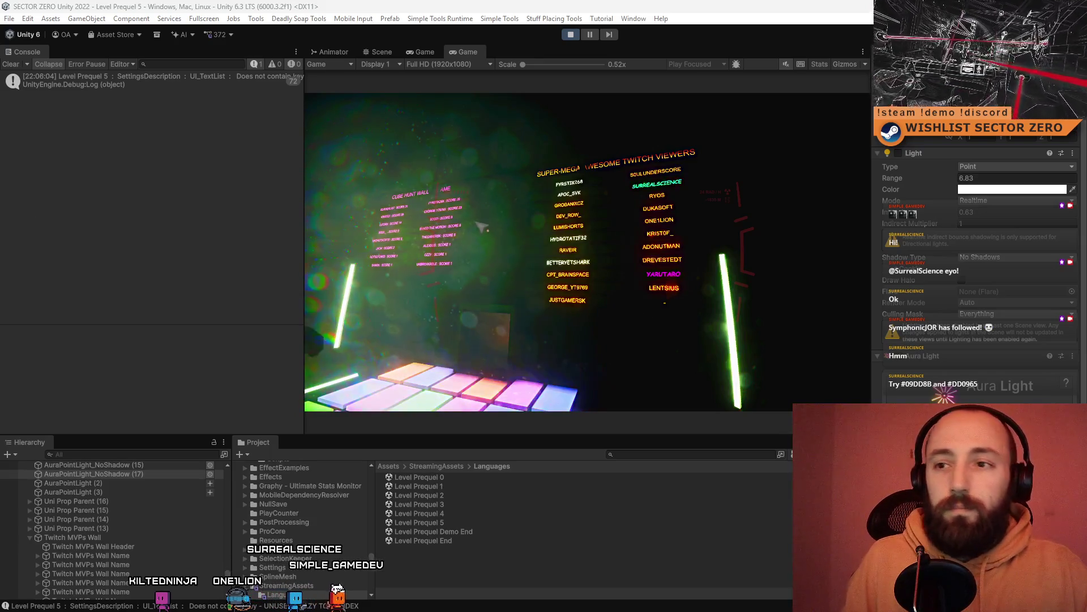
key(F10)
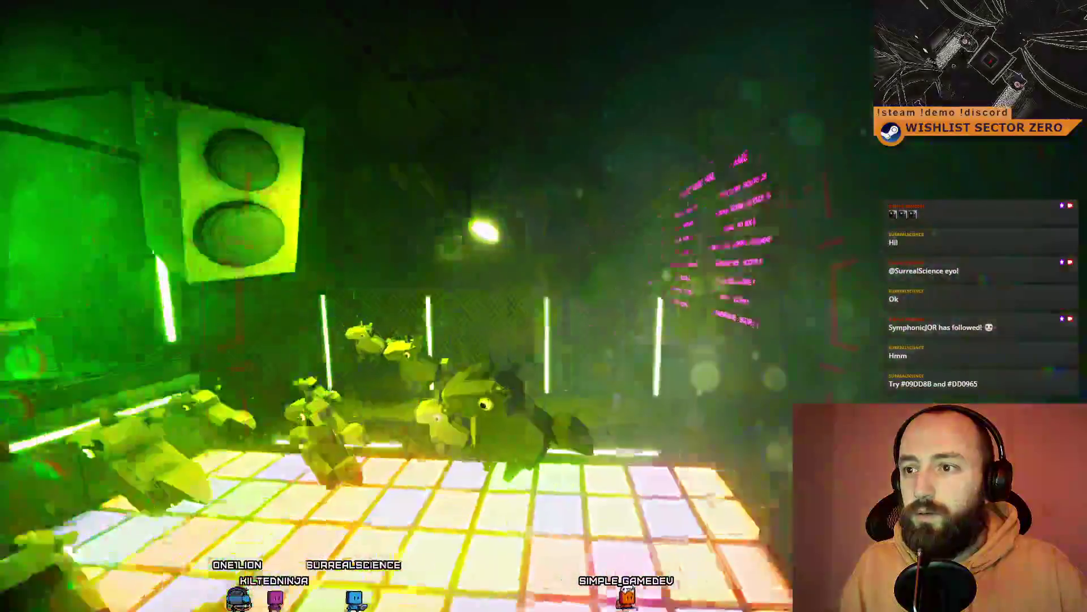
key(F10)
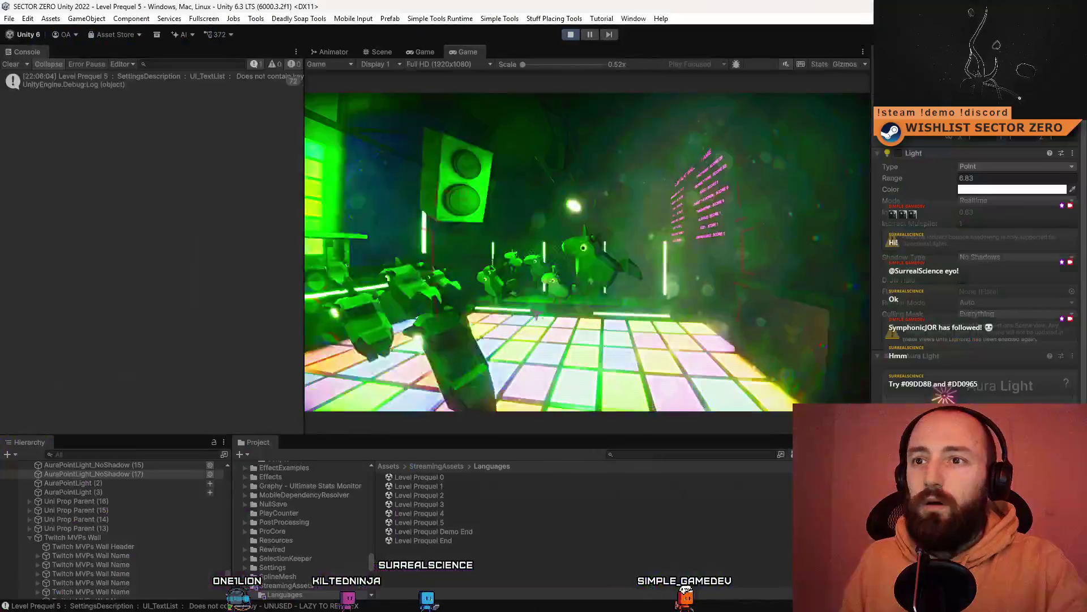
key(Escape)
key(Escape)
click(429, 56)
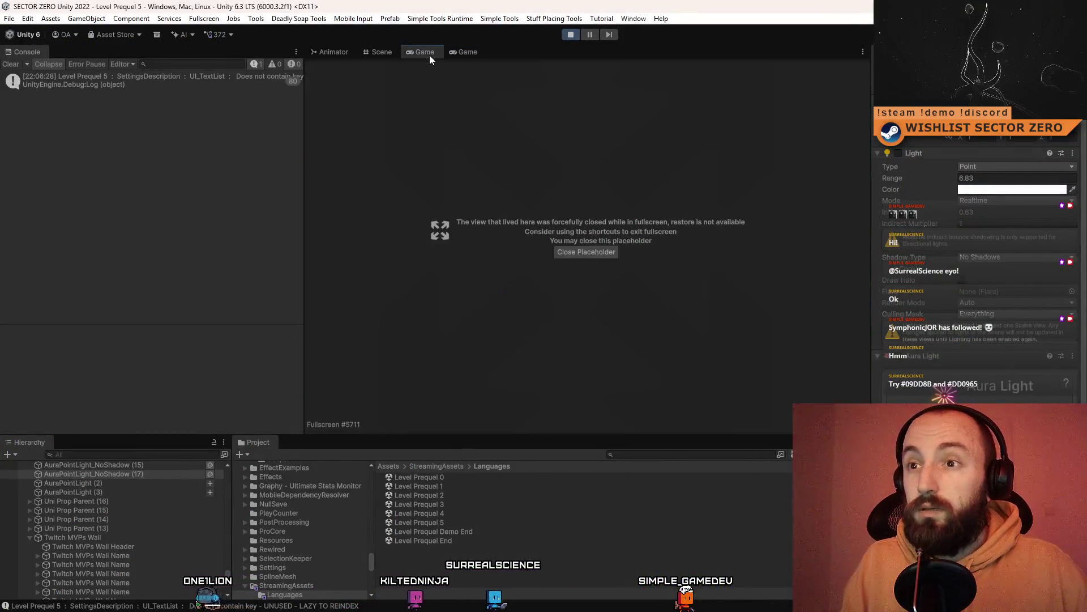
Lower the point light's intensity slightly and toggle Aura Light off and on to compare
click(378, 51)
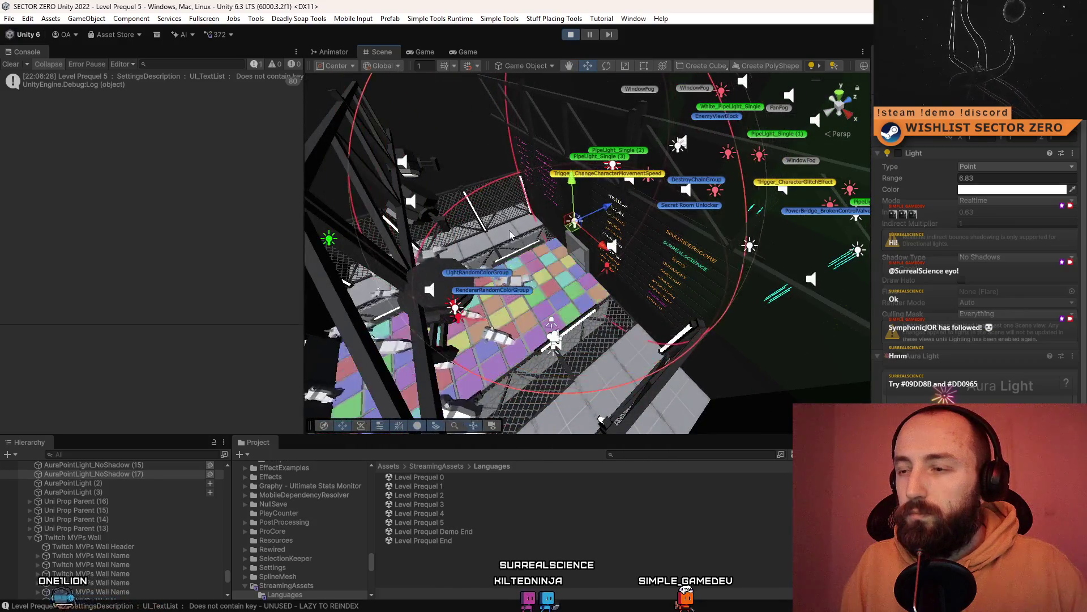
mouse_move(509, 234)
mouse_down()
mouse_move(878, 213)
mouse_move(911, 179)
mouse_move(927, 181)
mouse_up()
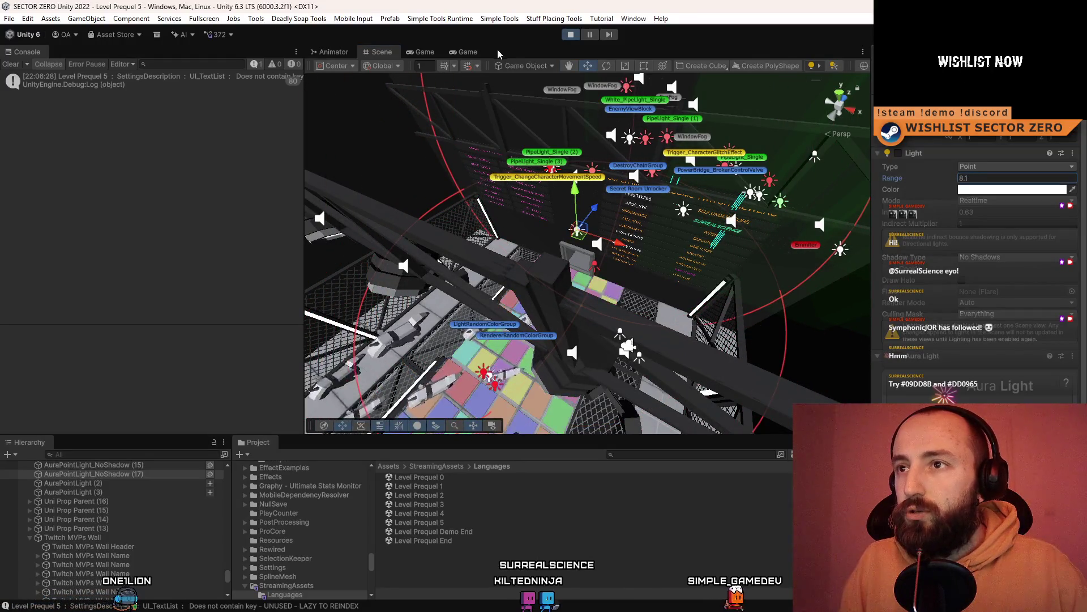
click(482, 51)
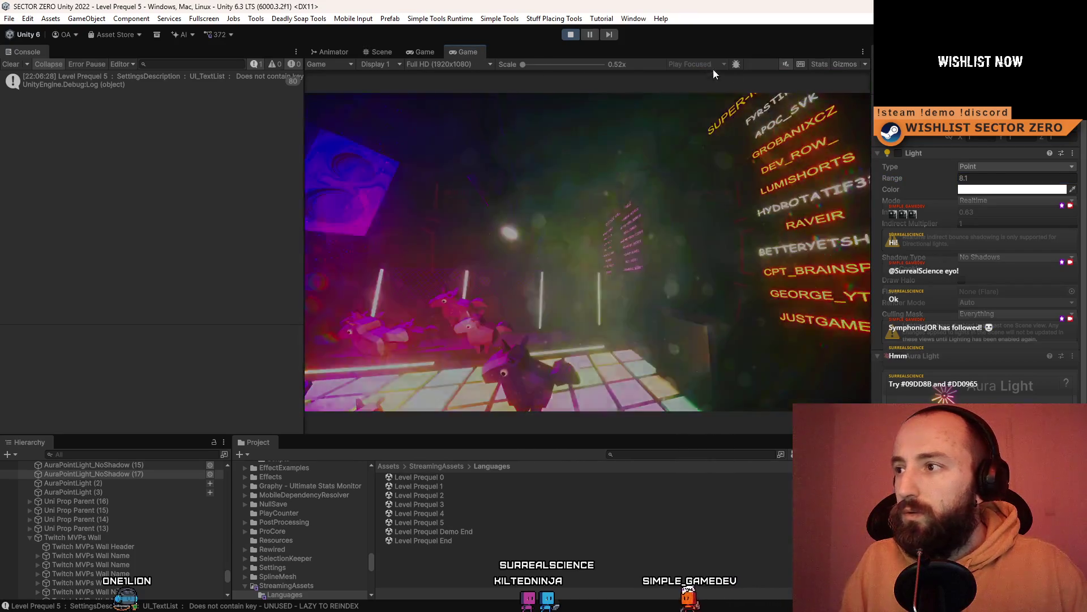
drag(918, 214, 919, 216)
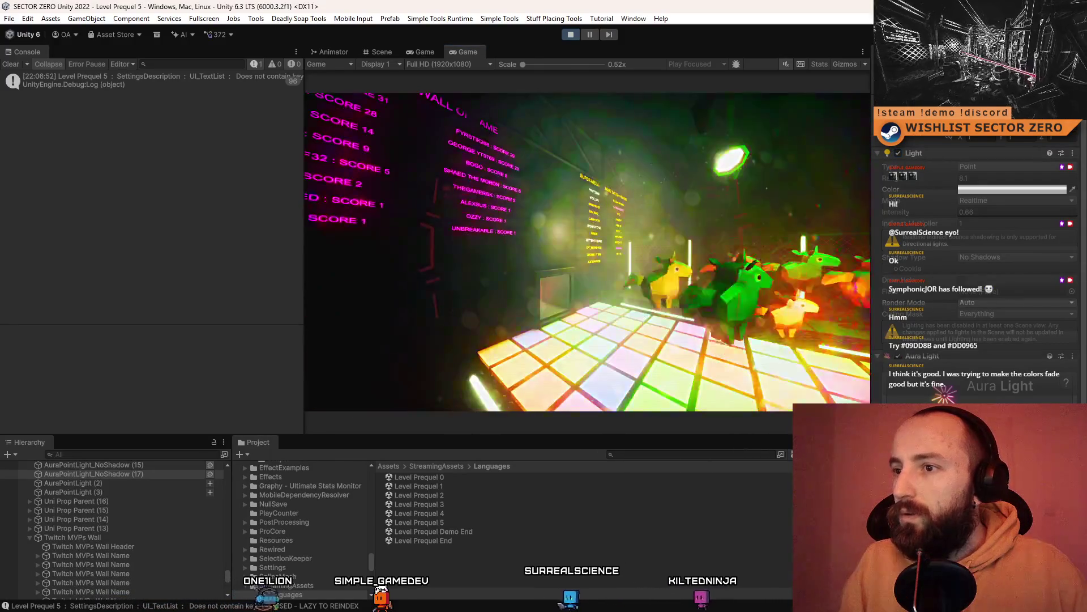
click(898, 356)
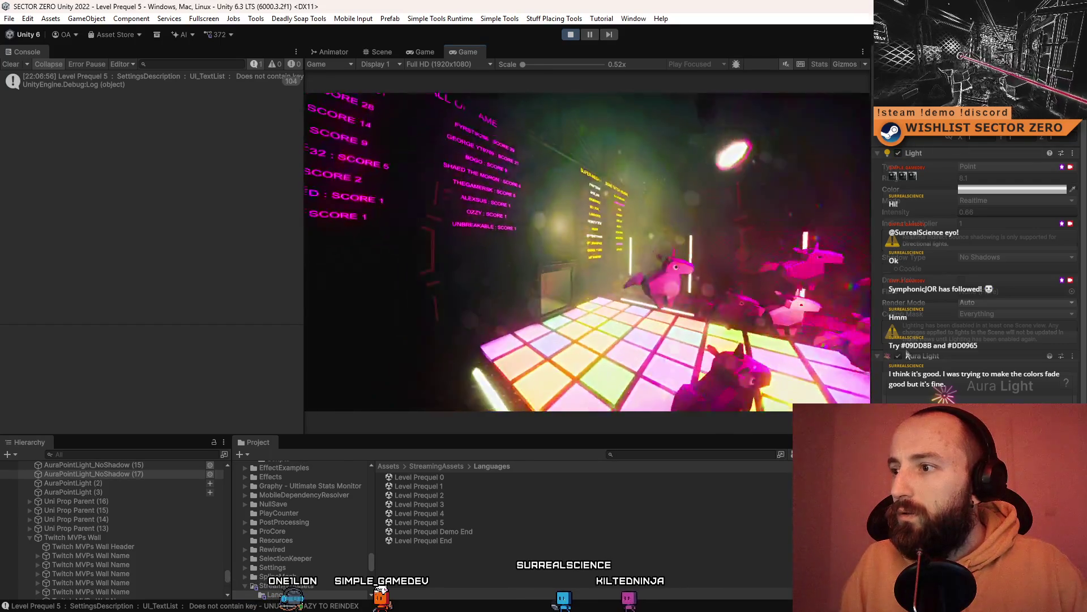
click(898, 356)
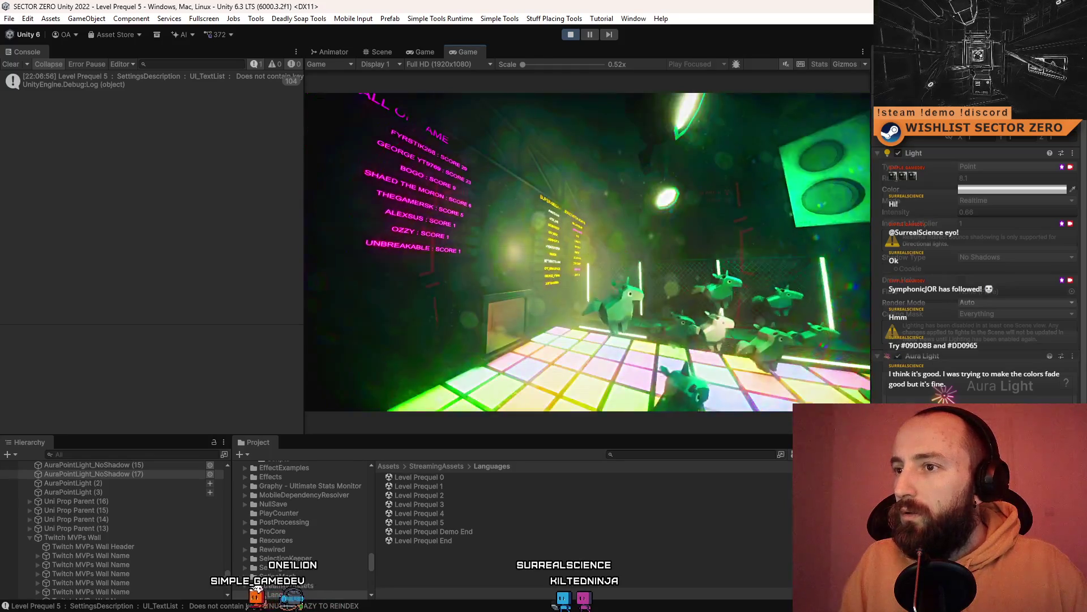
Pause the game, review the light in the scene, and set its intensity to 0.5
key(Escape)
click(419, 50)
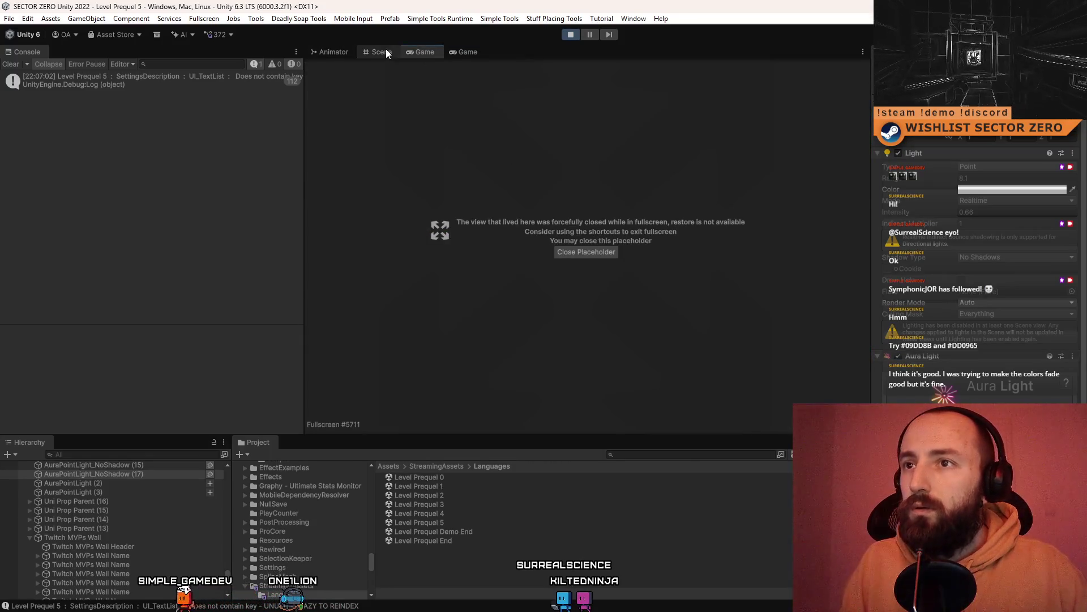
click(386, 51)
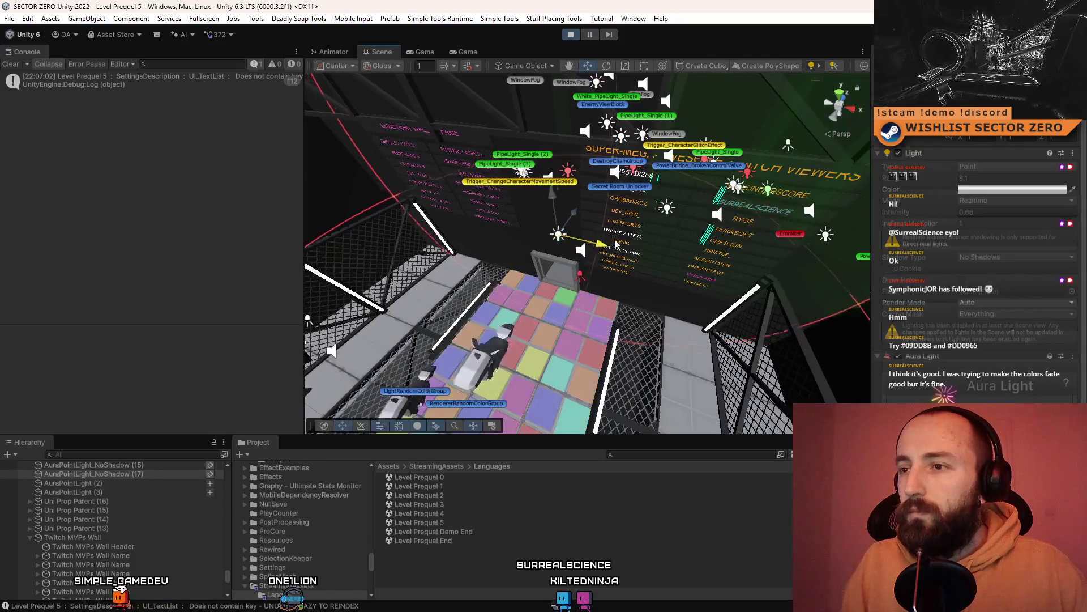
mouse_move(726, 257)
mouse_down()
mouse_move(669, 258)
mouse_move(760, 243)
mouse_up()
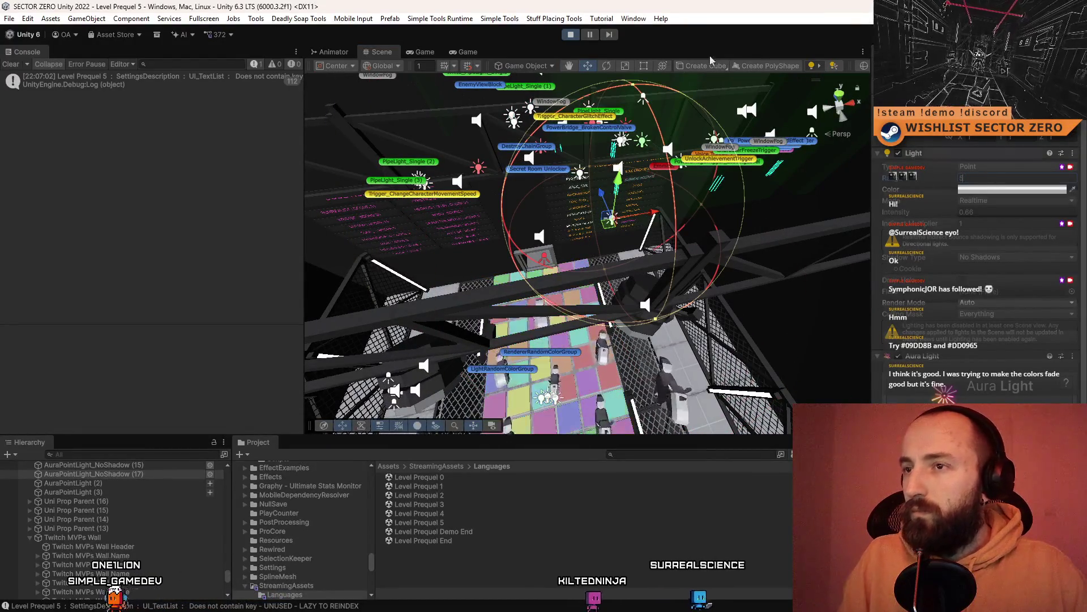
click(464, 52)
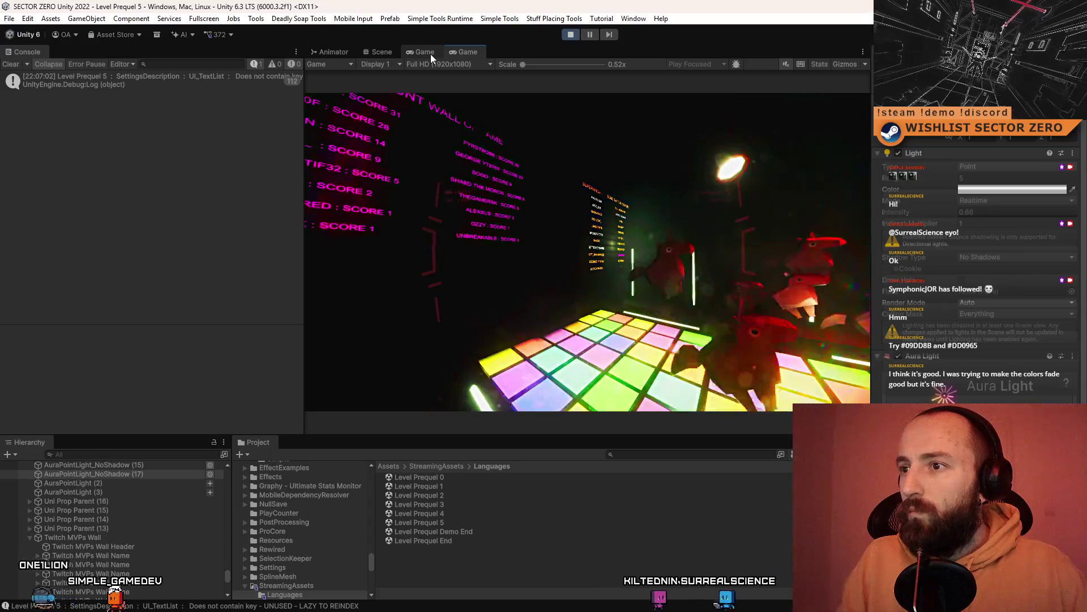
key(Escape)
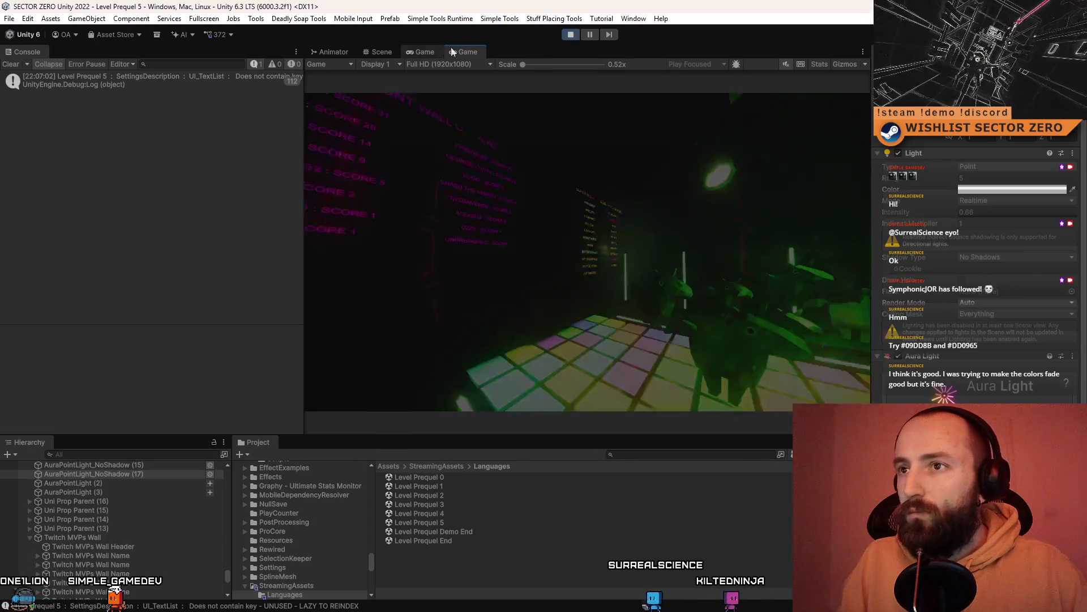
click(425, 52)
click(379, 53)
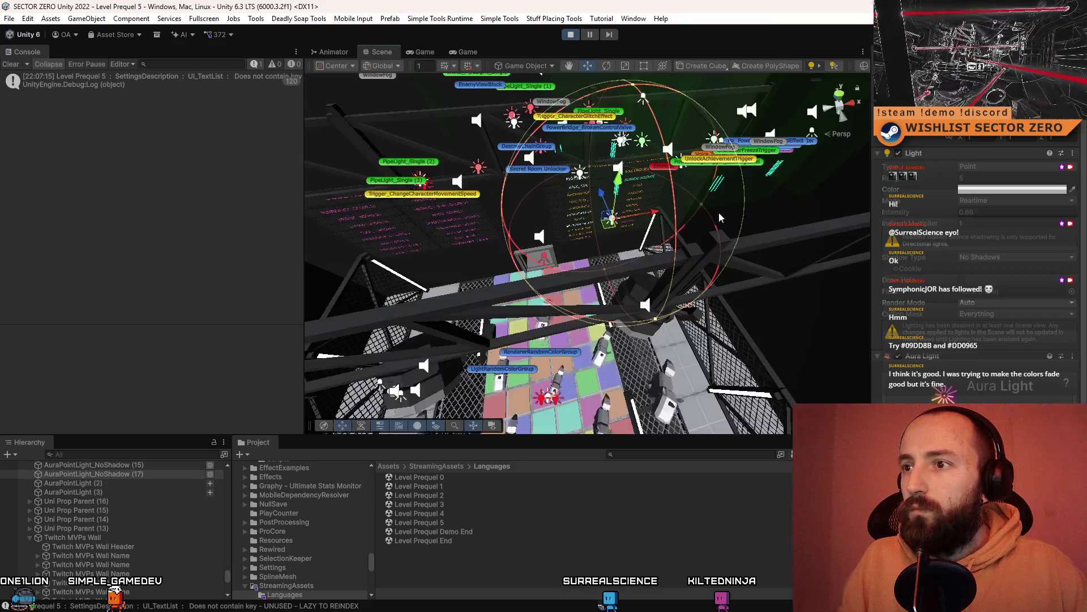
click(464, 52)
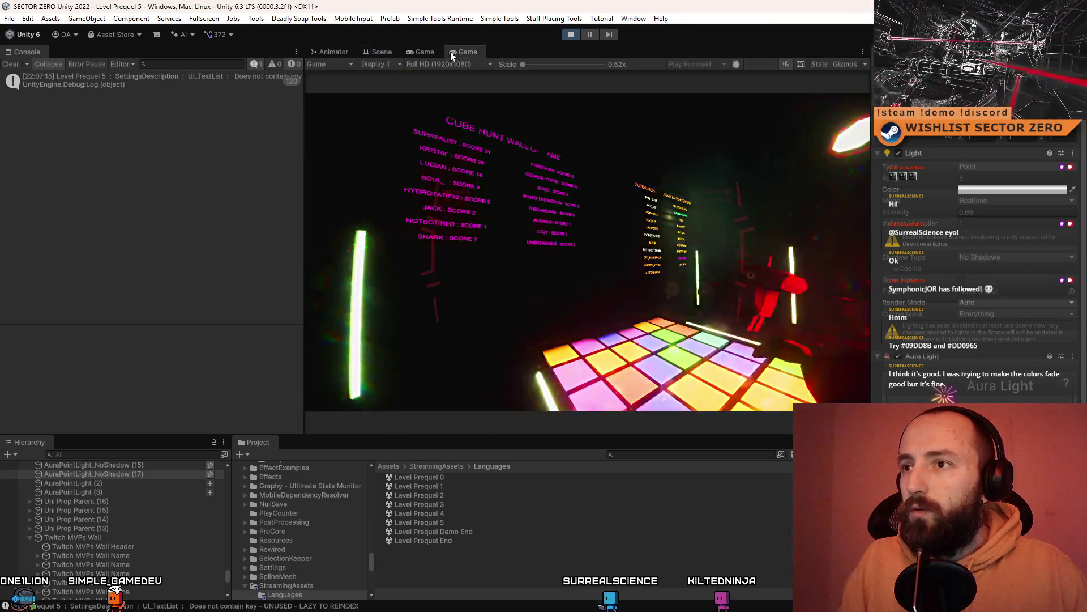
key(Escape)
click(984, 212)
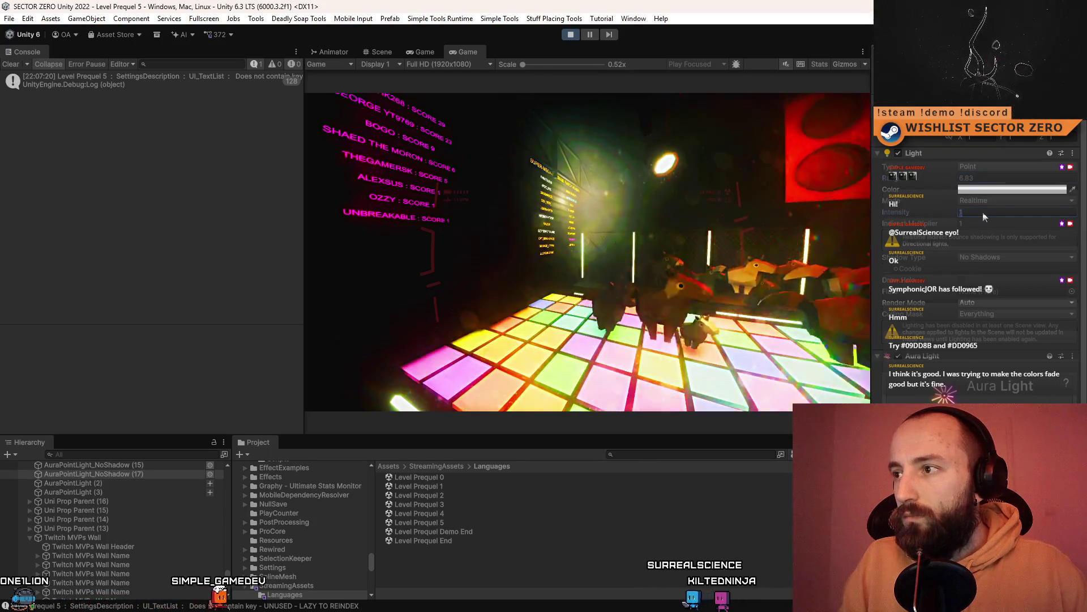
text(0.5)
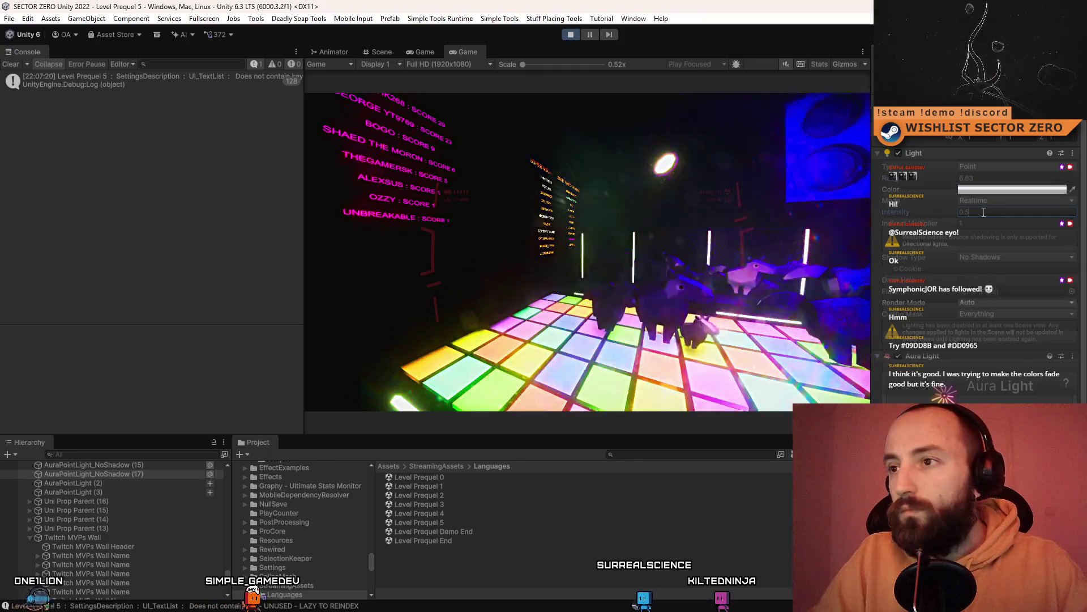
Check the disco-floor lighting twice in fullscreen play
click(418, 52)
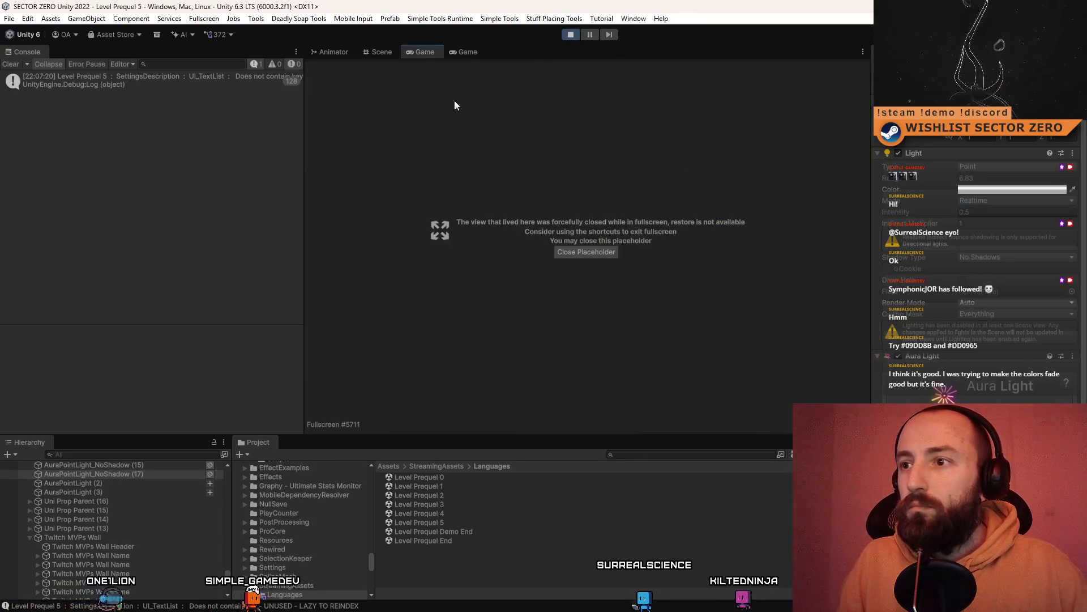
click(379, 52)
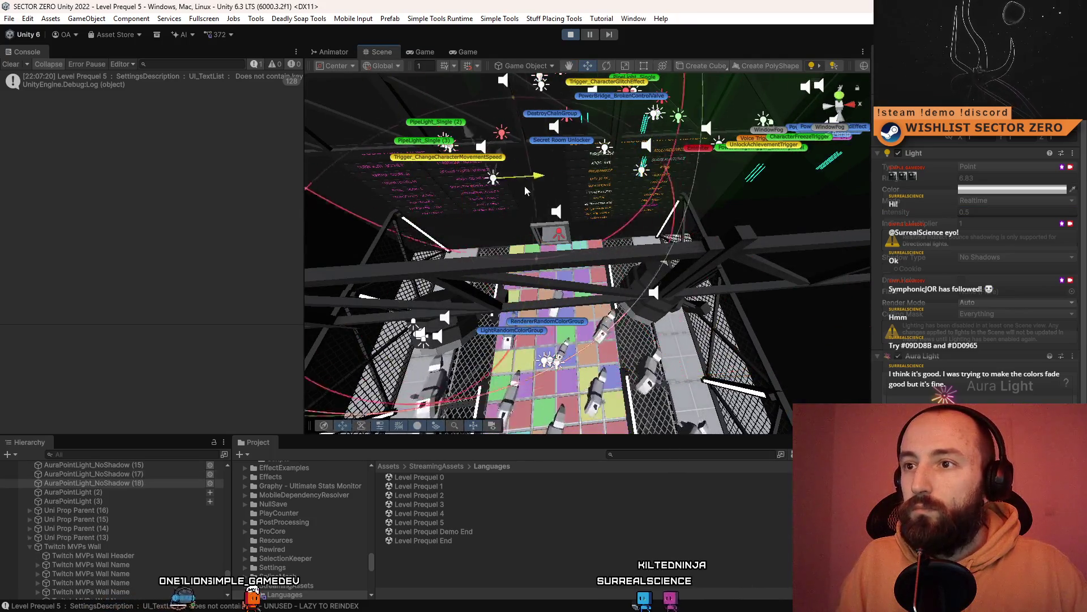
click(423, 52)
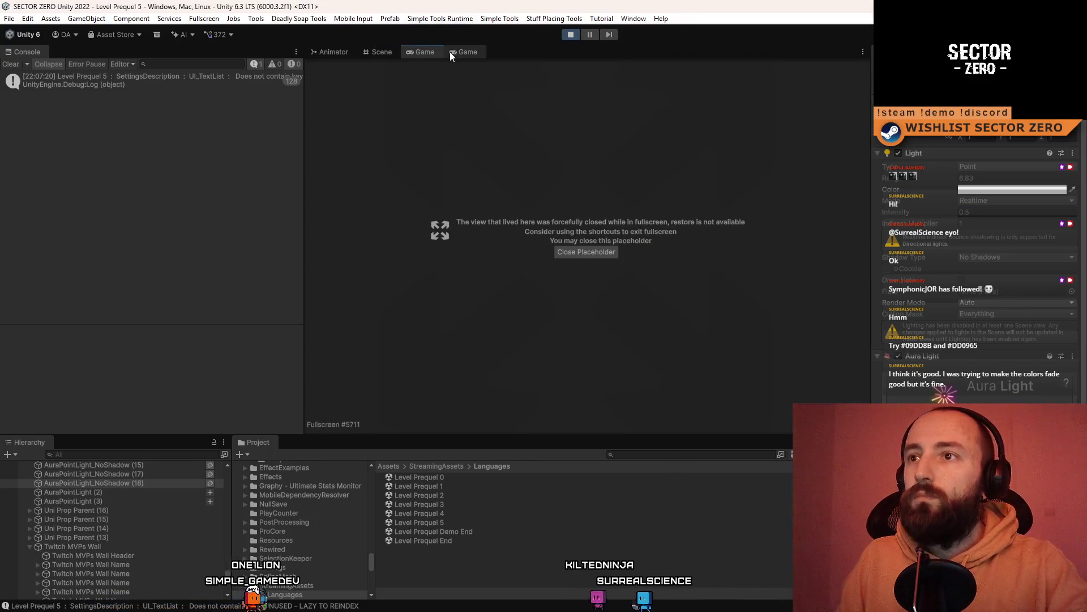
click(451, 52)
key(F10)
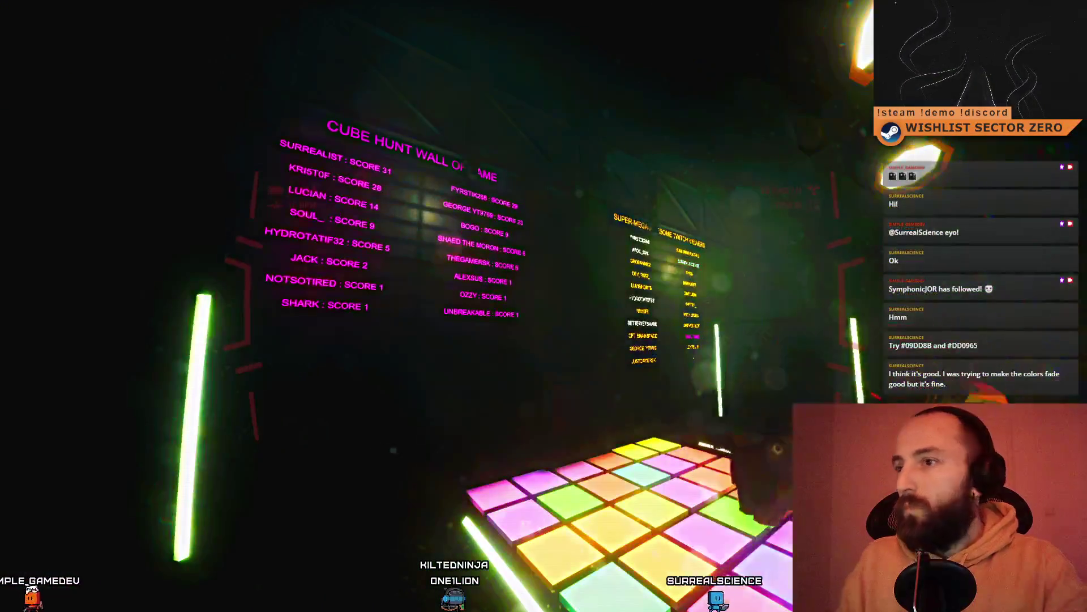
key(F10)
click(412, 49)
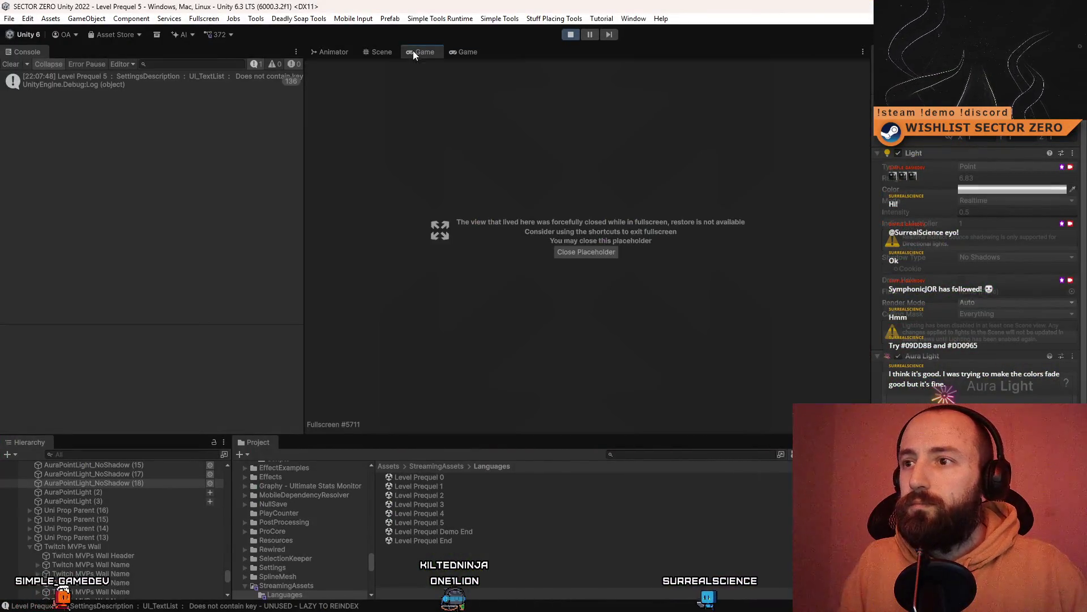
click(378, 52)
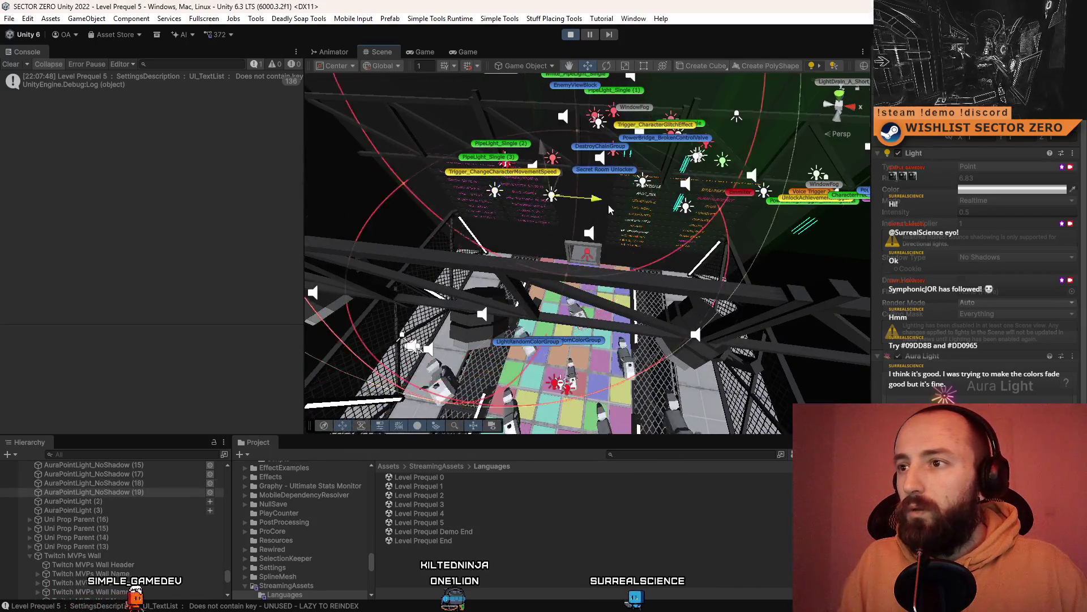
click(468, 52)
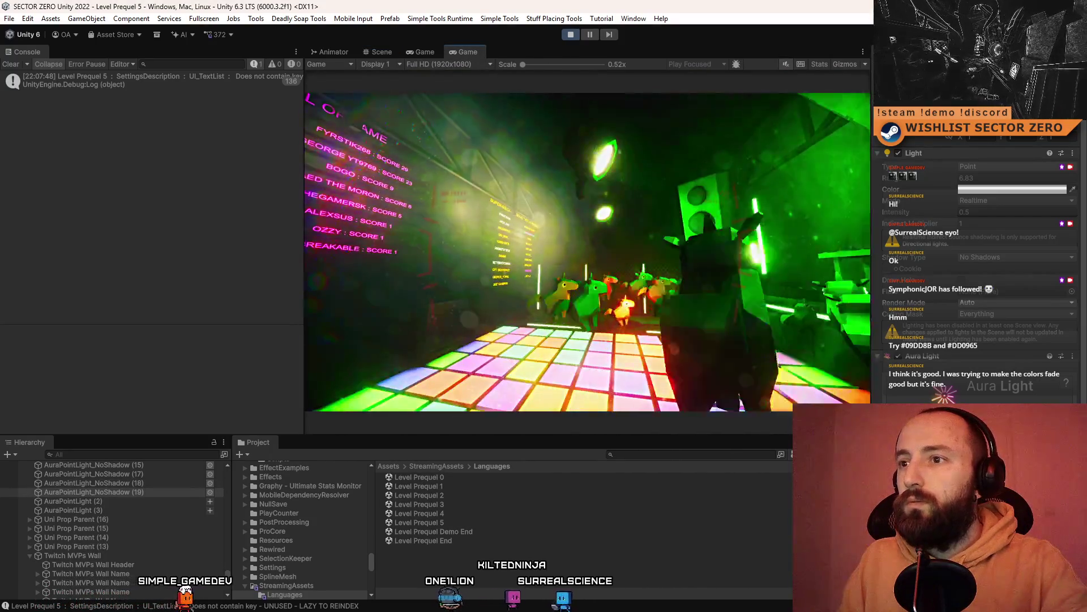
key(F10)
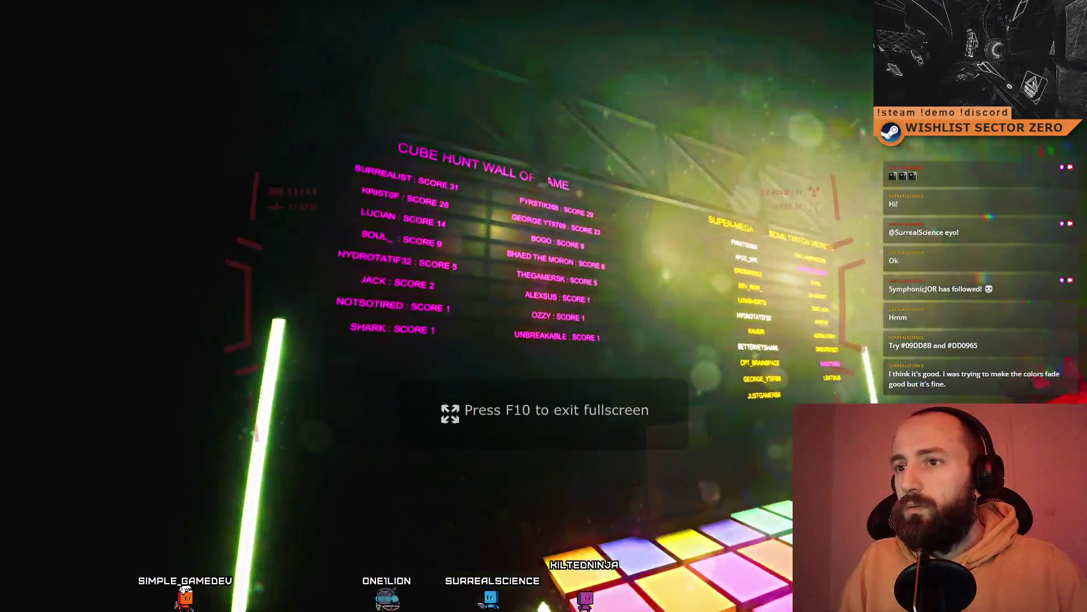
key(F10)
Delete the surplus AuraPointLight_NoShadow (19) light from the scene
click(424, 50)
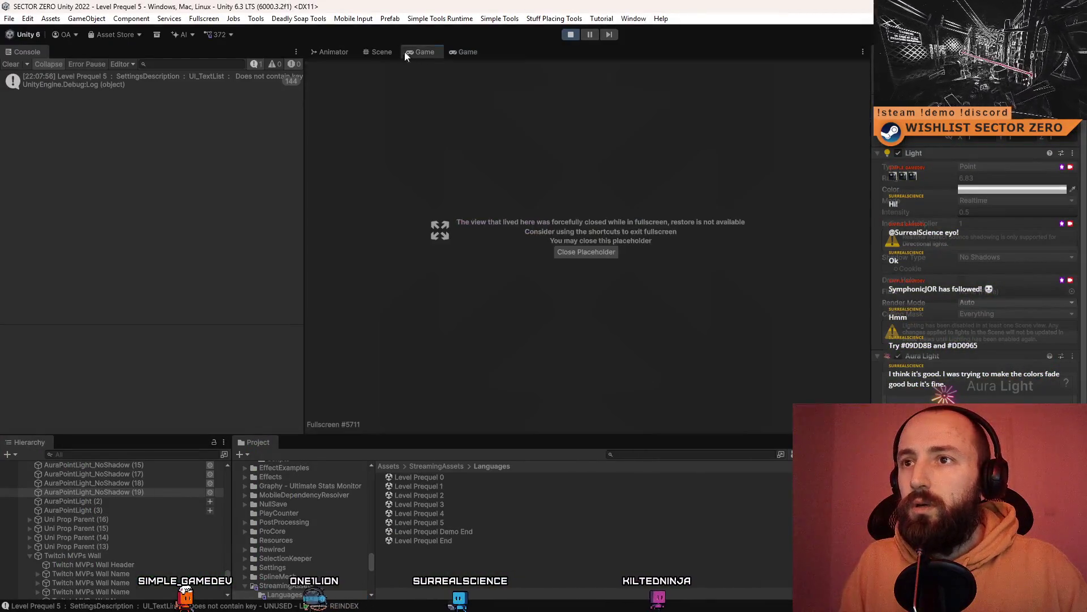
click(397, 51)
key(w)
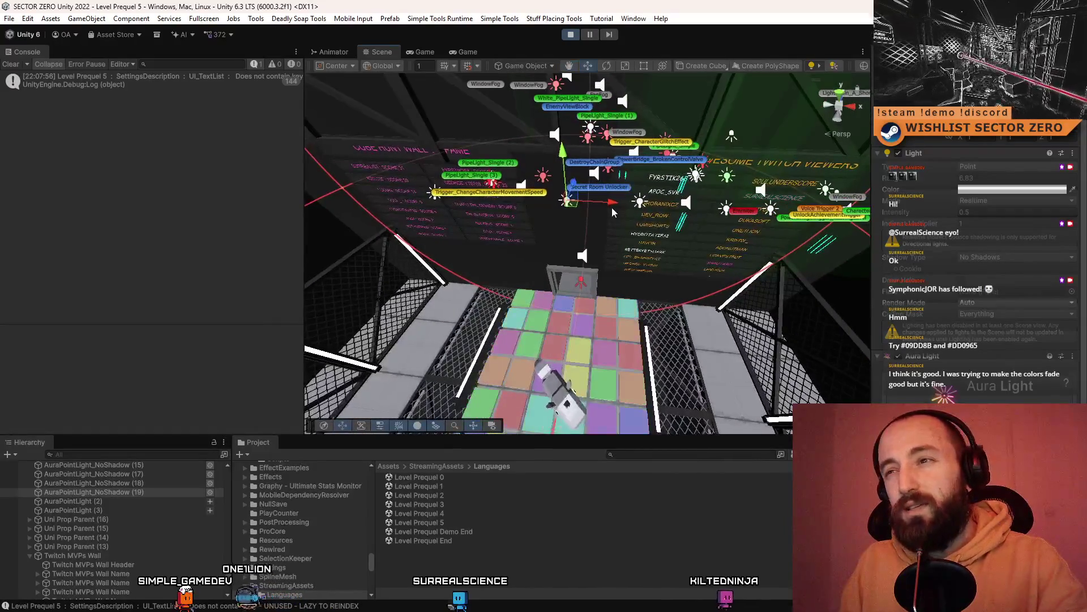
key(Delete)
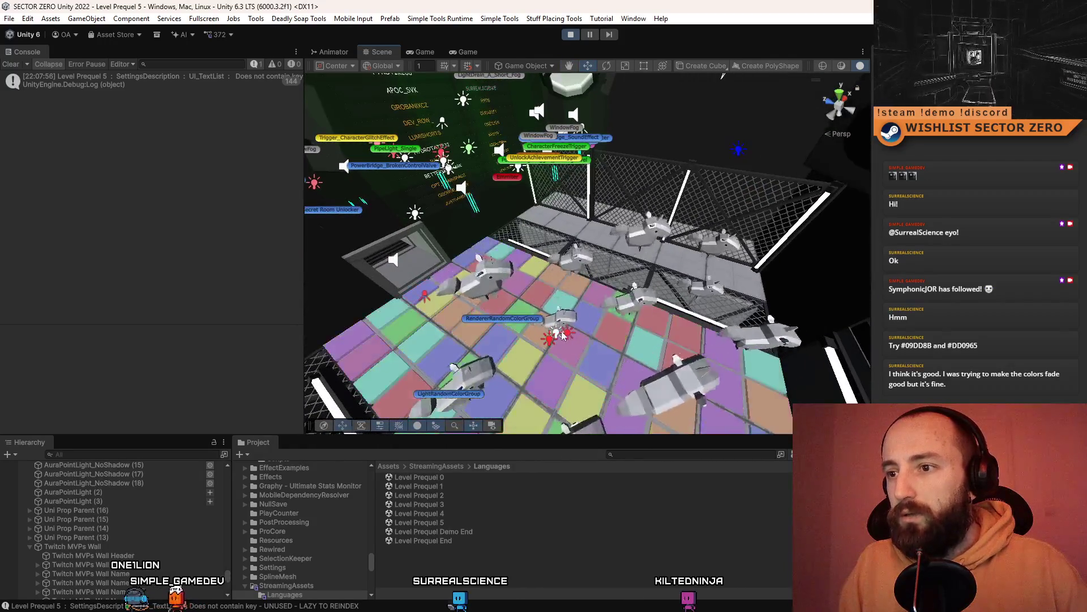
Select and inspect several point lights above the disco floor
click(558, 333)
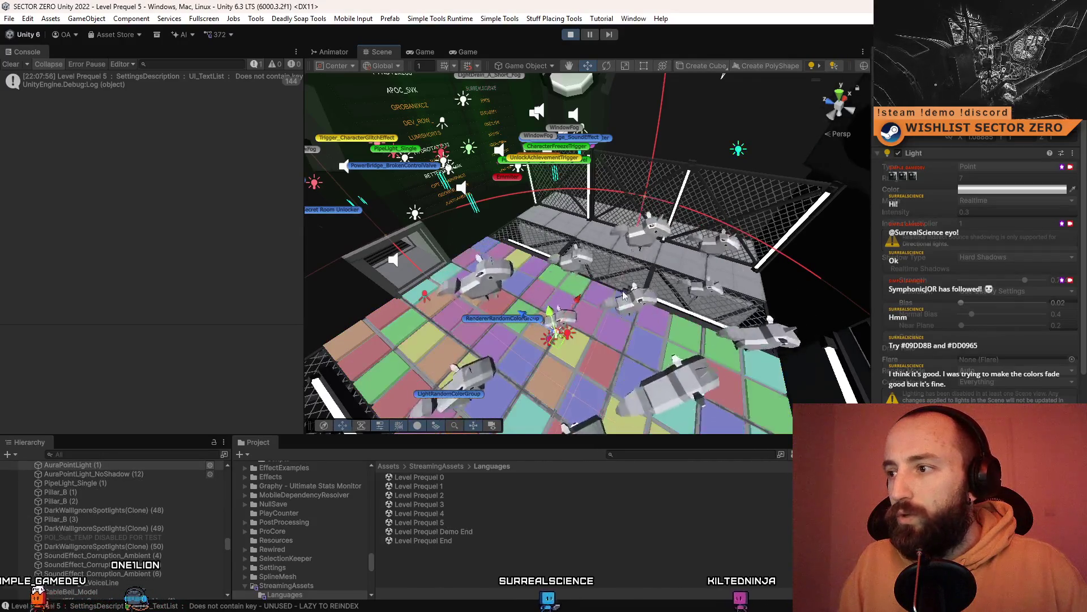
click(608, 320)
click(568, 336)
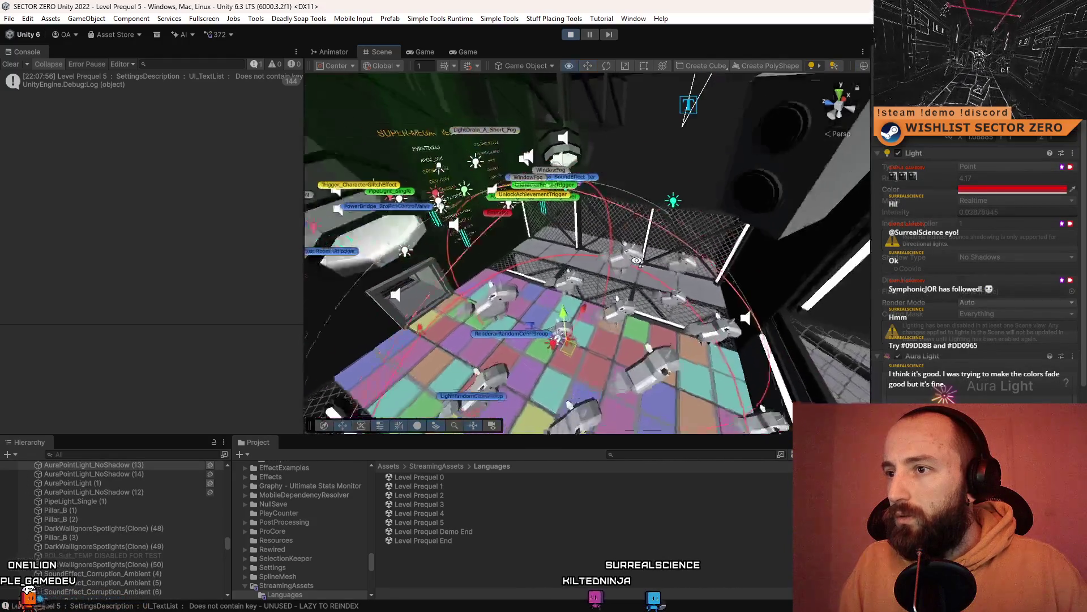
click(661, 210)
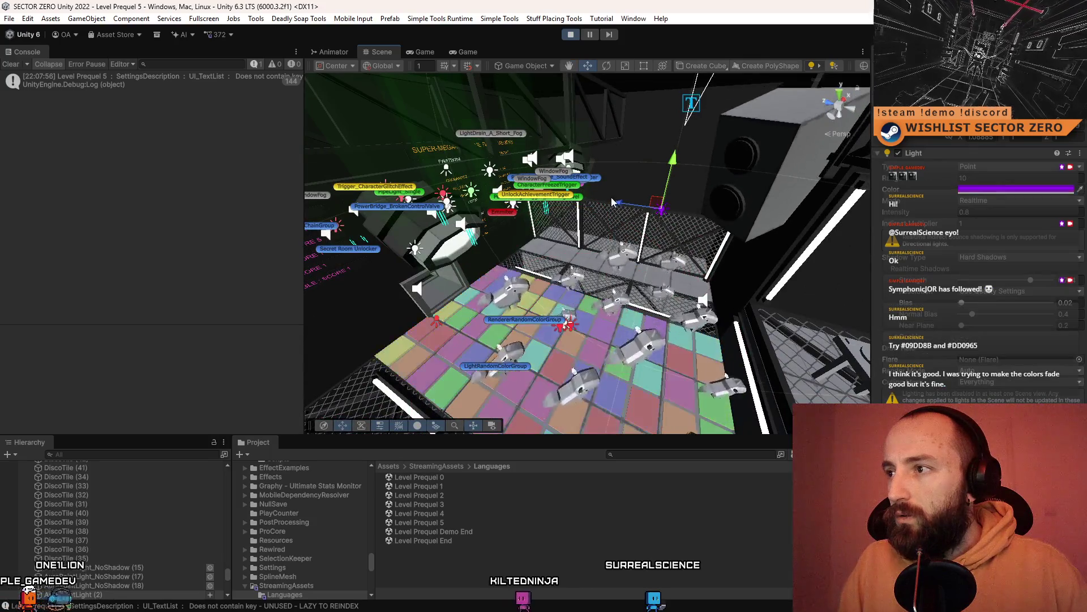
drag(661, 210, 696, 208)
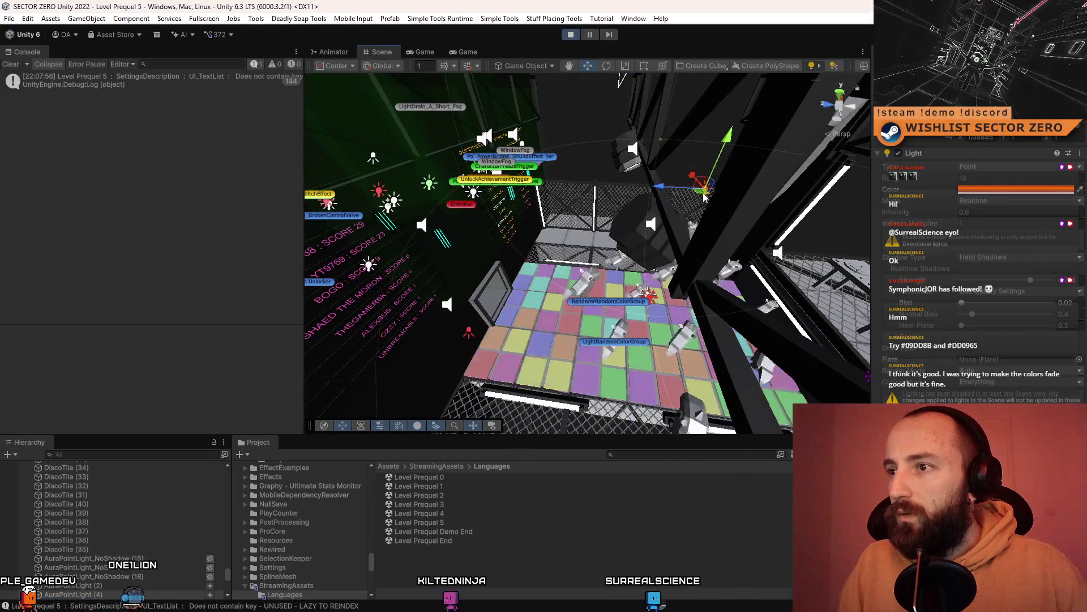
click(524, 235)
Compare the lights in the game, reframe the scene, and end on the Cube Hunt scoreboard
click(475, 56)
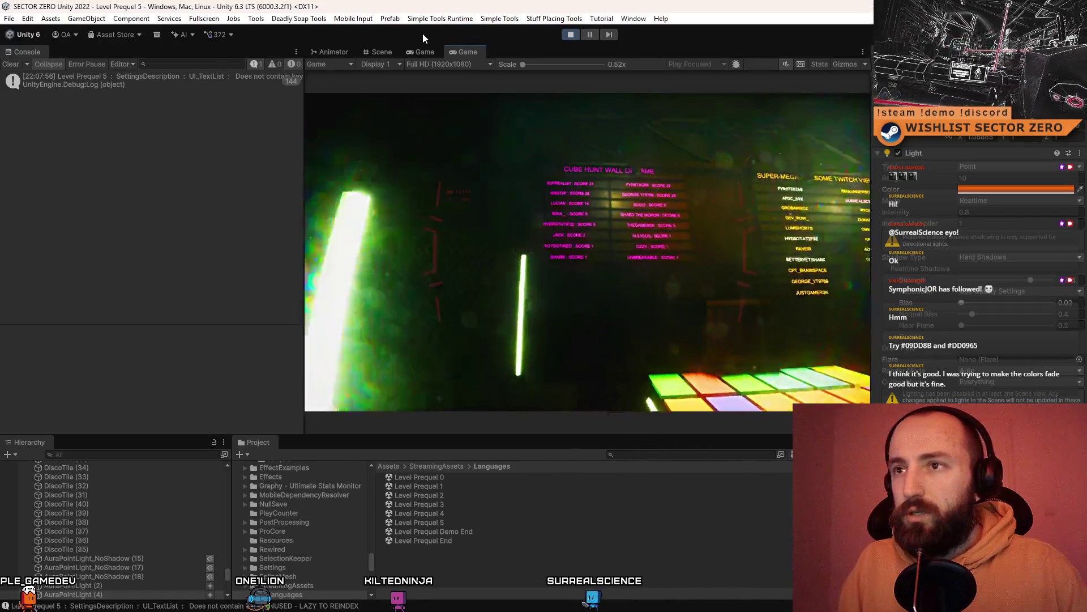
click(385, 52)
drag(574, 146, 600, 232)
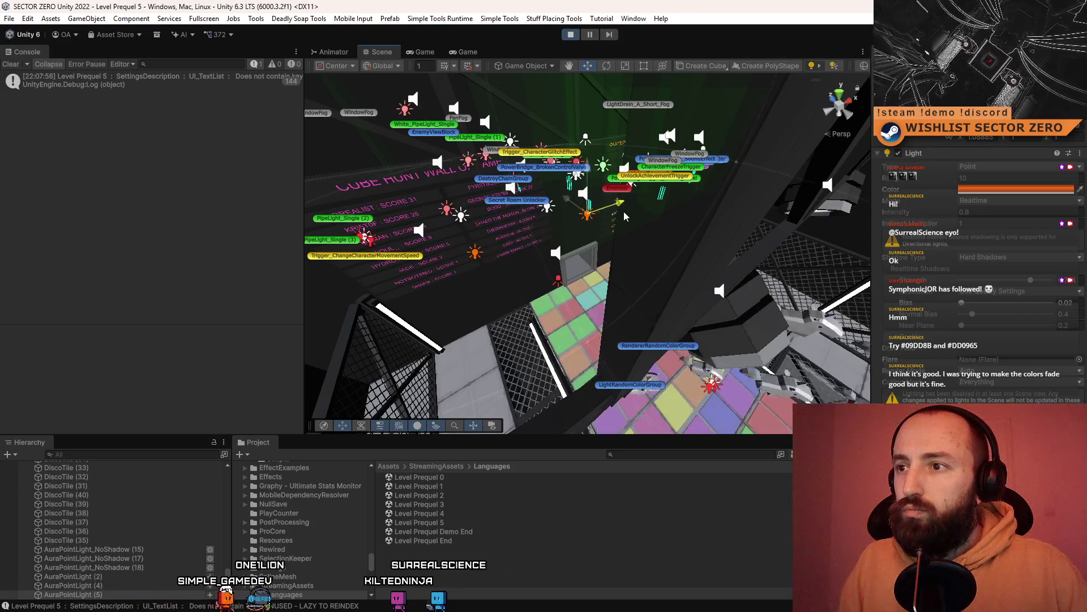
drag(625, 215, 546, 227)
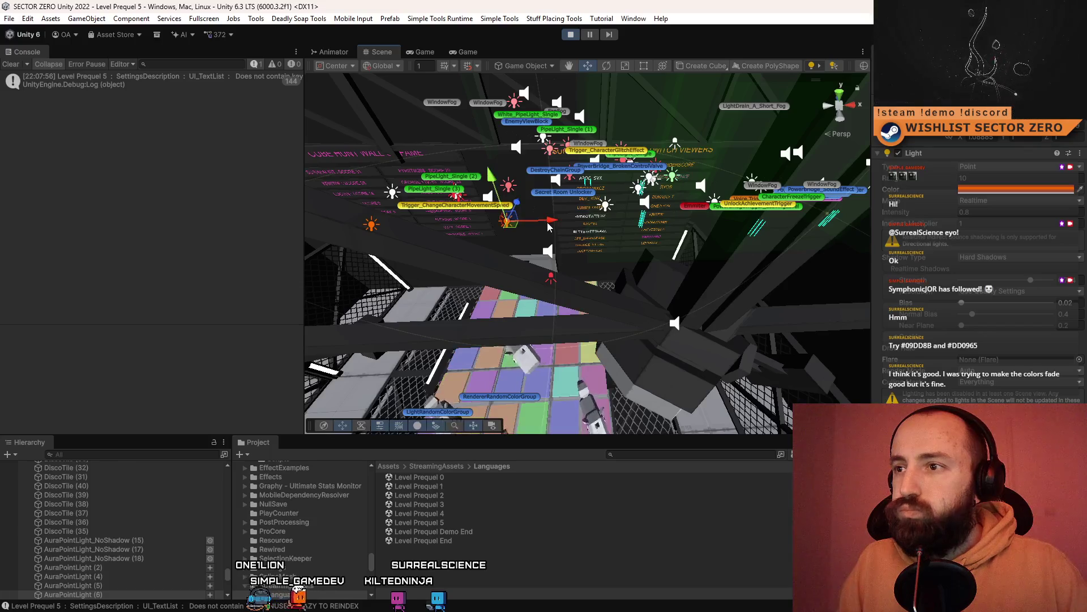
click(466, 51)
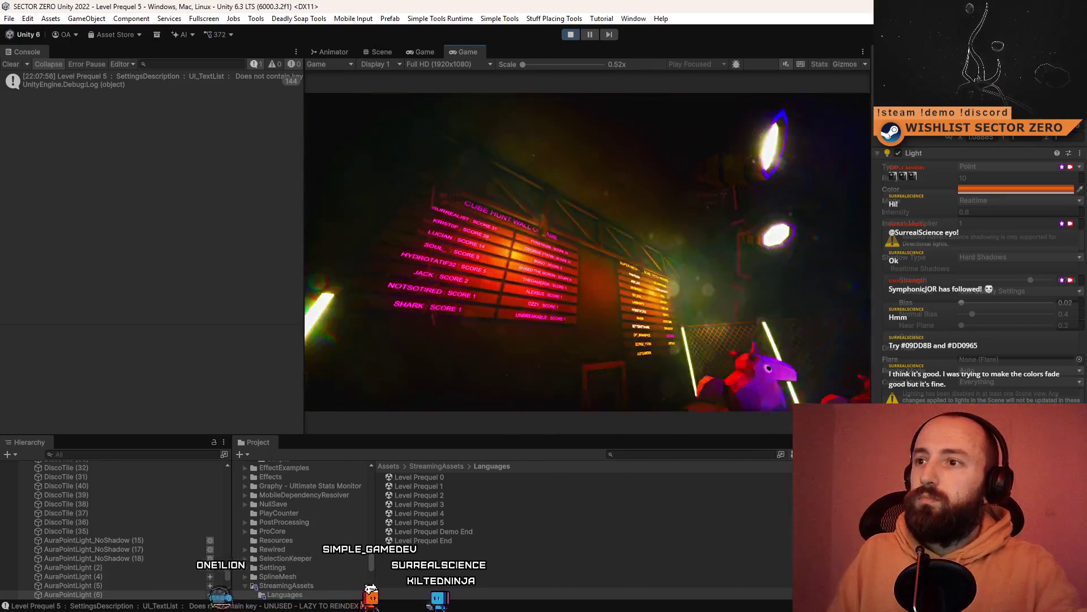
Play fullscreen and walk the player past the Cube Hunt and second leaderboards, then exit
key(F10)
key(w)
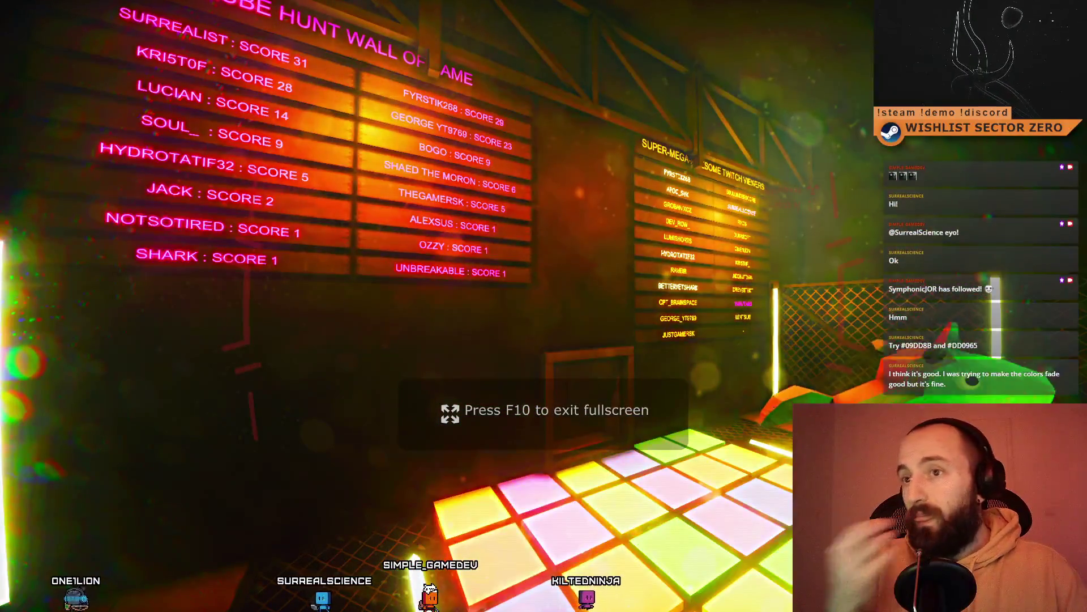
key(s)
key(w)
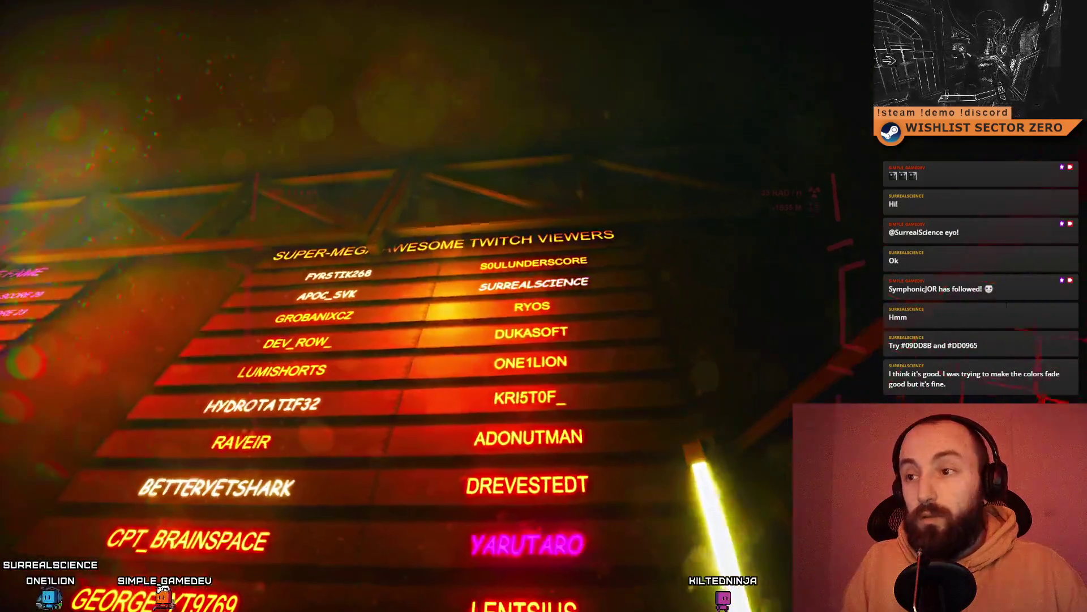
key(Escape)
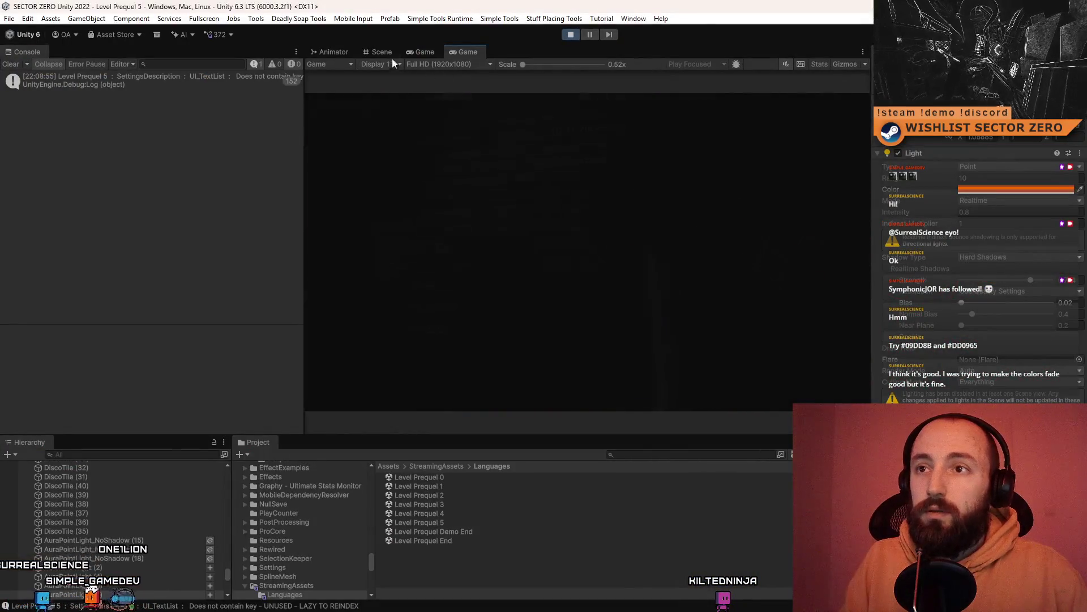
Back in the Scene view, orbit to the Twitch viewers wall and select its second name
click(388, 55)
drag(655, 166, 612, 210)
click(609, 216)
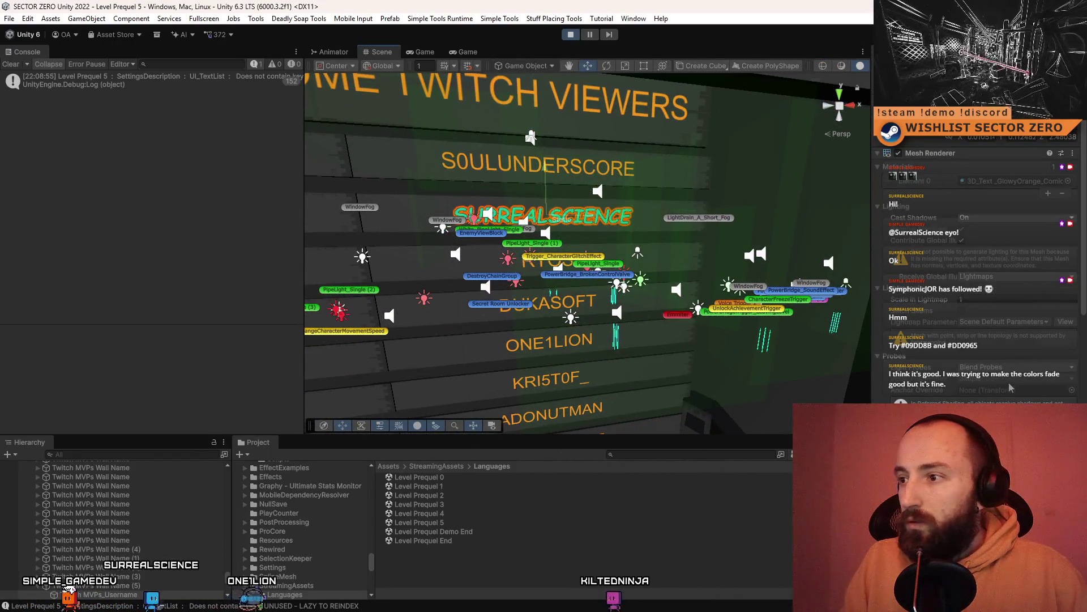
View the running game fullscreen to check the Twitch viewers board, then exit back to the editor
scroll(989, 307, down, 3)
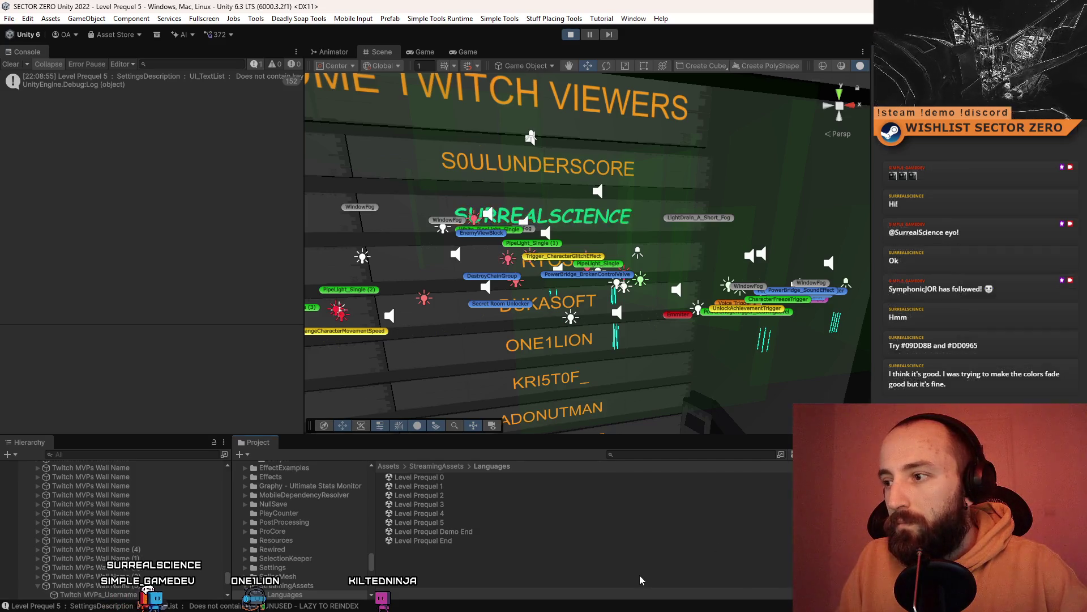
click(463, 52)
key(F10)
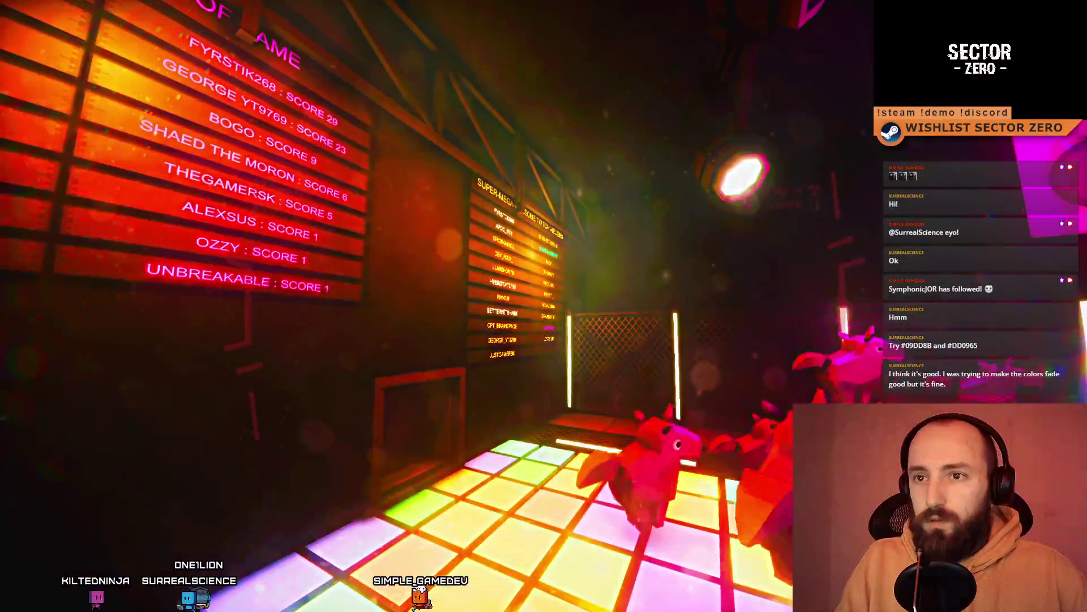
key(F11)
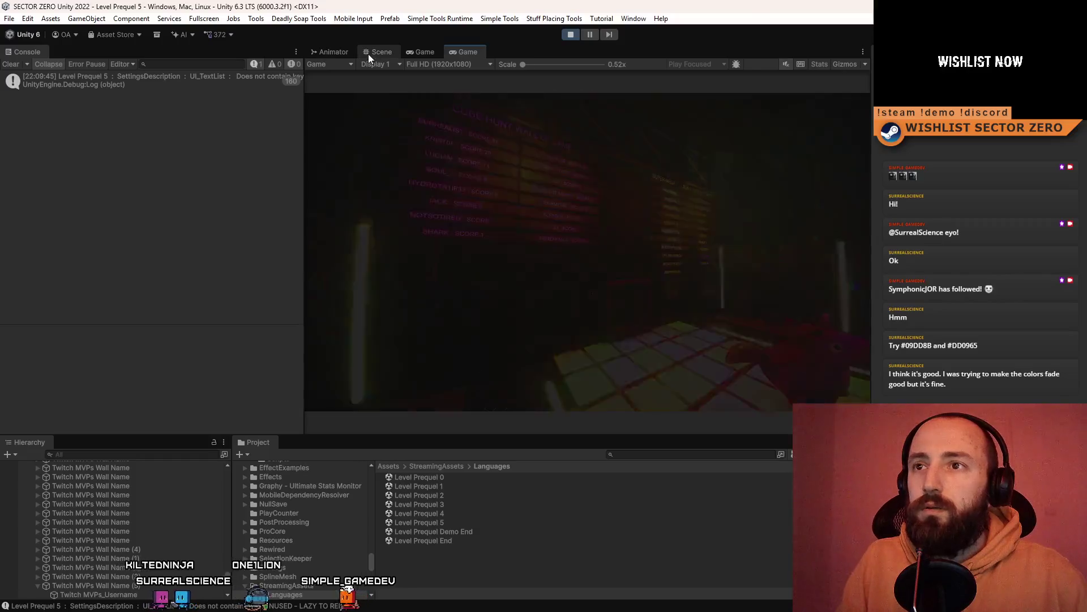
In the Scene view, select a Cube Hunt name and two point lights, looking down at the floor tiles
click(369, 52)
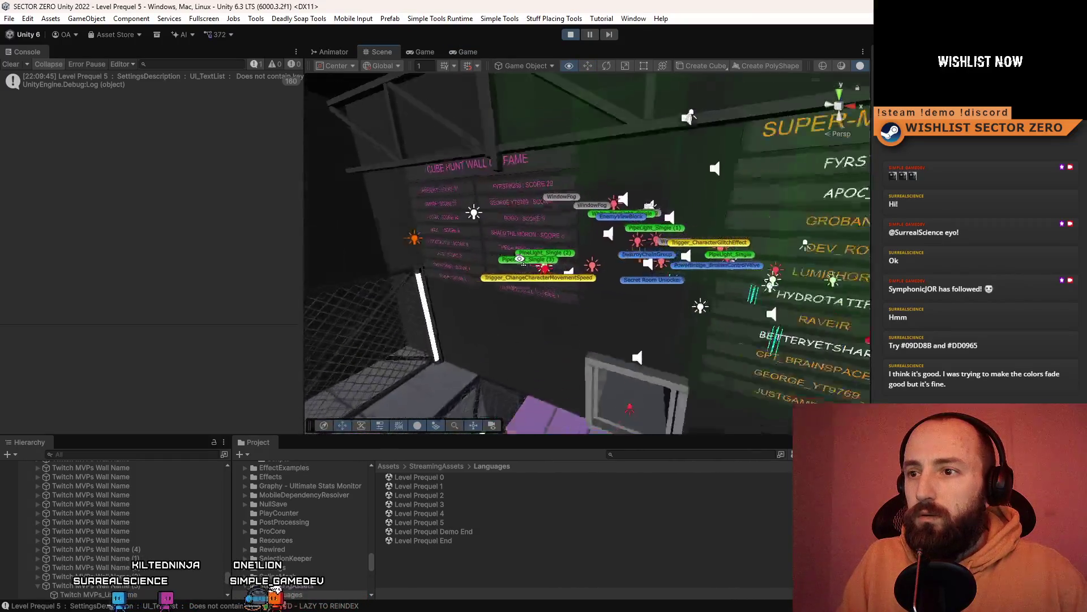
click(441, 205)
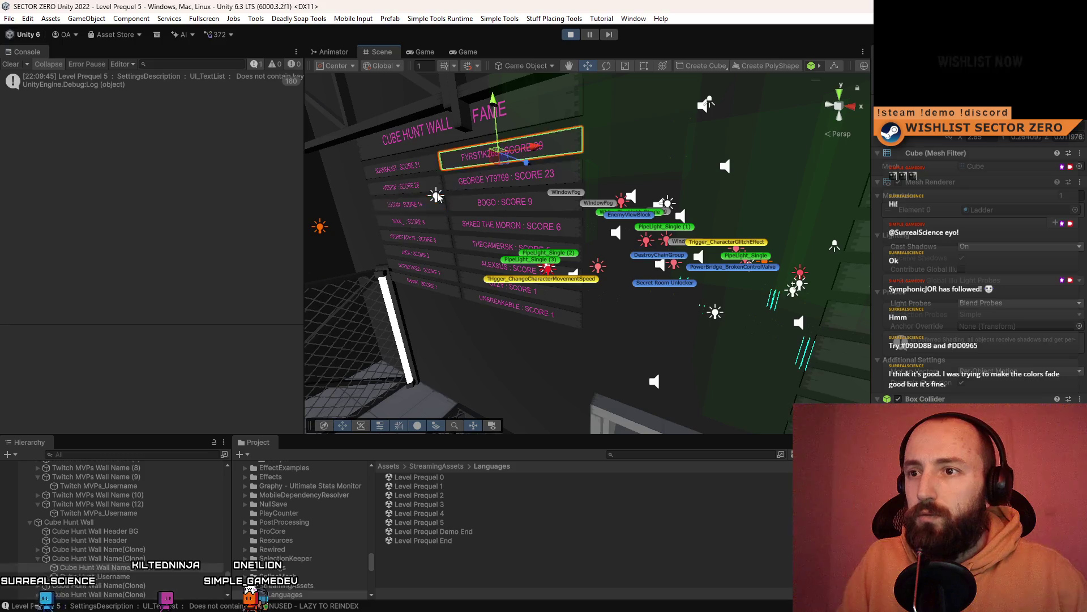
click(436, 196)
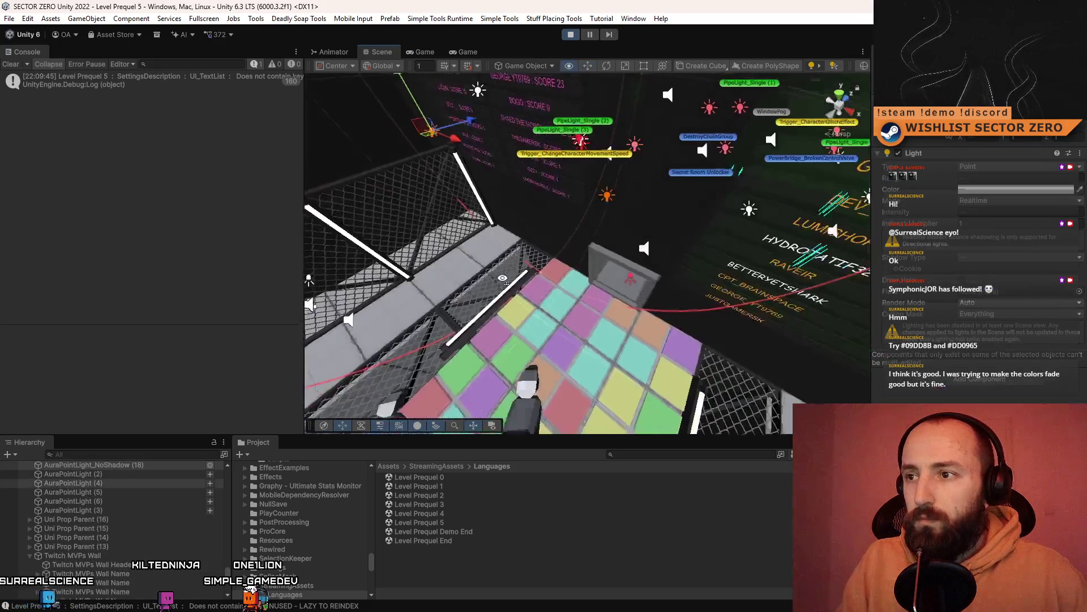
shift+click(542, 218)
mouse_move(539, 225)
mouse_down()
mouse_move(636, 270)
mouse_move(614, 272)
mouse_move(624, 205)
mouse_up()
Preview the live game fullscreen, then return to the Scene view and stop play
click(434, 53)
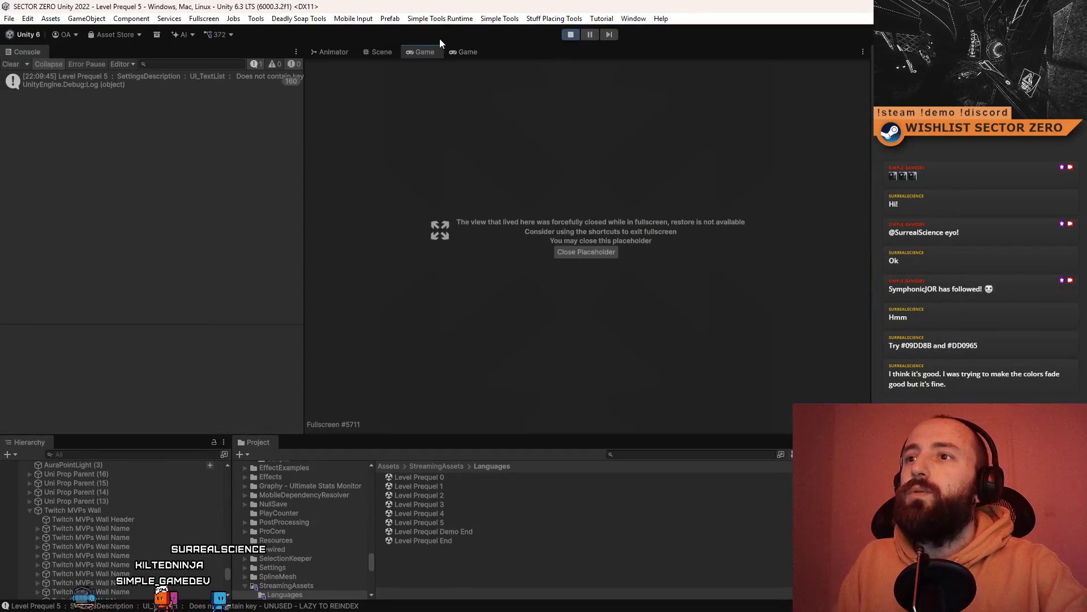
click(465, 52)
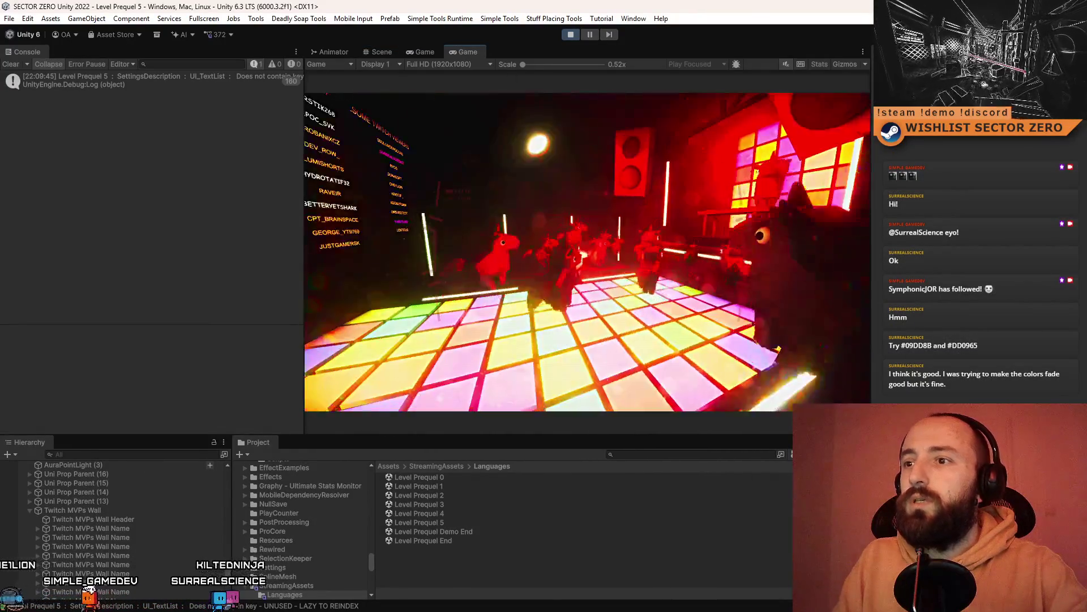
key(F10)
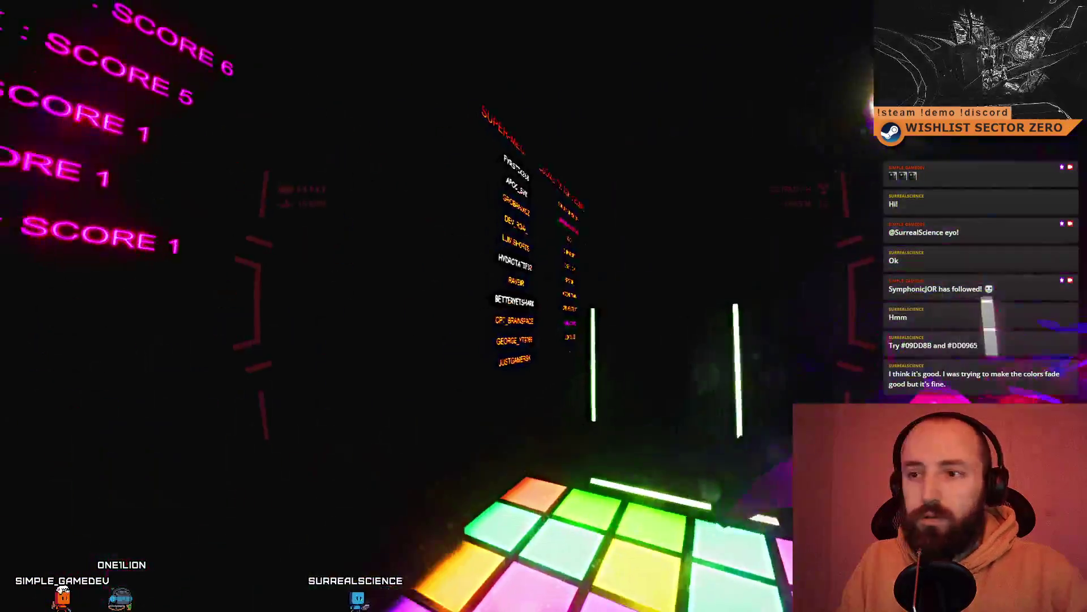
key(F11)
click(426, 51)
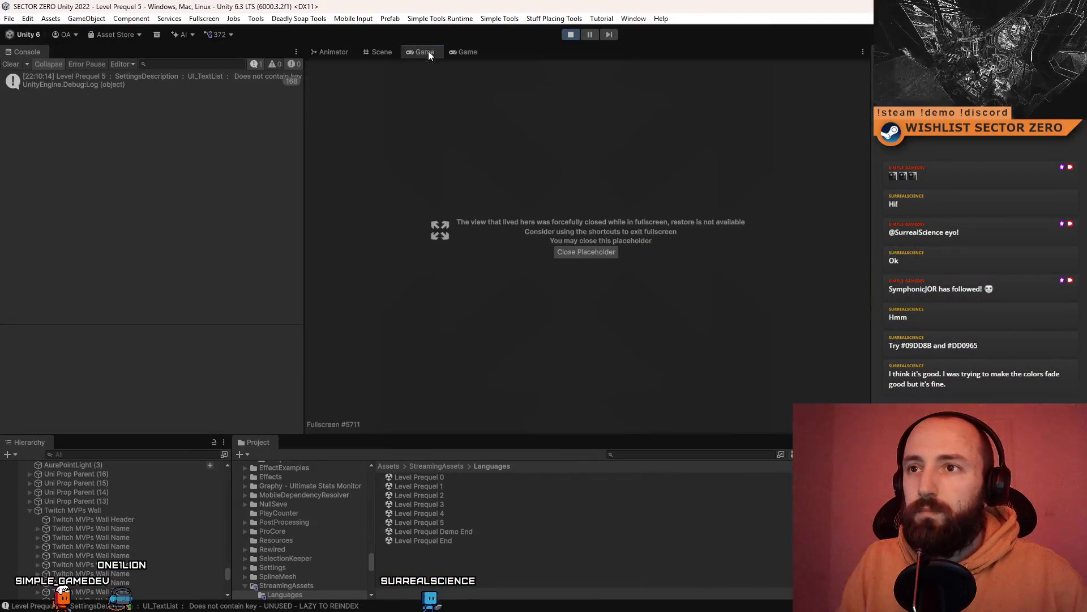
click(375, 52)
mouse_move(667, 171)
mouse_down()
mouse_move(556, 181)
mouse_move(731, 141)
mouse_move(600, 147)
mouse_up()
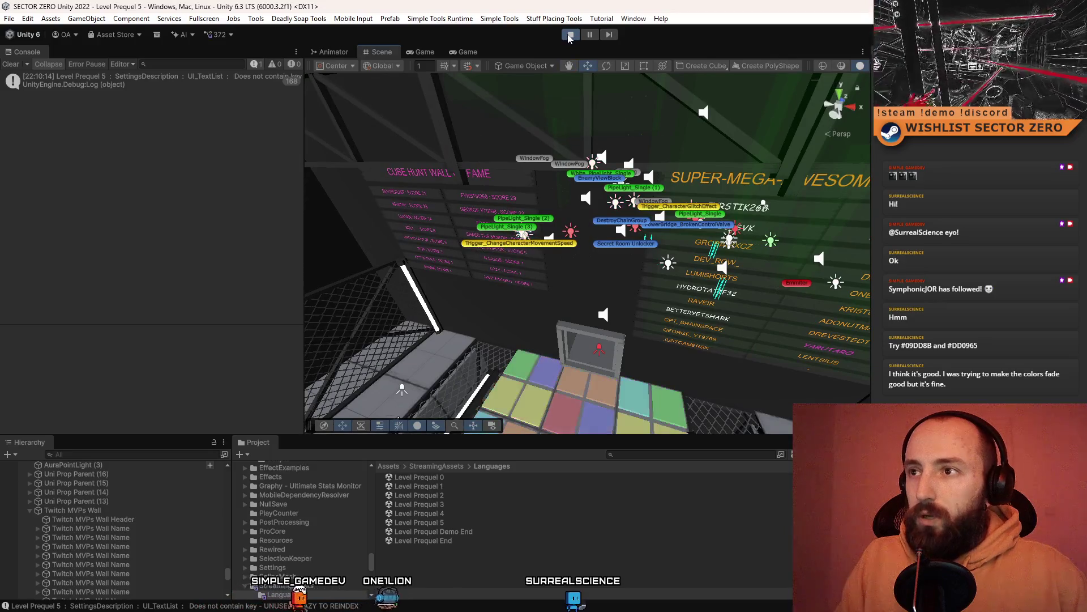
click(570, 35)
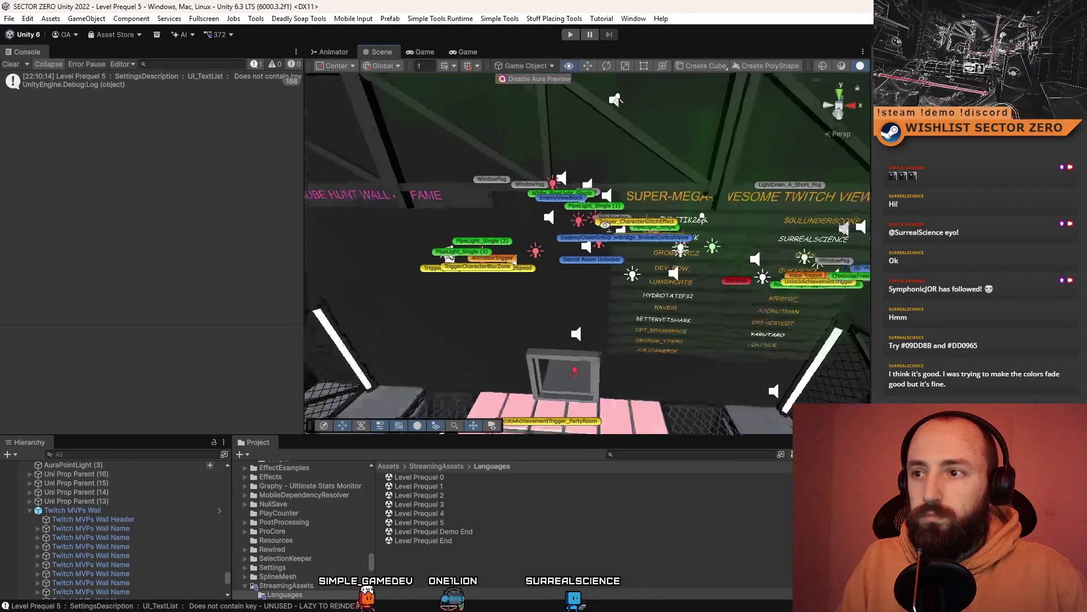
Select the SURREALSCIENCE name on the viewers wall and scroll the Inspector to its Text Mesh section
drag(604, 225, 548, 176)
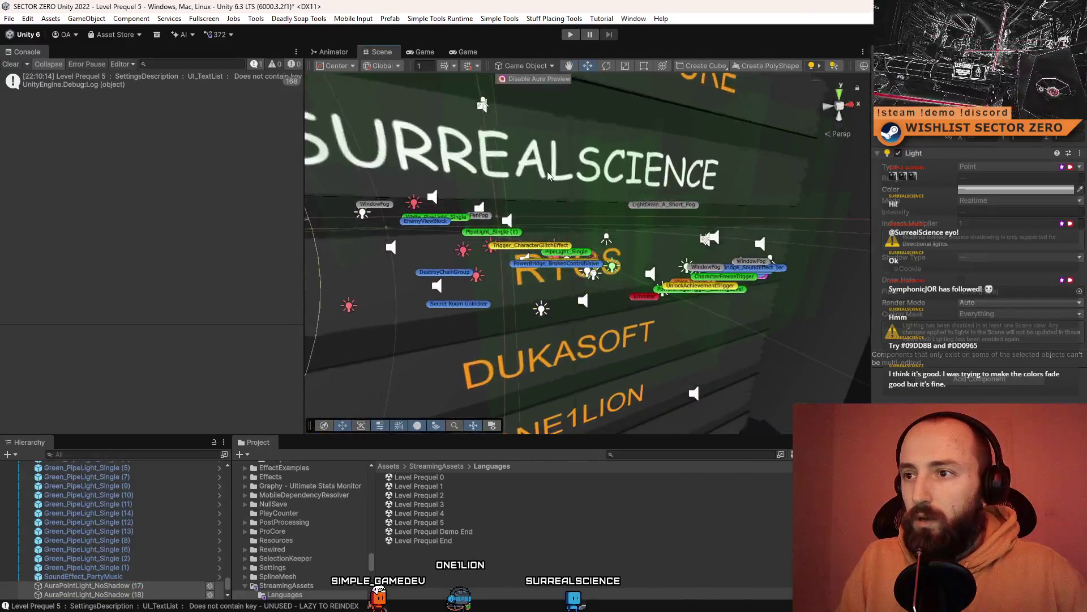
click(555, 175)
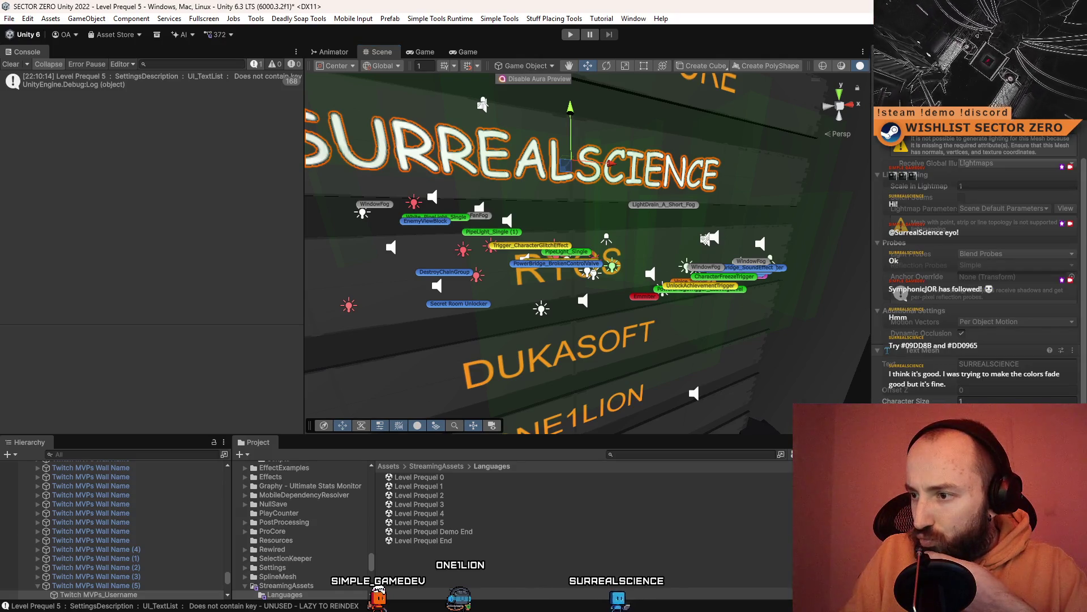
drag(623, 283, 687, 329)
click(687, 329)
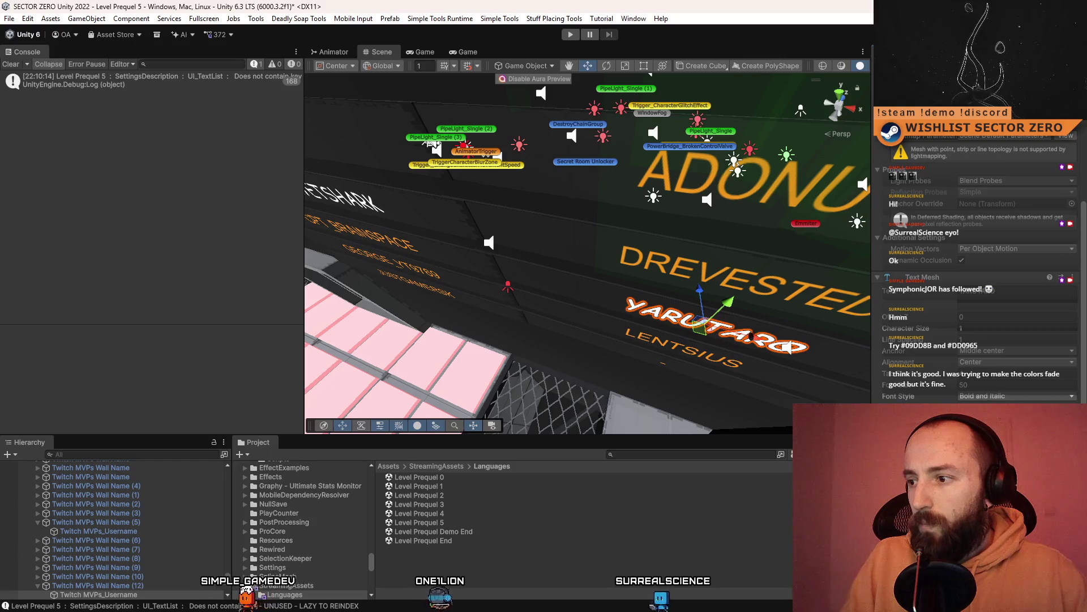
drag(750, 336, 629, 170)
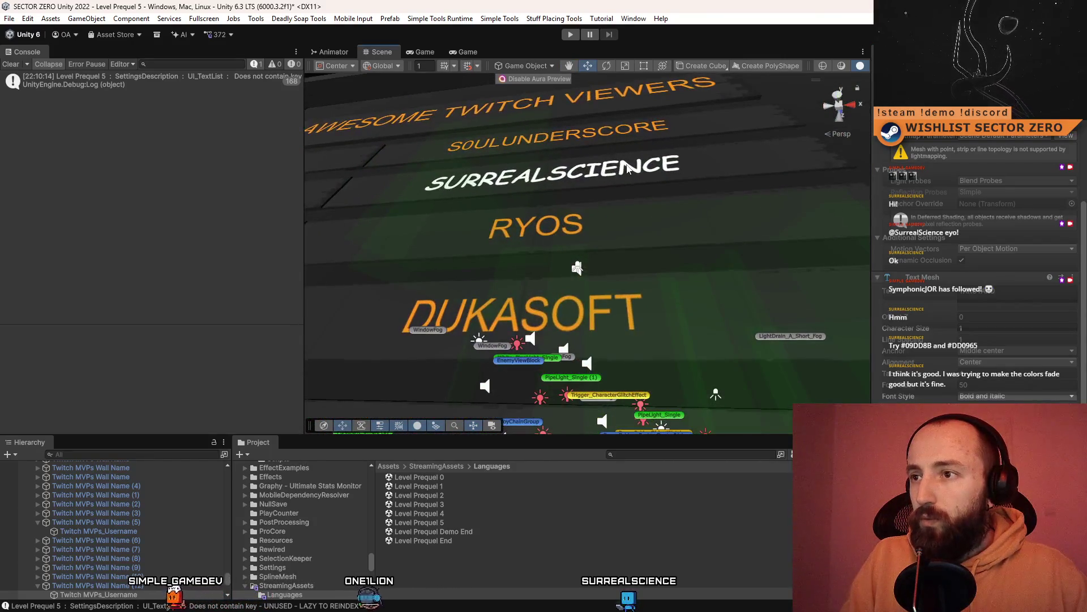
click(627, 169)
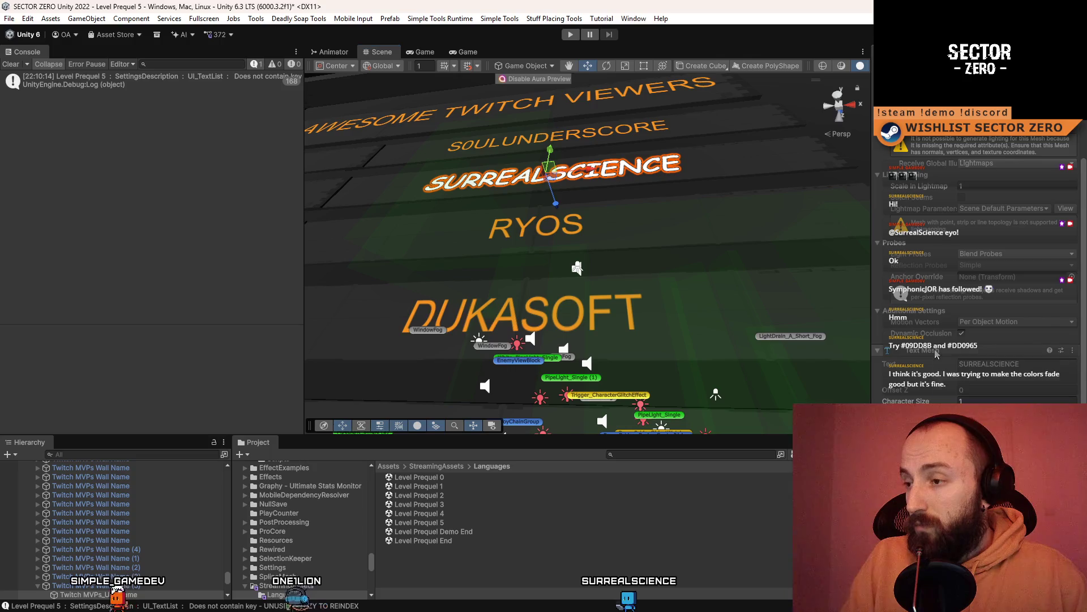
right_click(936, 354)
key(Escape)
scroll(979, 254, down, 3)
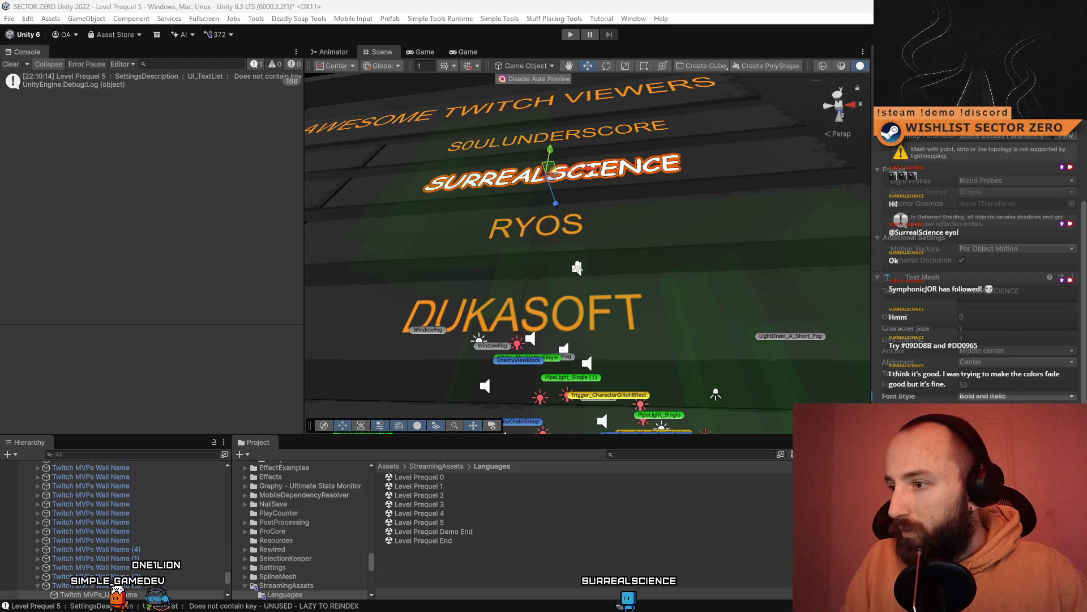
Set the SURREALSCIENCE Text Mesh colour to hex DD0965 in the Color picker
click(1014, 419)
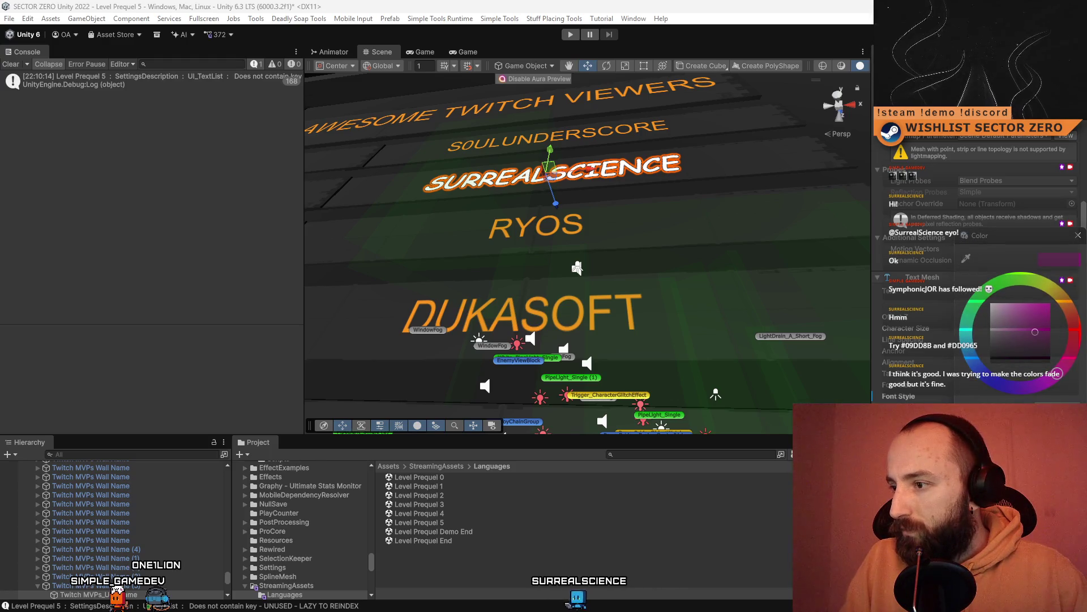
click(1083, 237)
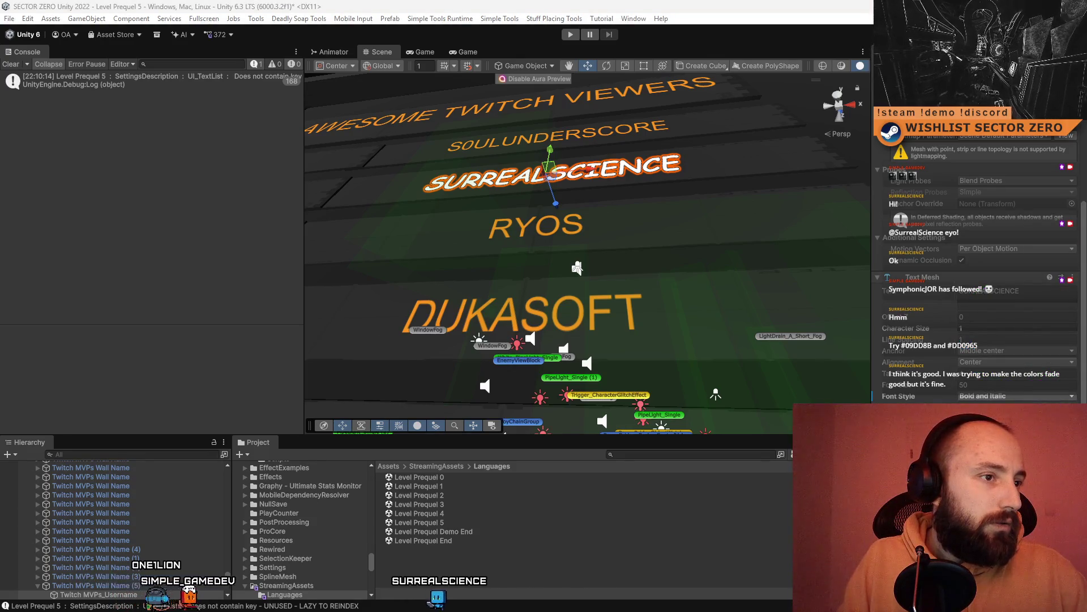
click(1013, 419)
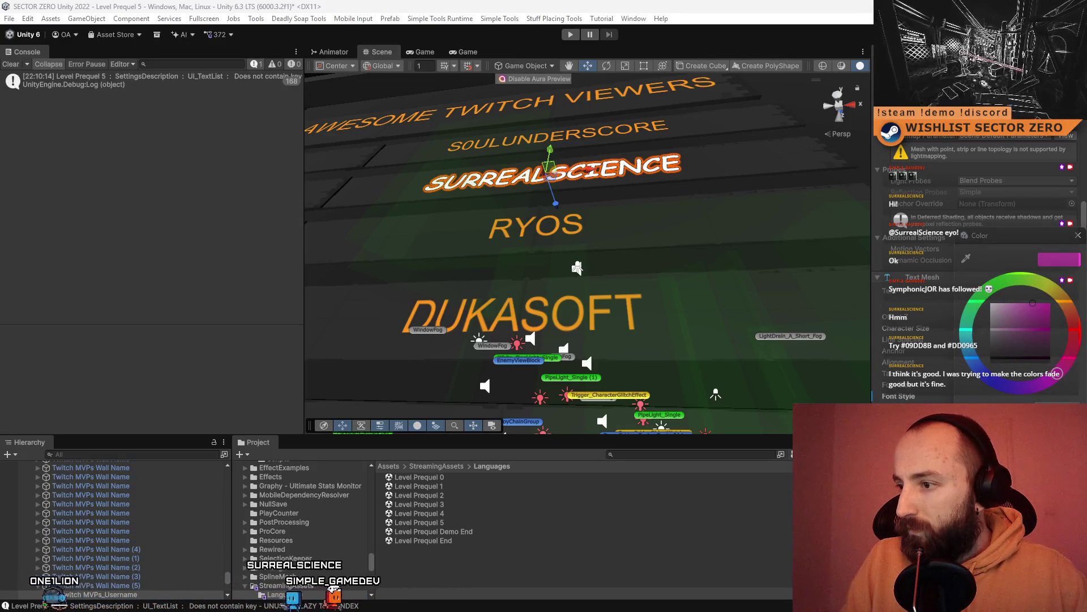
drag(1013, 244, 696, 239)
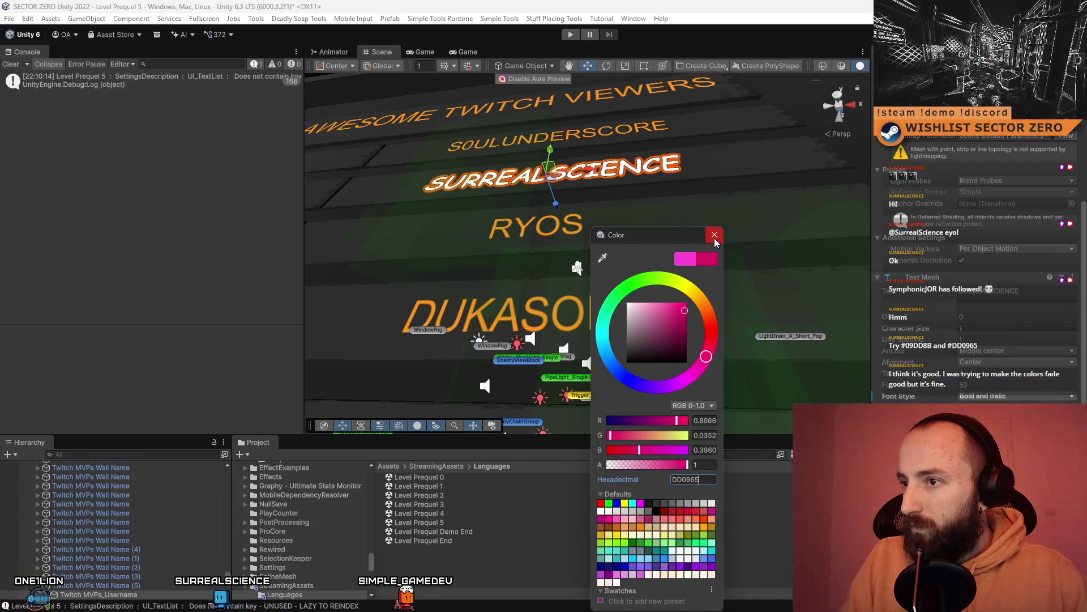
click(714, 234)
Select the Twitch MVPs Wall and frame it in the Scene view
scroll(668, 310, down, 5)
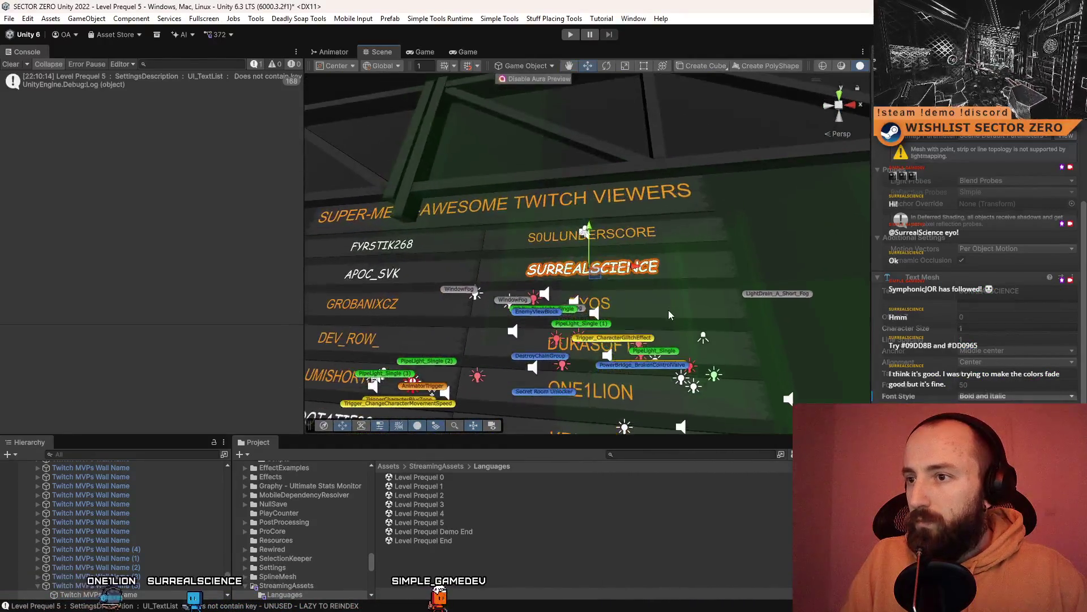
click(668, 310)
key(f)
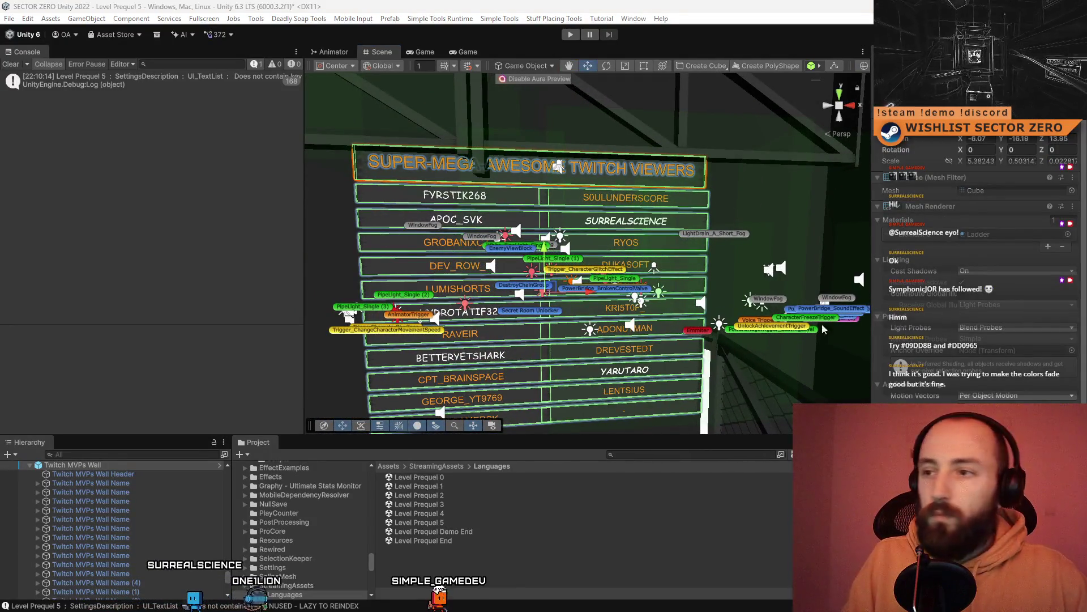
scroll(736, 284, up, 5)
click(636, 253)
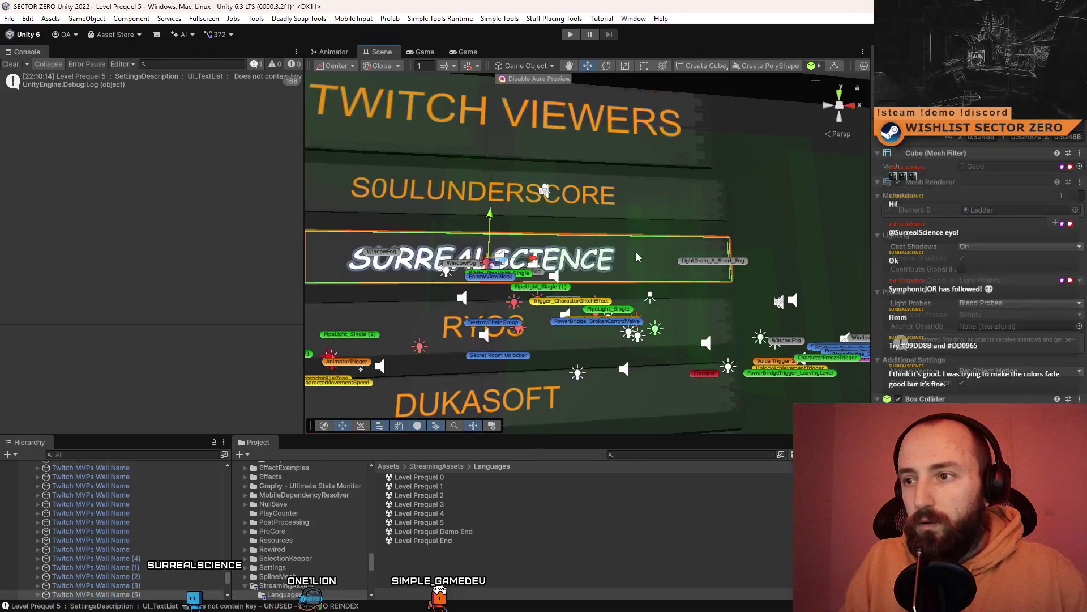
key(f)
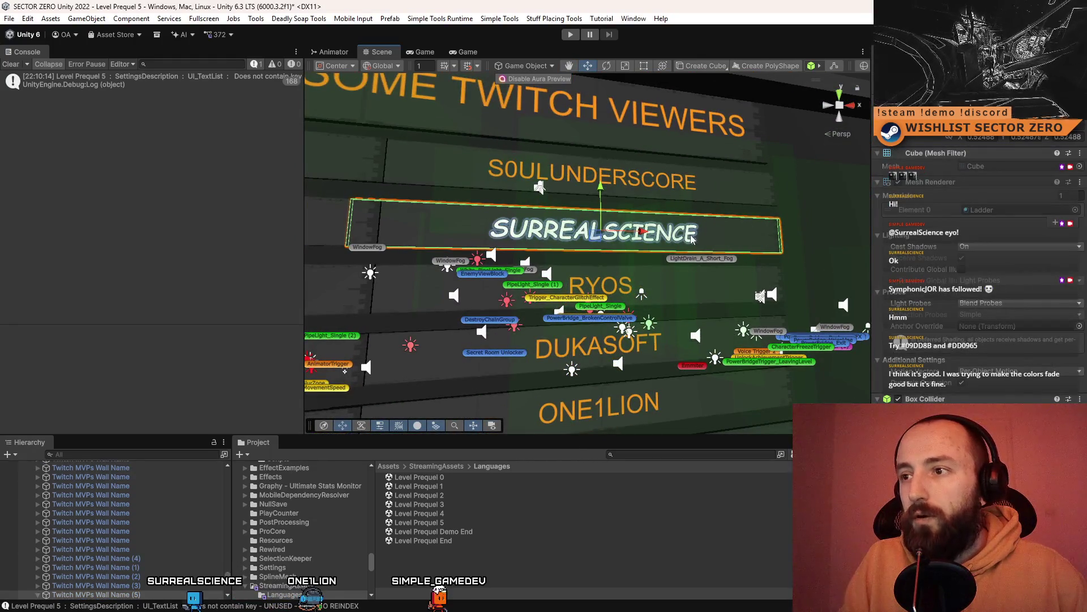
click(691, 239)
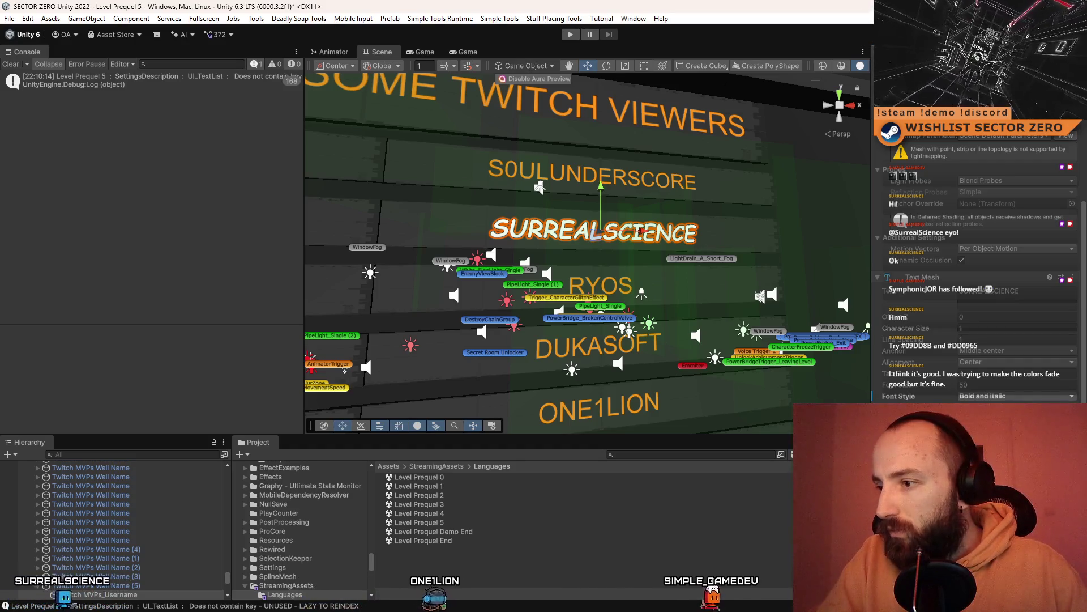
mouse_move(566, 339)
mouse_down()
mouse_move(591, 312)
mouse_move(610, 337)
mouse_up()
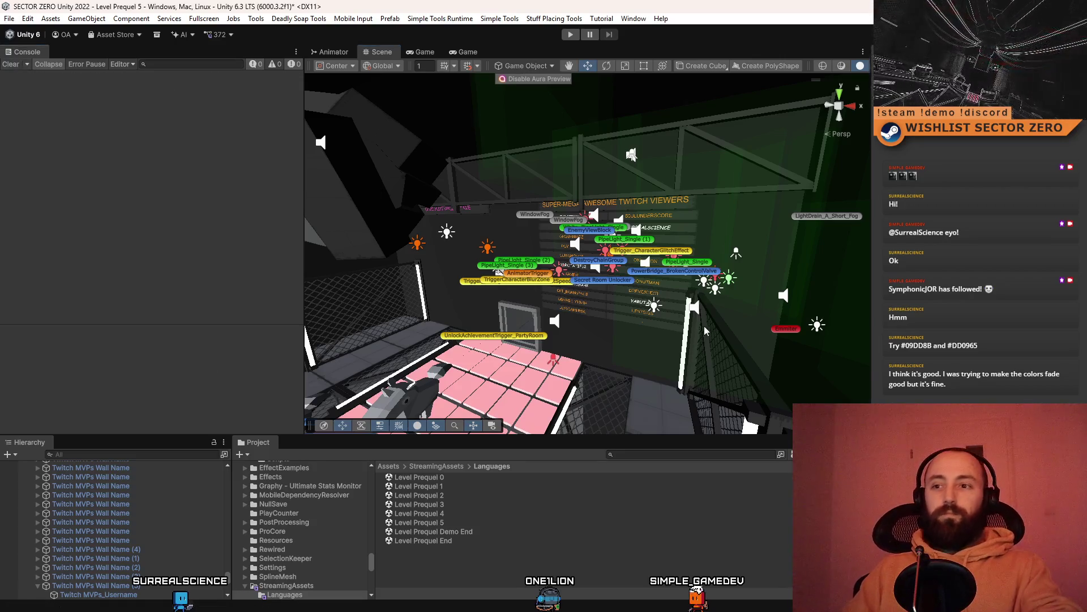
Orbit the Scene view up to the wall above the pink floor and open the File menu
mouse_move(705, 325)
mouse_down()
mouse_move(768, 343)
mouse_move(662, 200)
mouse_move(653, 251)
mouse_up()
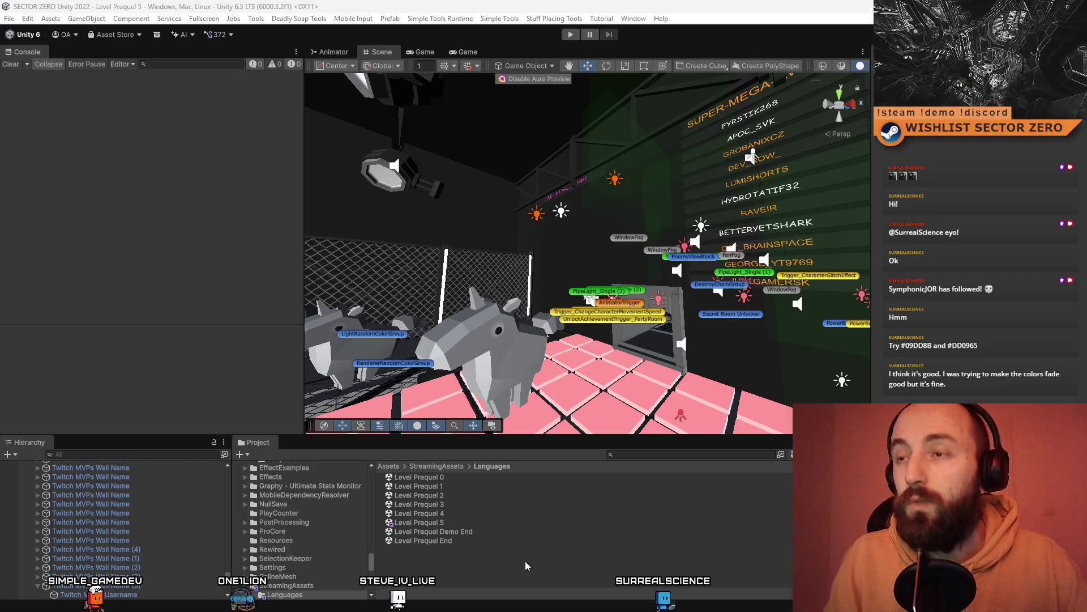
click(10, 19)
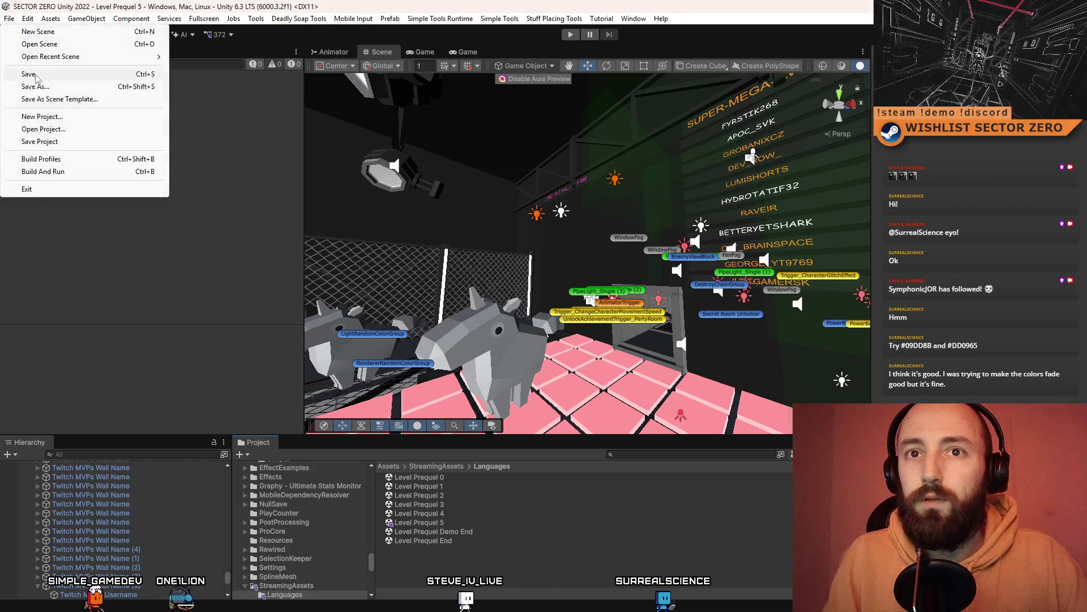
Save the Level Prequel 5 scene with File > Save, then run File > Save Project
click(10, 18)
click(11, 18)
click(42, 141)
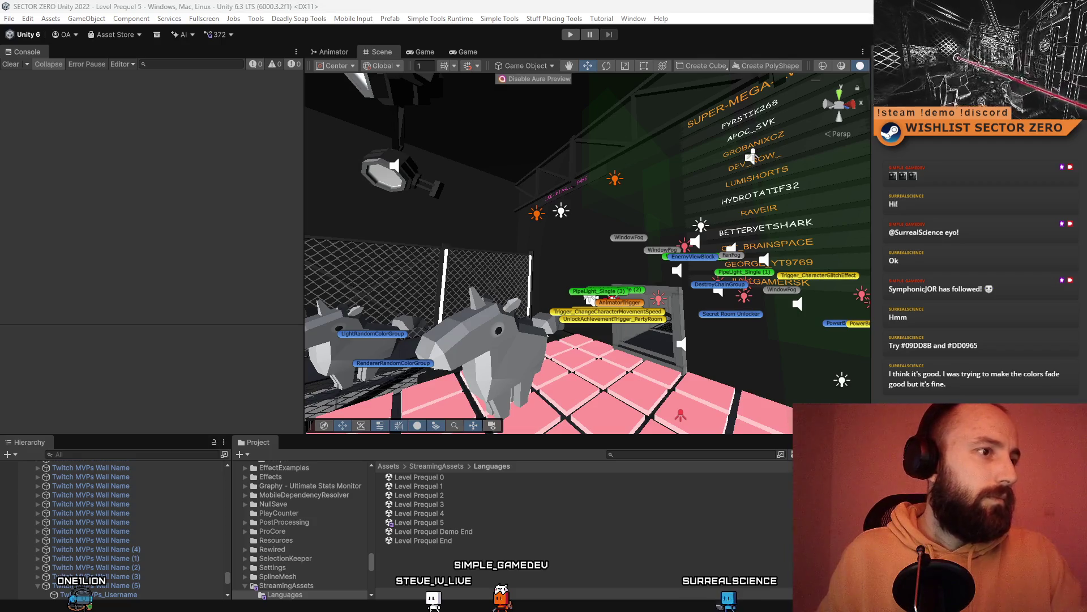
click(648, 454)
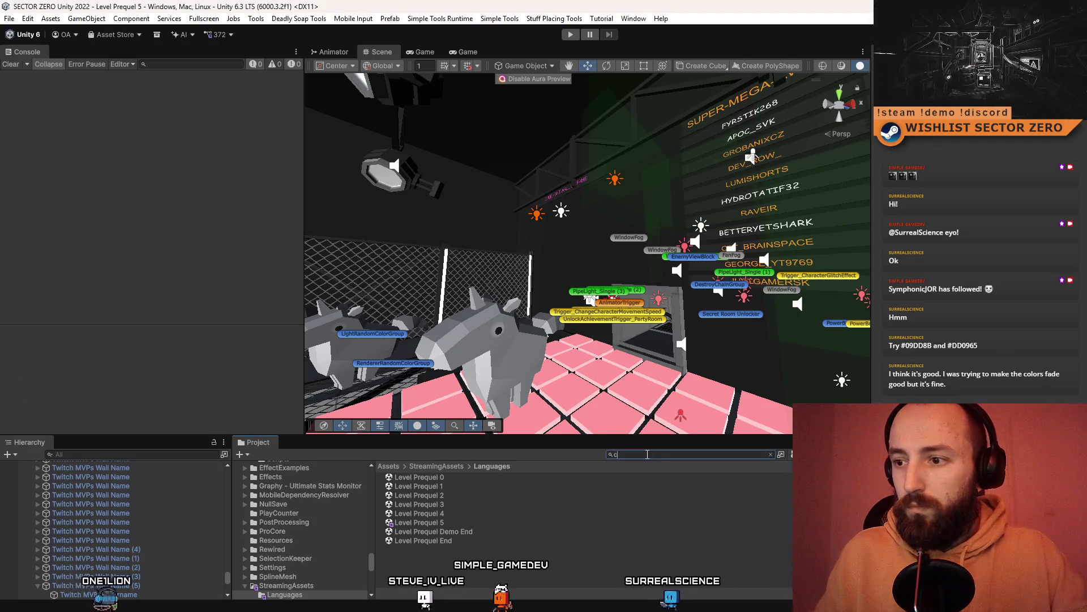
Search 'credits', open the CREDITS SECTOR ZERO prefab and inspect its Canvas and CreditsAutoClose script
text(credits)
click(433, 495)
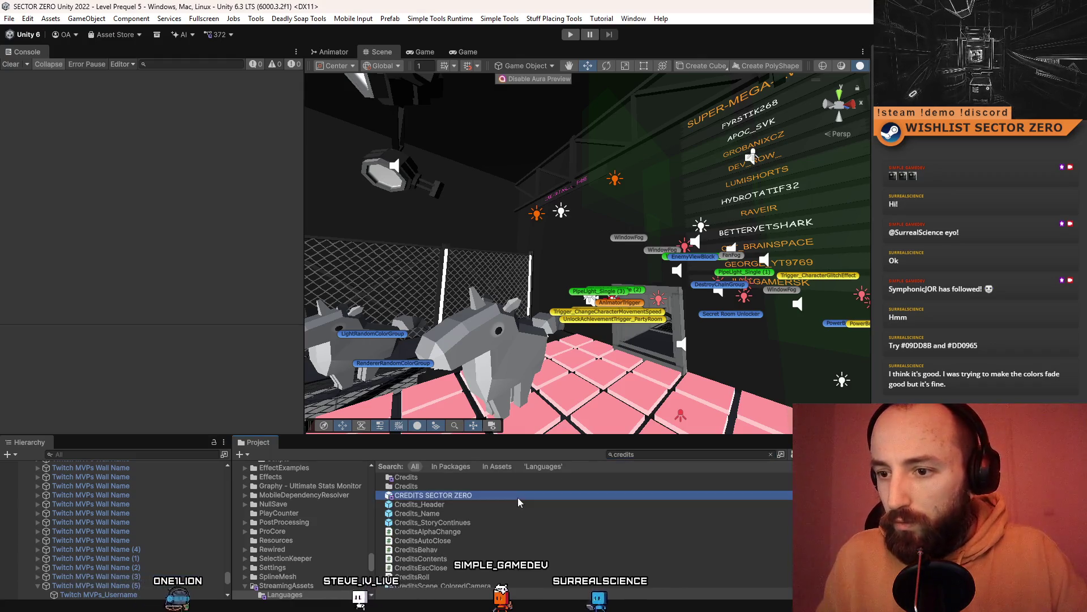
double_click(433, 495)
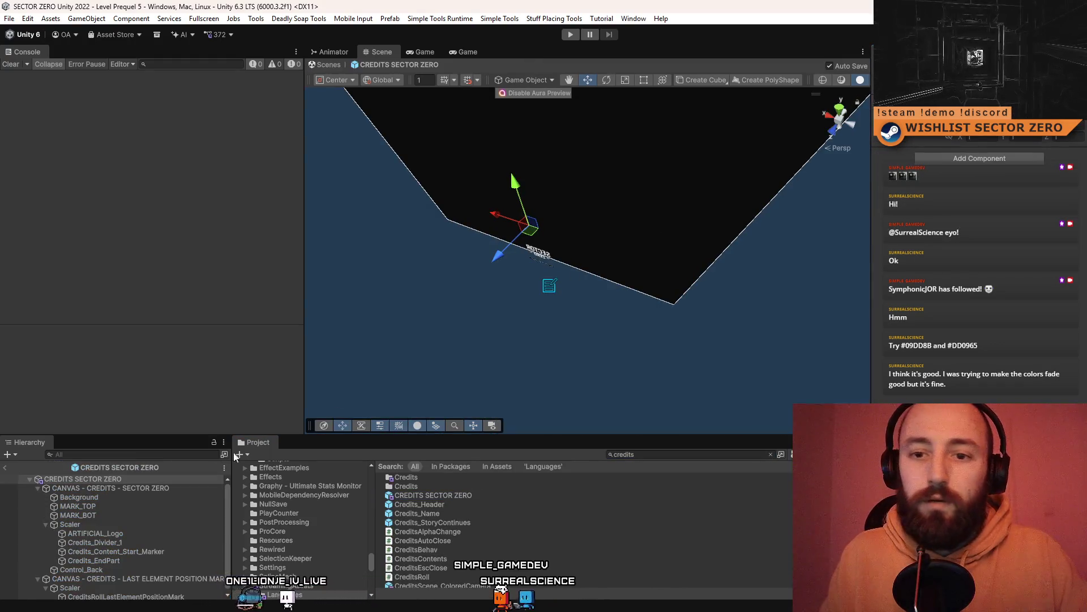
click(148, 488)
scroll(975, 255, down, 5)
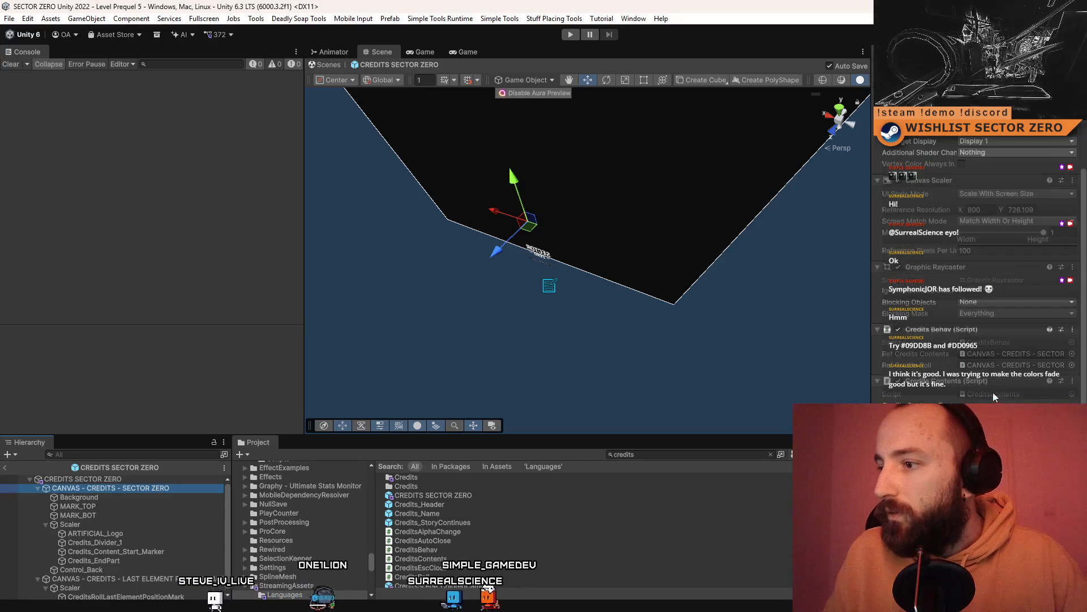
click(720, 540)
Replace the Project search with 'init' to list Init-related assets
double_click(688, 454)
text(init)
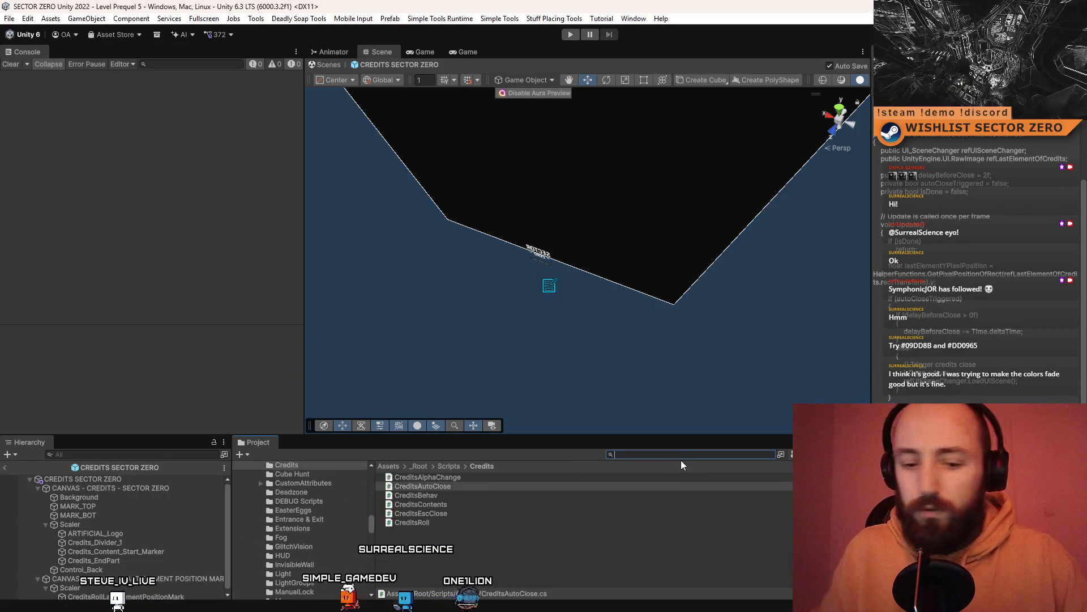
scroll(514, 490, down, 4)
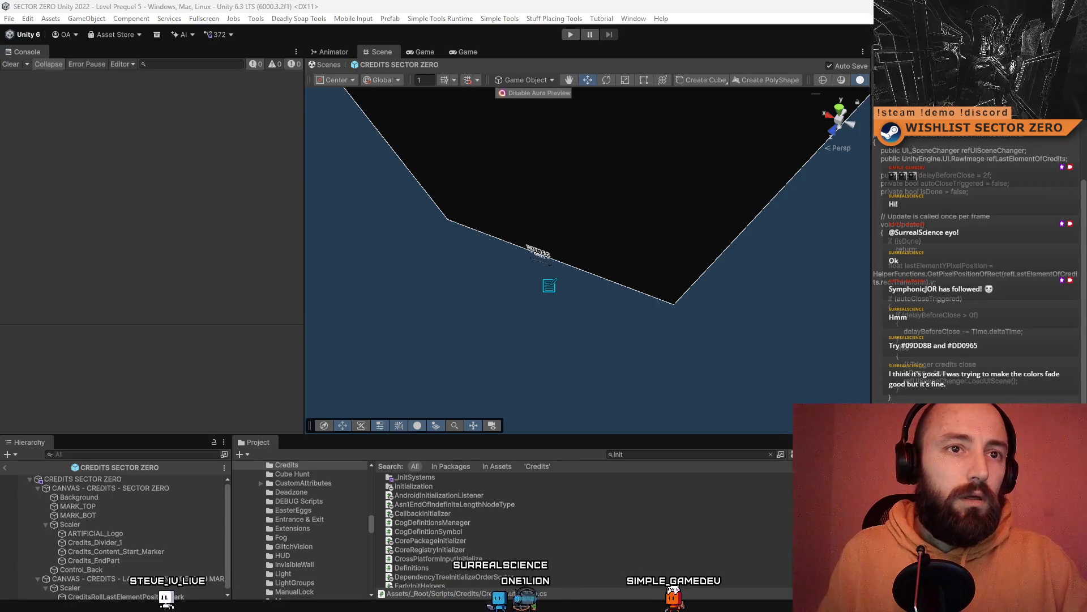
Narrow the search to 'init t:scene', open Menu_DataInit and play to the French main menu
click(642, 455)
text(t:scene)
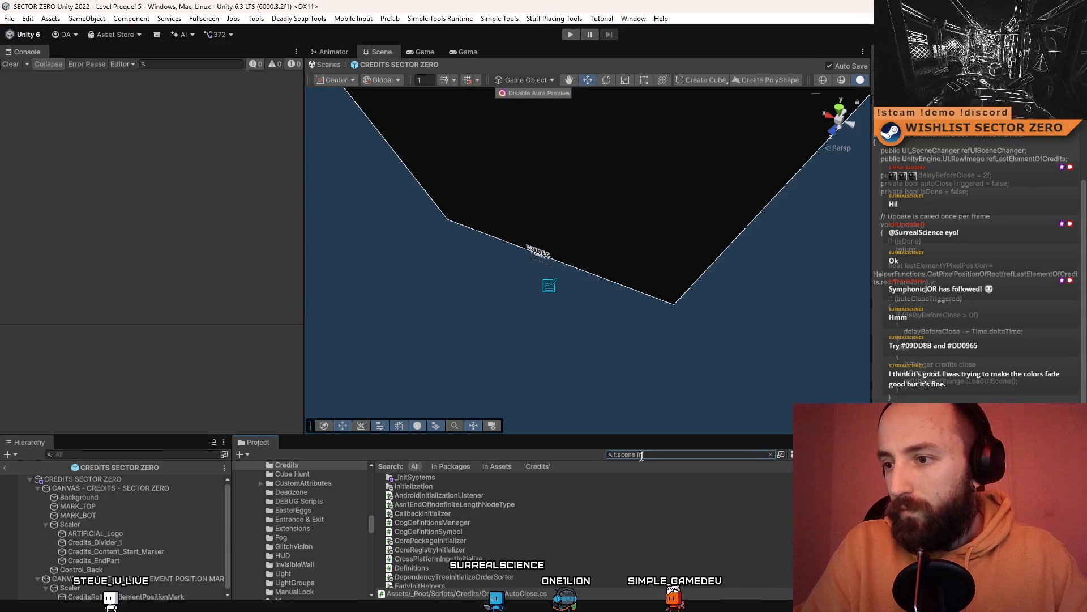
text(it)
double_click(418, 477)
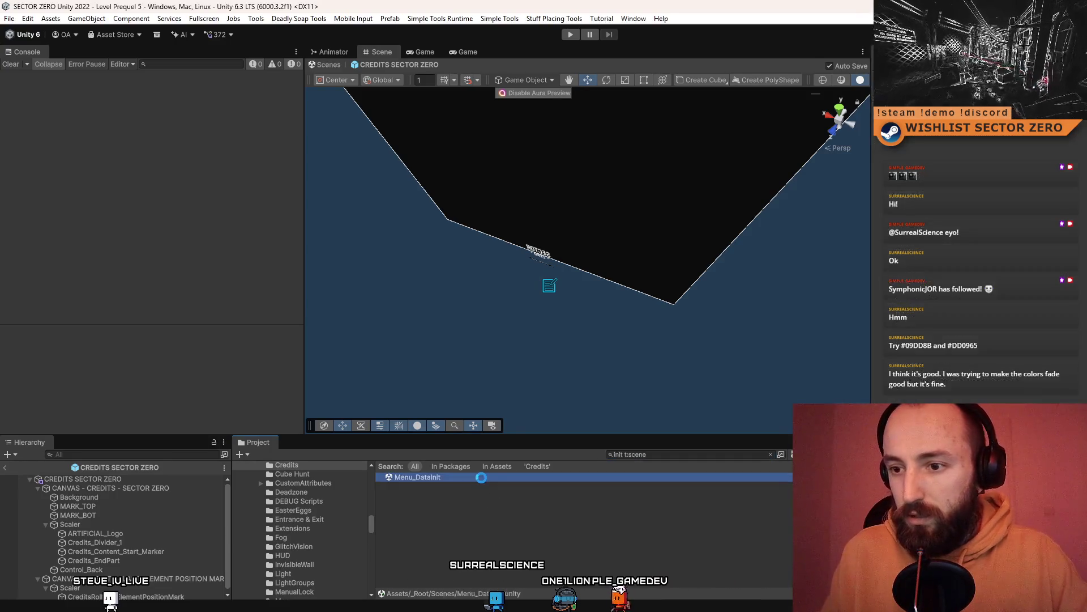
click(569, 36)
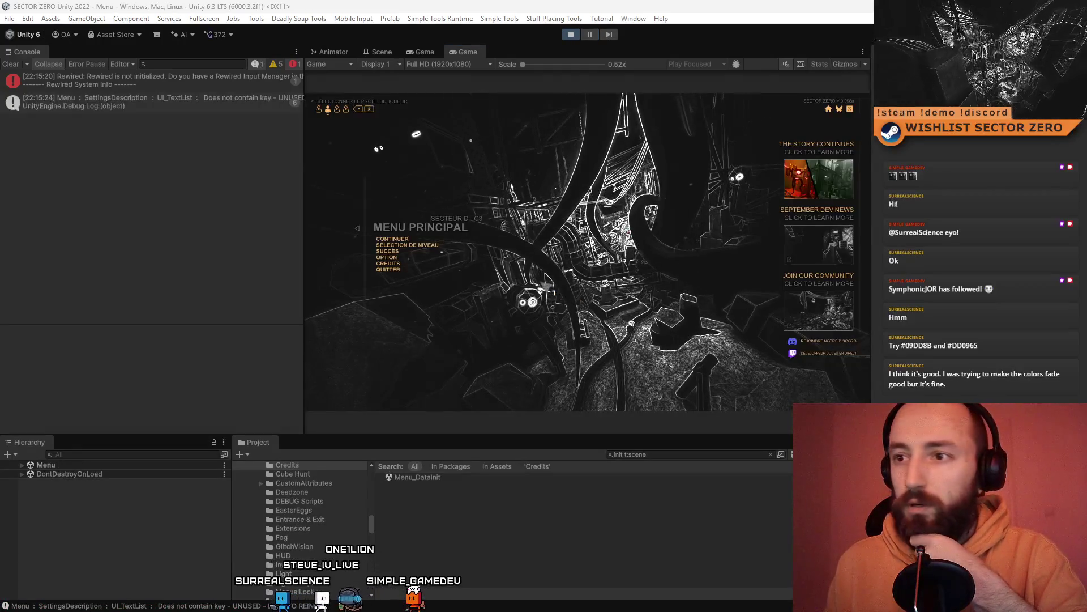
Maximize the Game view to watch the French credits roll, then stop play
double_click(464, 50)
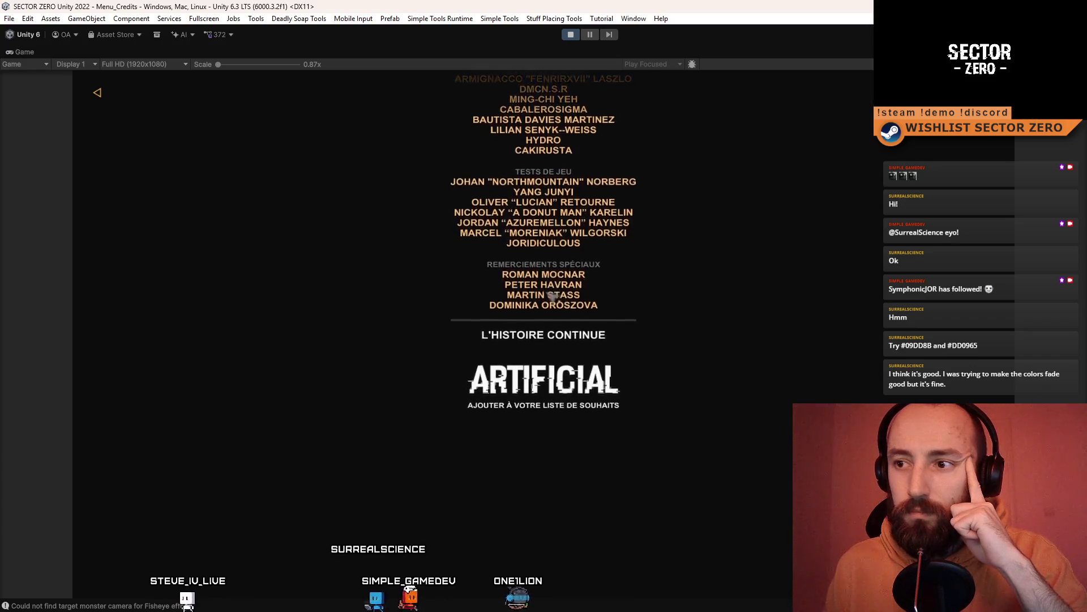
click(570, 34)
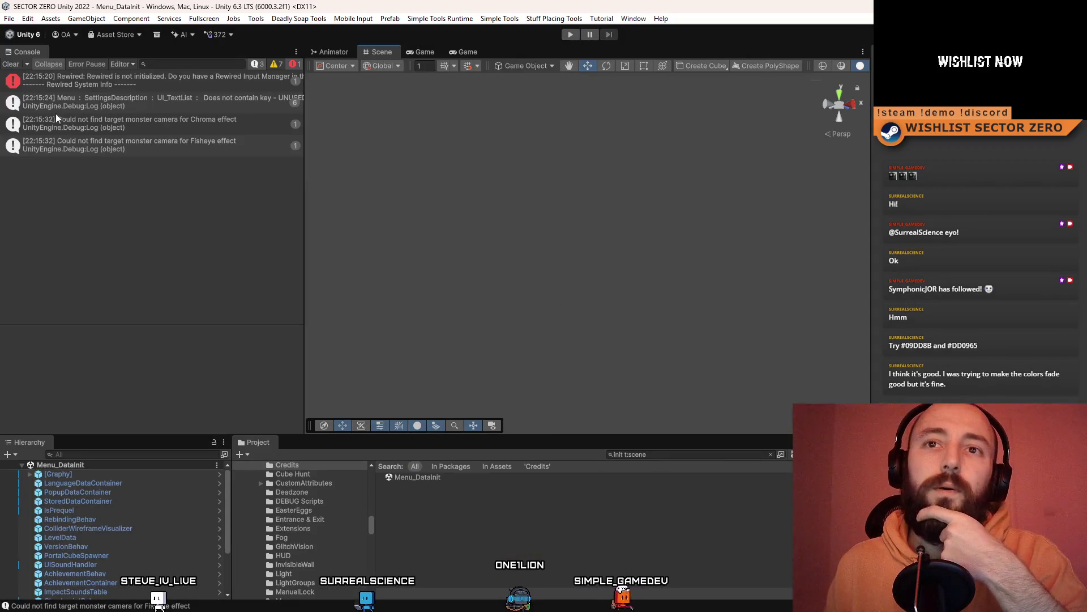
Clear the Console log and erase the Project search so Scripts/Credits shows again
click(12, 64)
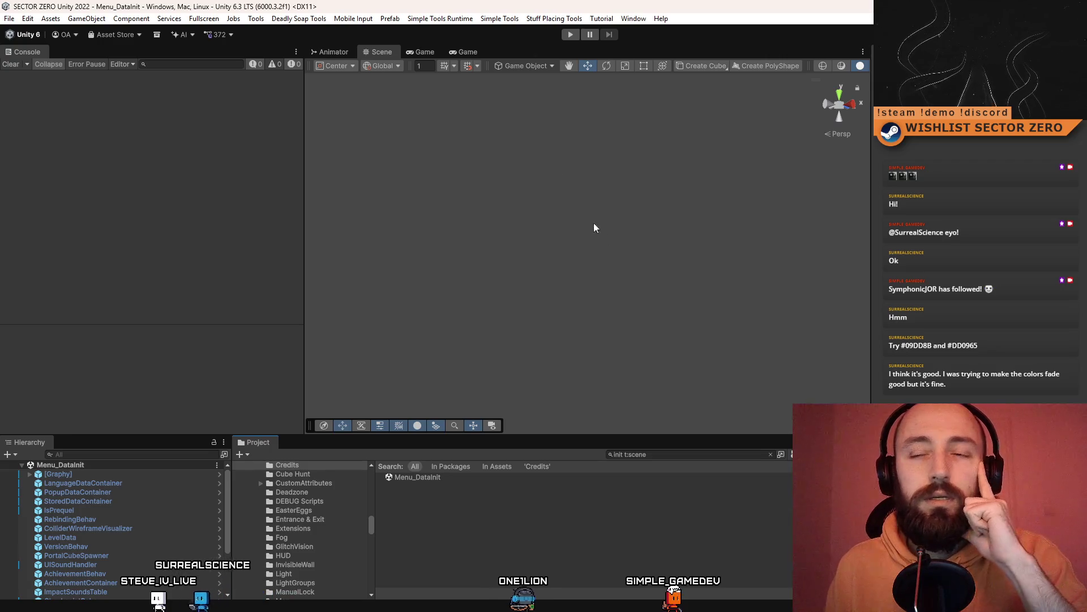
click(668, 455)
key(ctrl+a)
key(BackSpace)
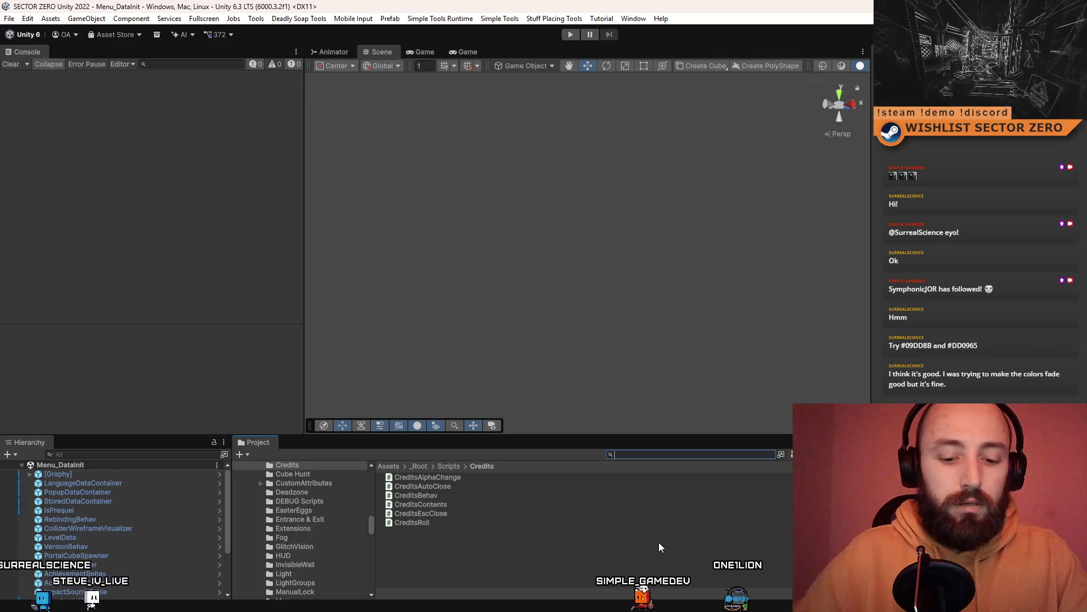
Find the ENGLISH language file, reveal its Languages folder, and select FRENCH.xml for duplicating
text(english)
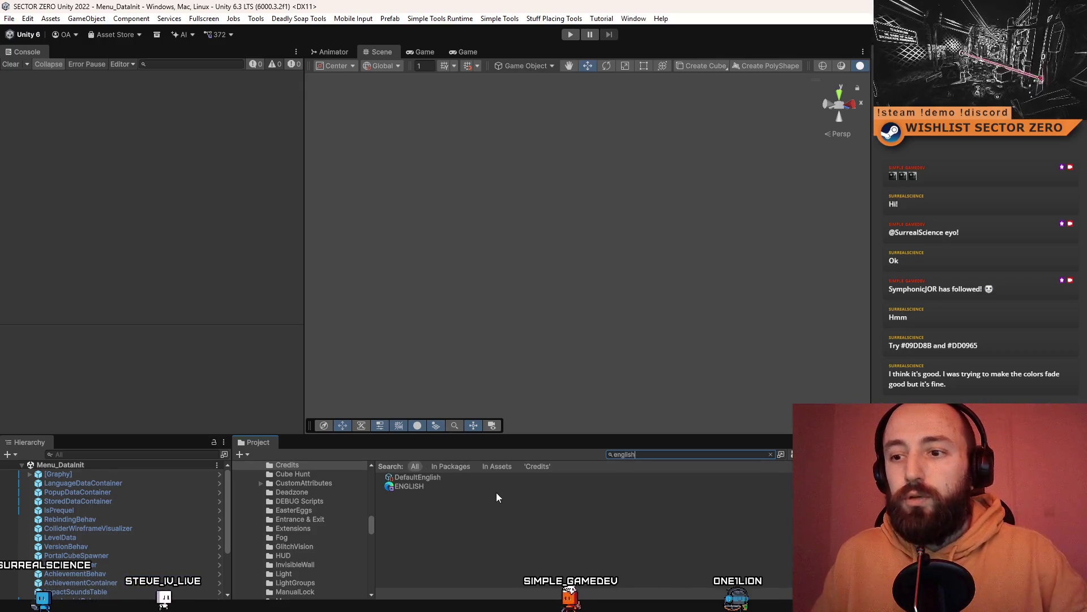
click(504, 486)
click(770, 455)
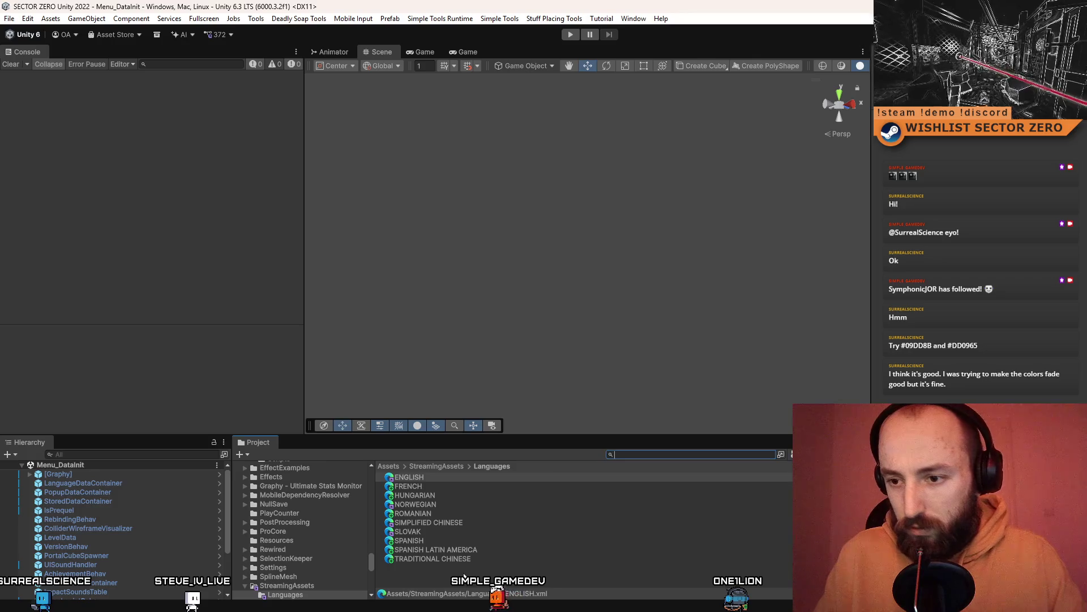
click(464, 575)
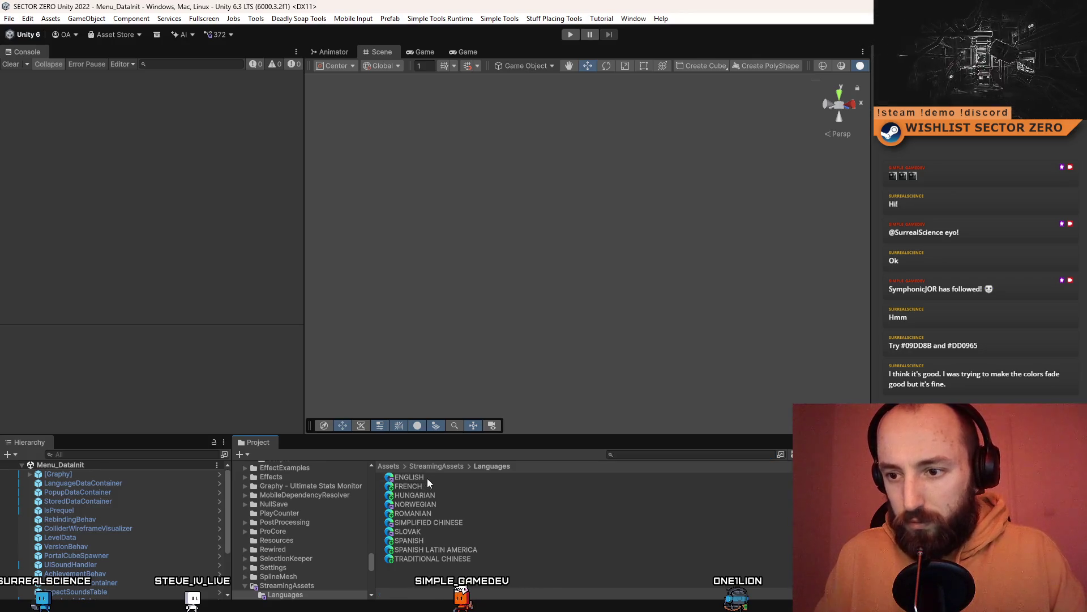
click(452, 485)
click(481, 531)
click(506, 513)
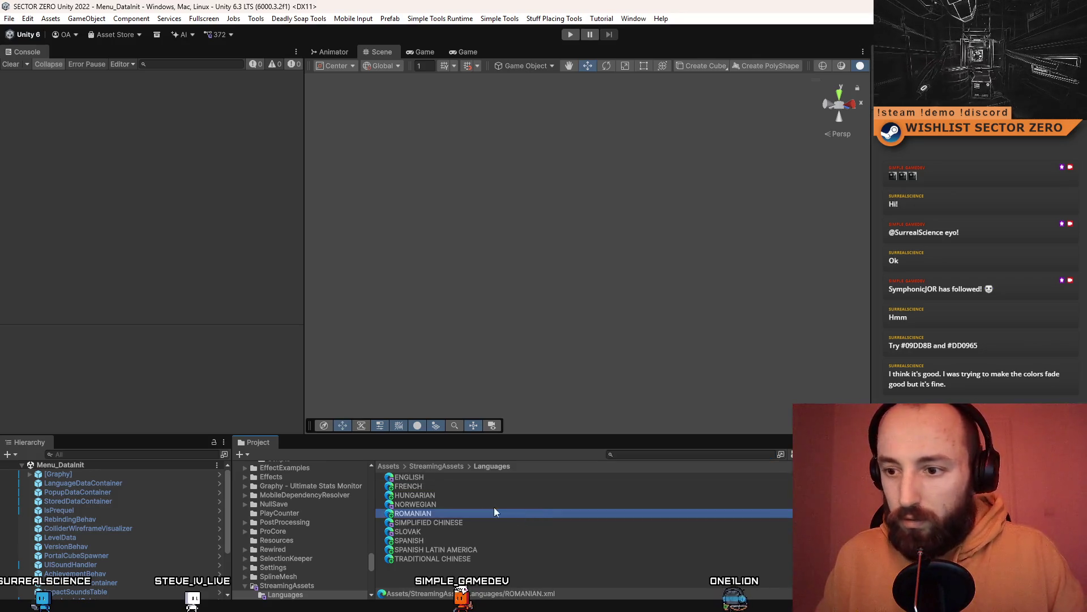
click(466, 486)
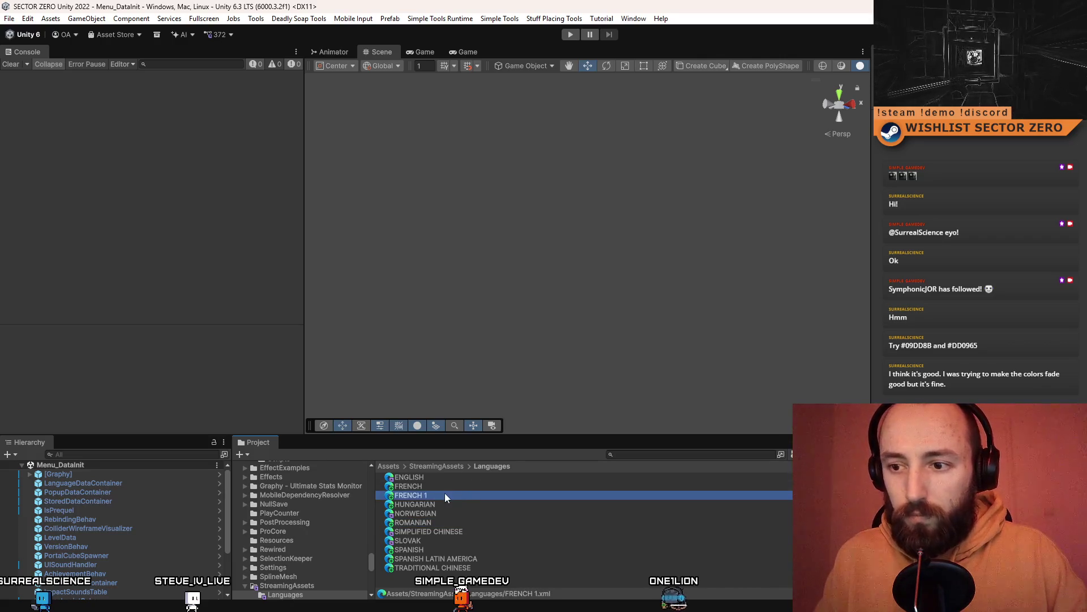
Rename the FRENCH 1 copy to TURKISH and open TURKISH.xml in Visual Studio
click(446, 495)
text(TURKISH)
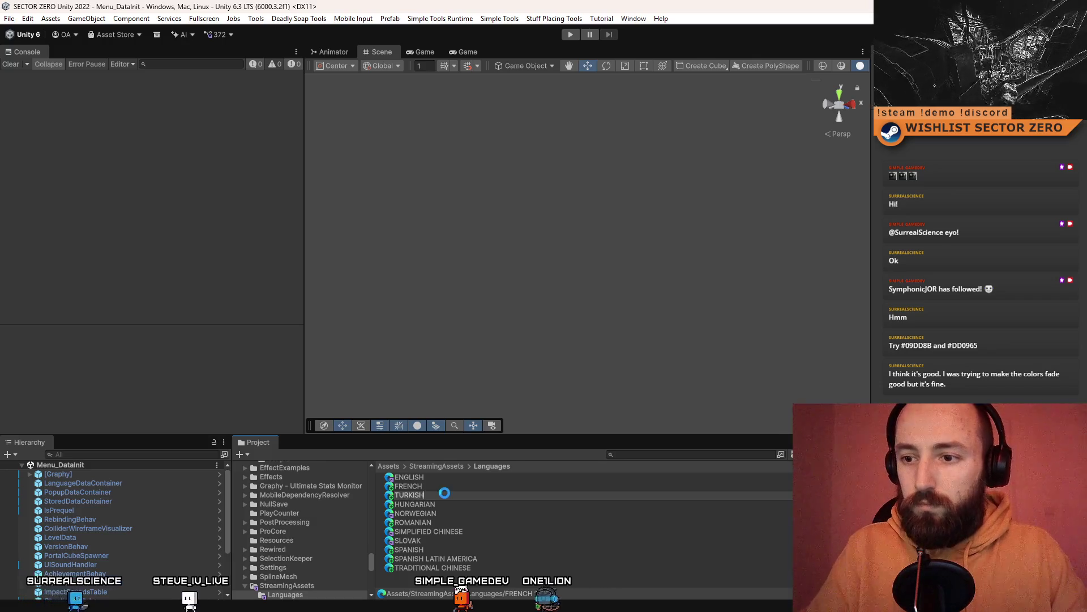
key(Return)
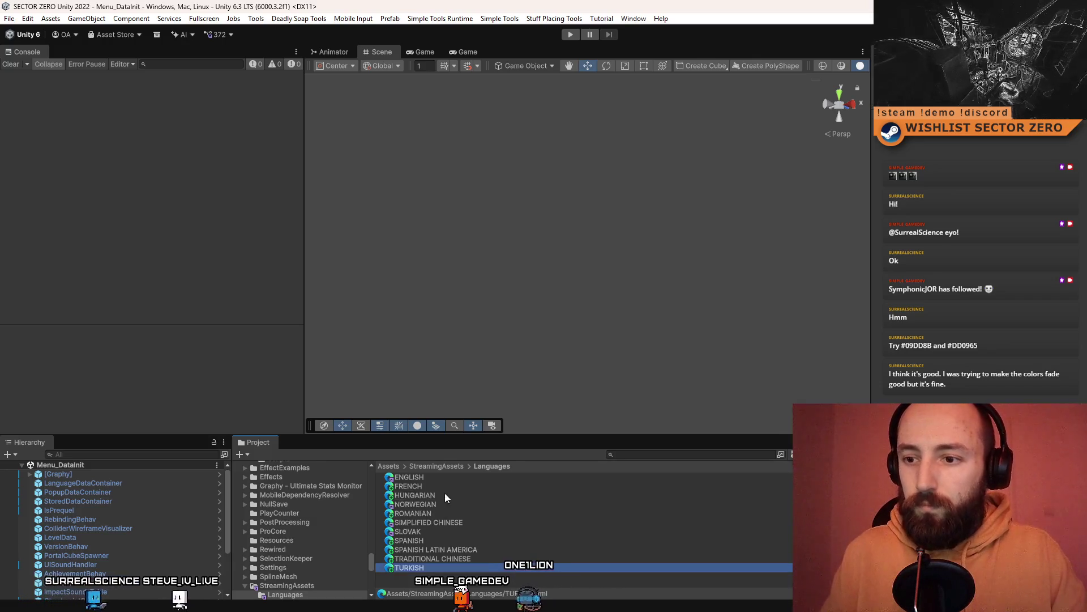
click(428, 513)
click(426, 566)
double_click(426, 564)
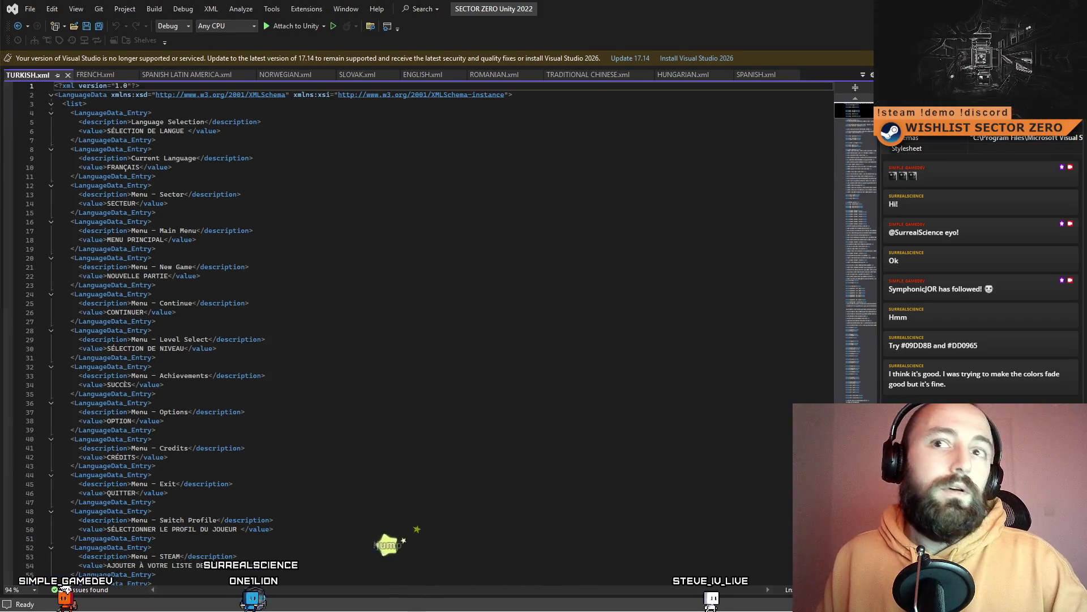
Convert the newest downloaded CSV, Hárok1(23).csv, to Turkish XML and copy the whole result
key(alt+Tab)
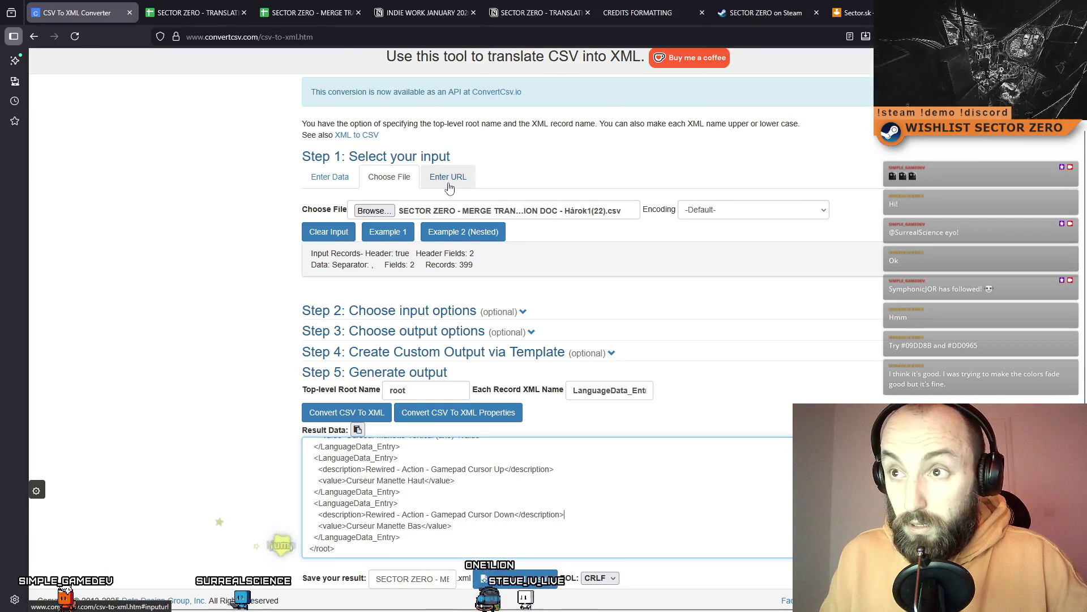
click(866, 35)
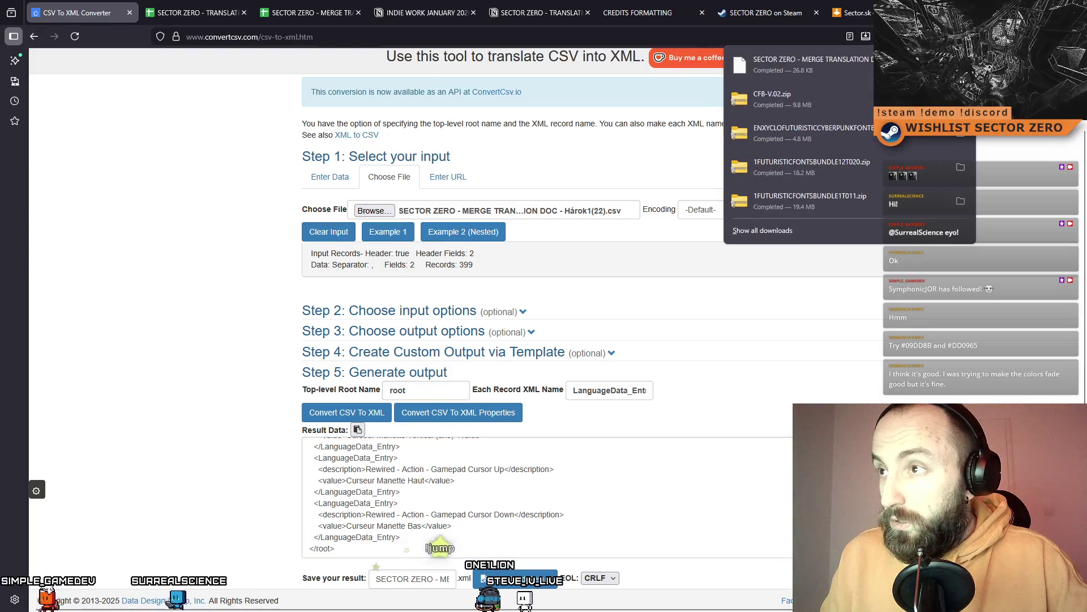
mouse_move(798, 64)
mouse_down()
mouse_move(504, 154)
mouse_move(552, 213)
mouse_up()
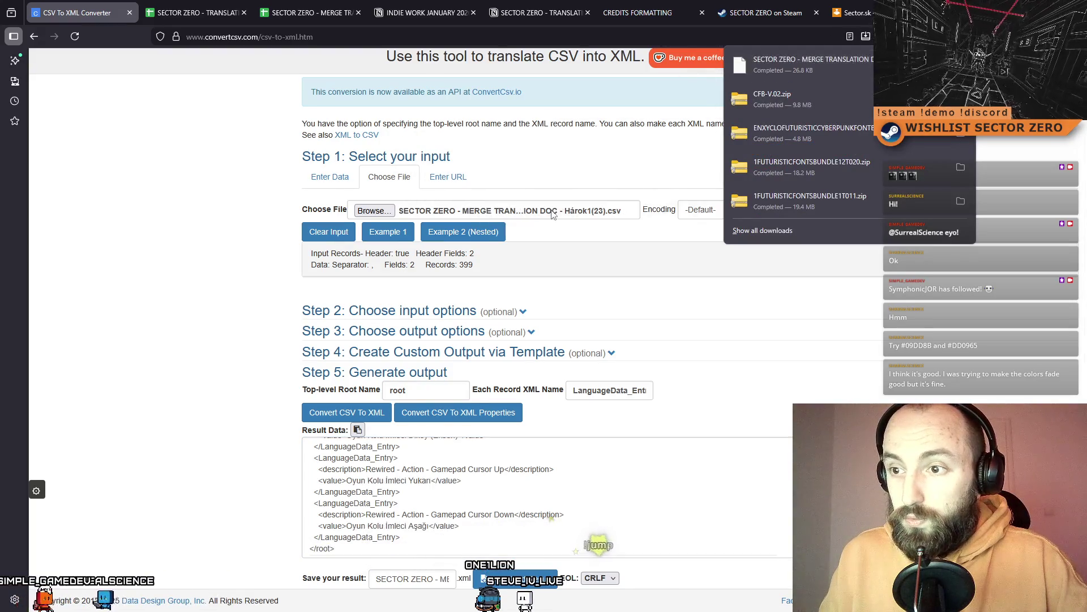
click(747, 475)
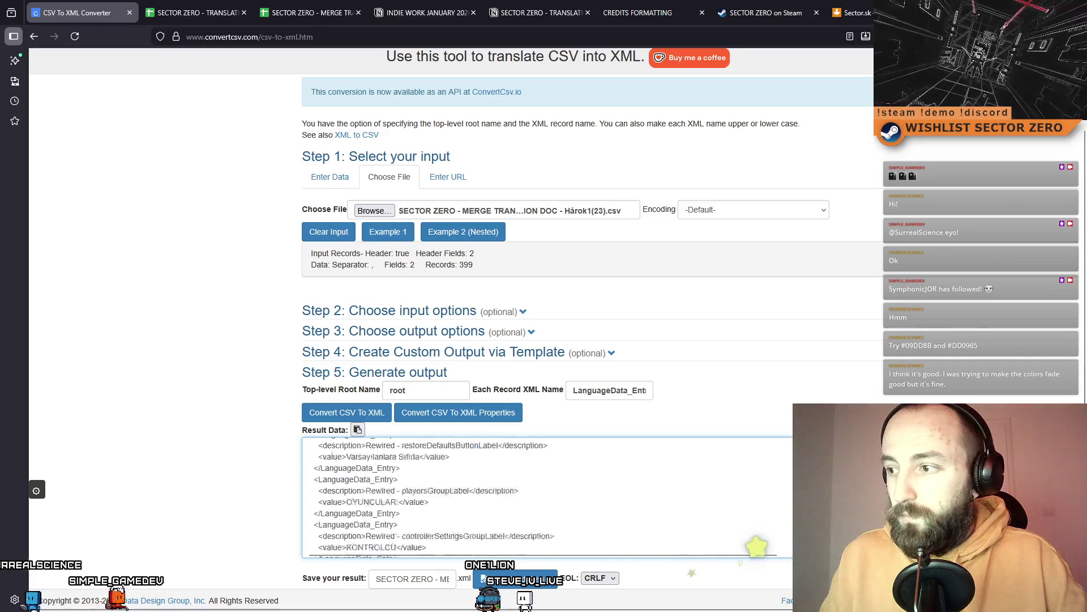
scroll(319, 469, up, 10)
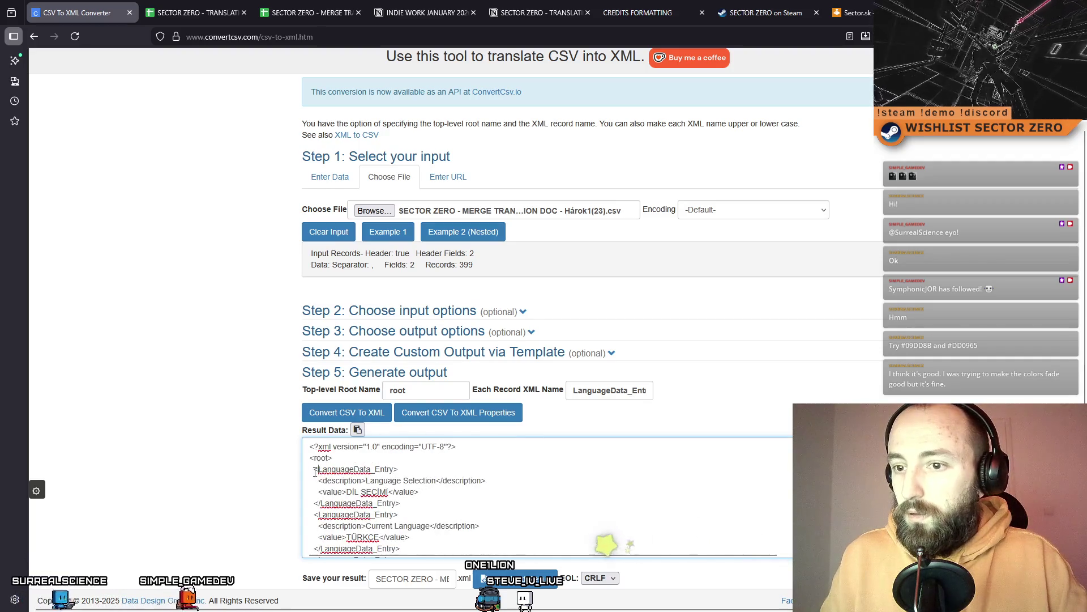
key(ctrl+End)
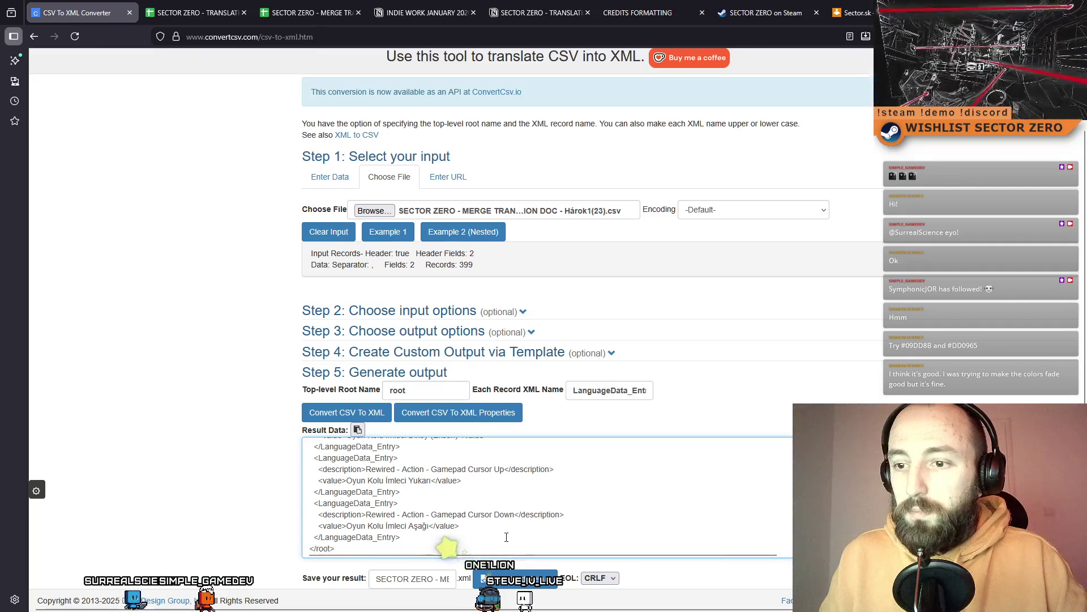
key(ctrl+a)
key(alt+Tab)
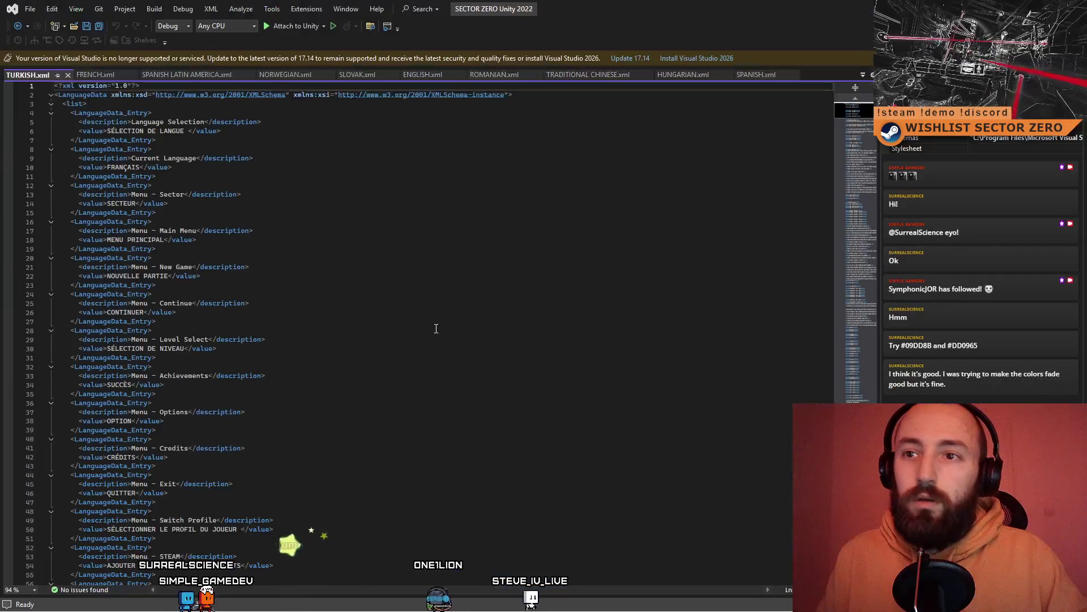
Paste the Turkish XML over all of TURKISH.xml's contents, save it, and return to Unity
click(436, 328)
click(77, 113)
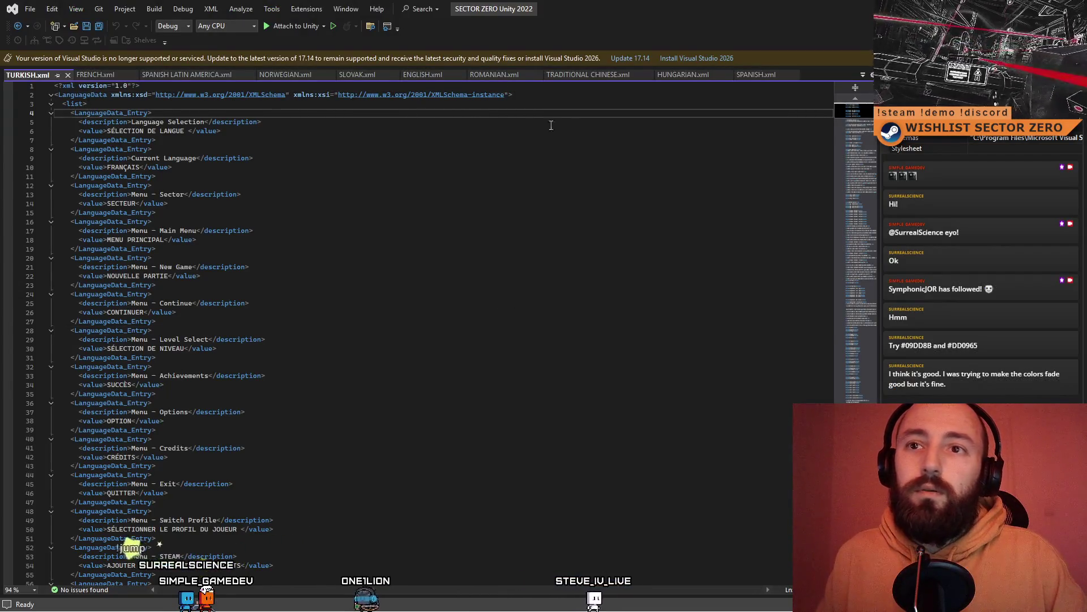
key(ctrl+End)
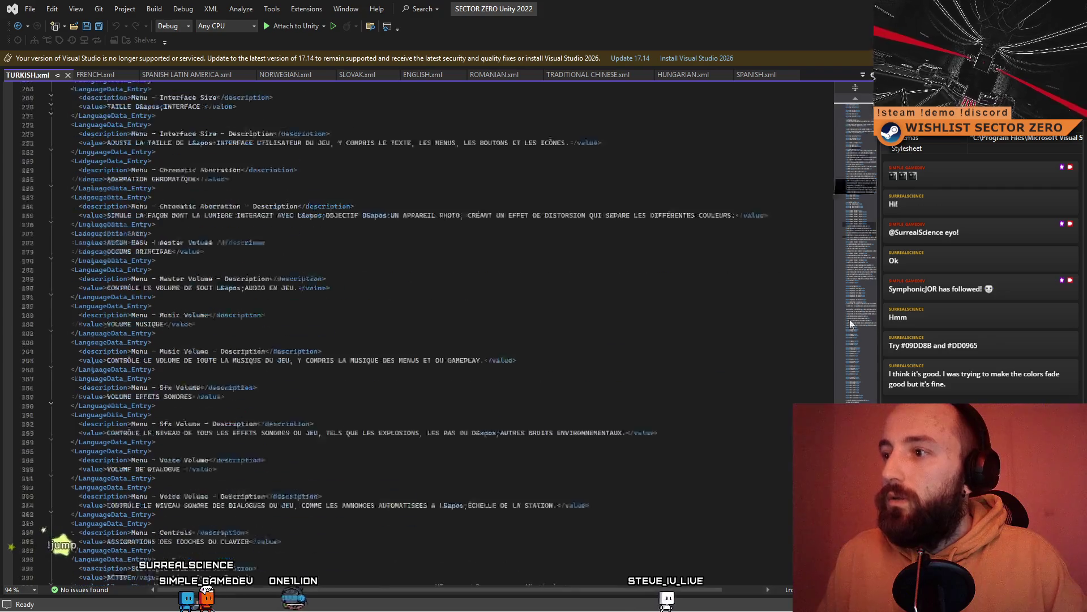
key(ctrl+a)
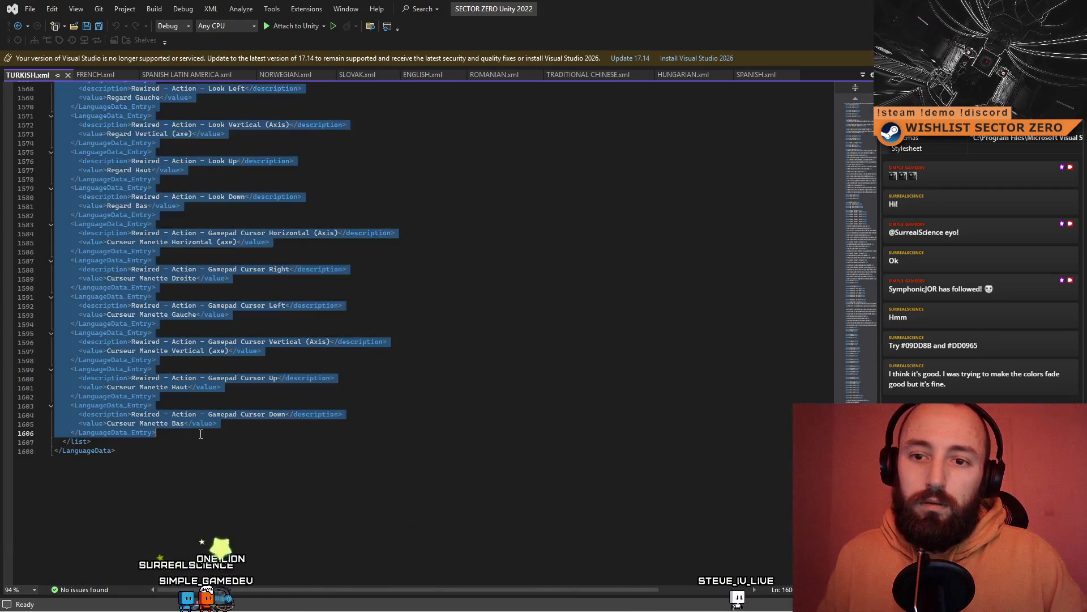
key(ctrl+v)
key(ctrl+s)
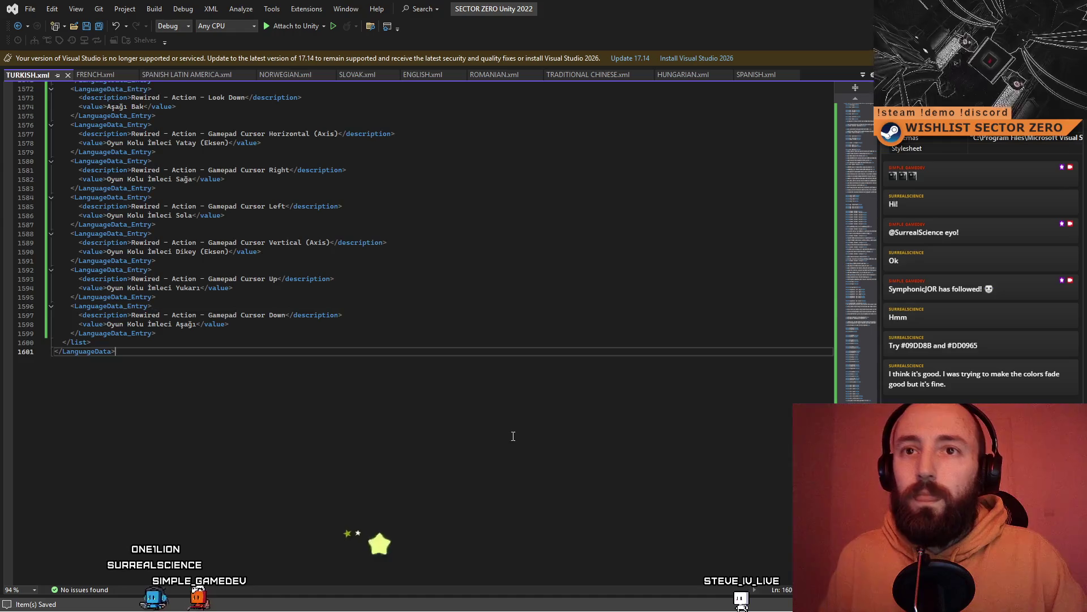
key(alt+Tab)
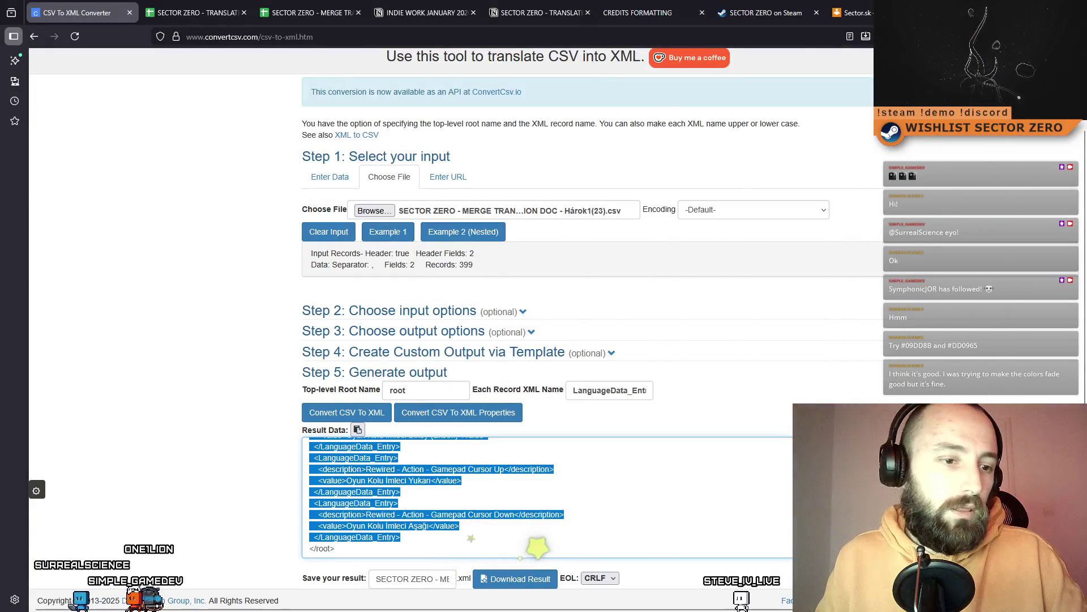
key(alt+Tab)
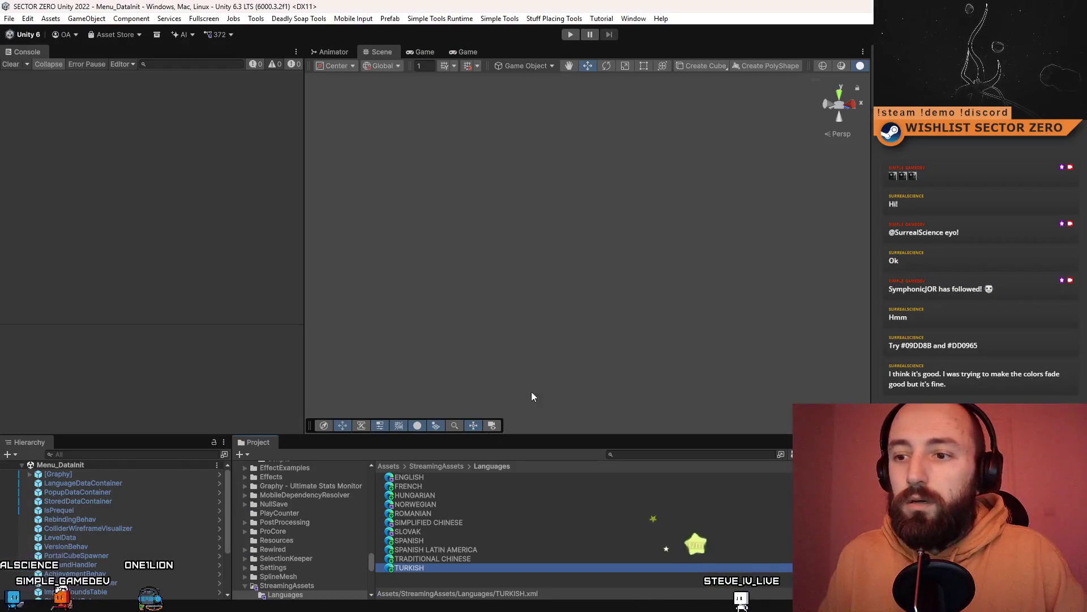
Enter Play mode, step the language selector forward twice, and maximize the Game view
key(ctrl+p)
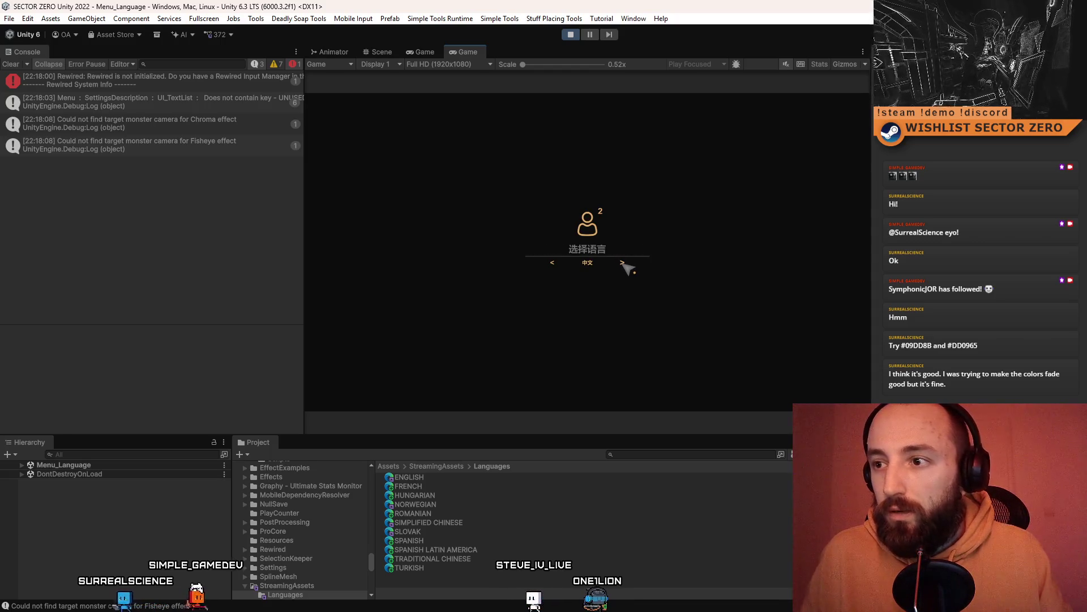
click(624, 264)
click(624, 264)
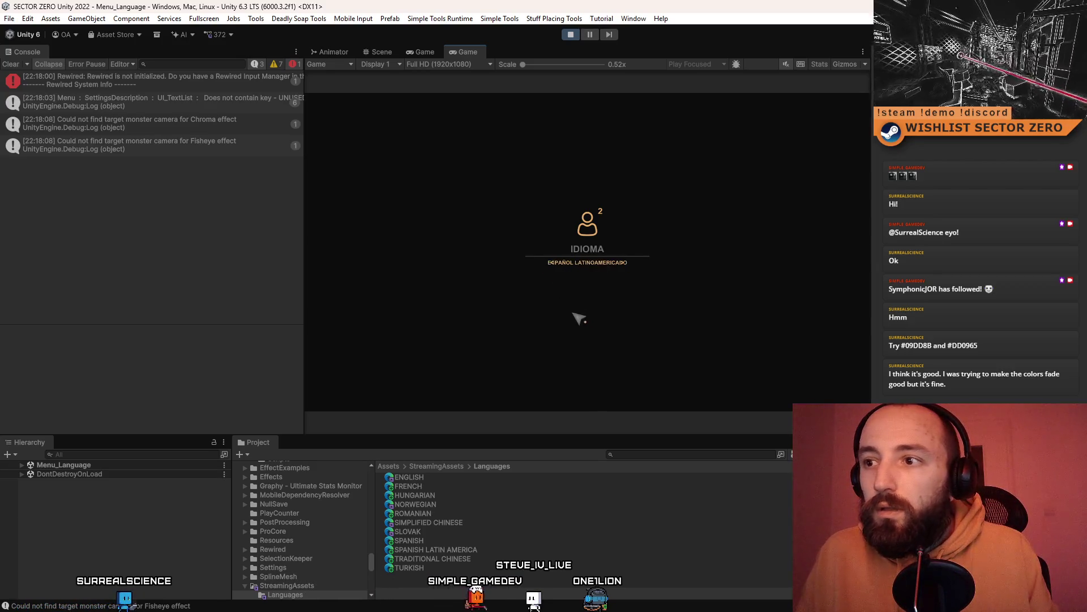
double_click(466, 50)
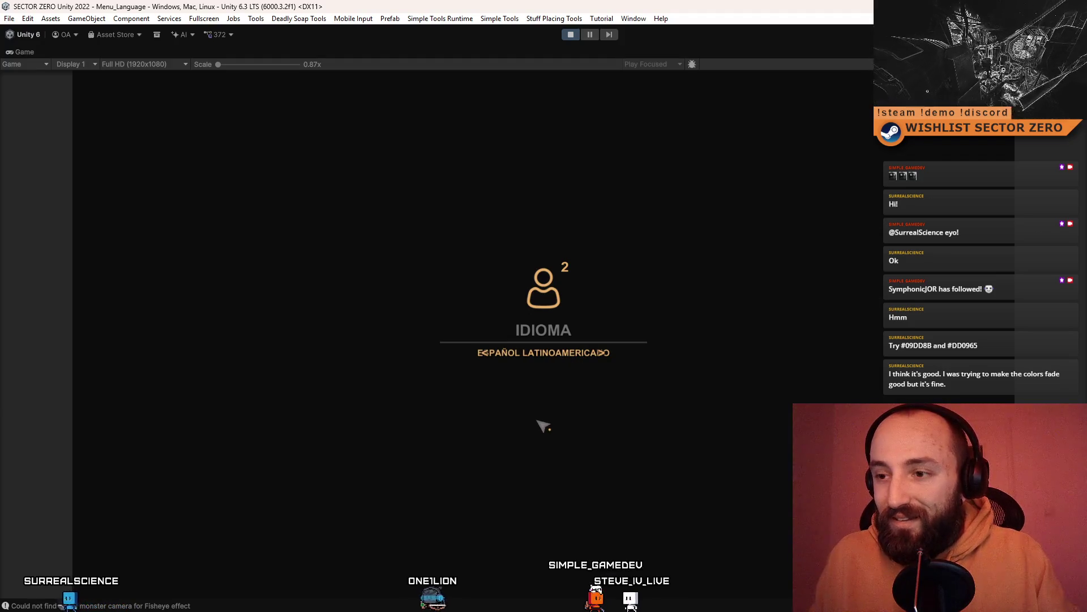
Cycle the language selector forward and back through the languages until it lands on TÜRKÇE
click(602, 352)
click(603, 352)
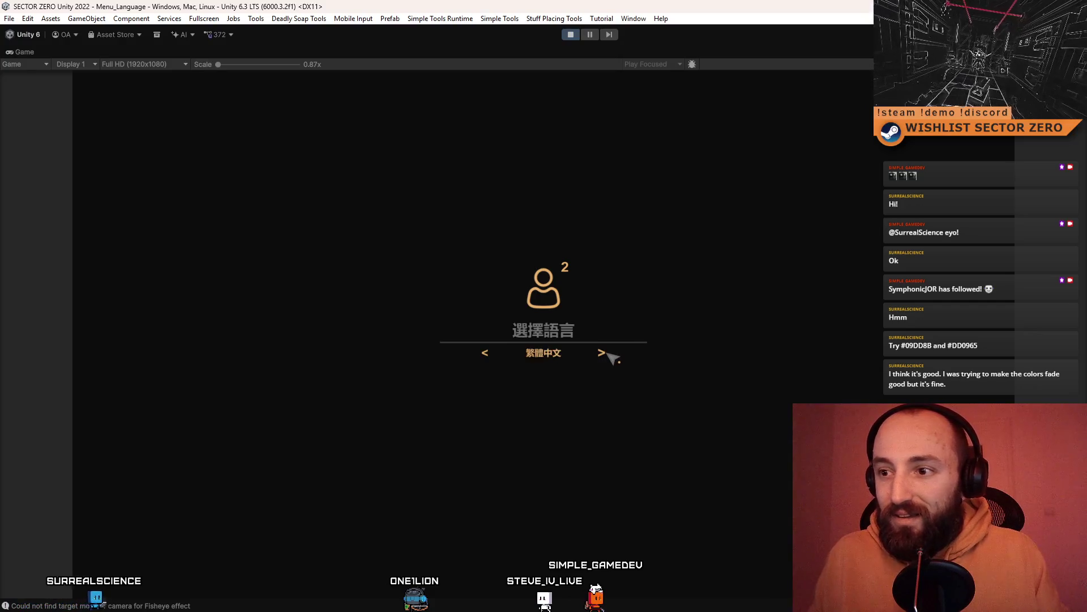
click(612, 353)
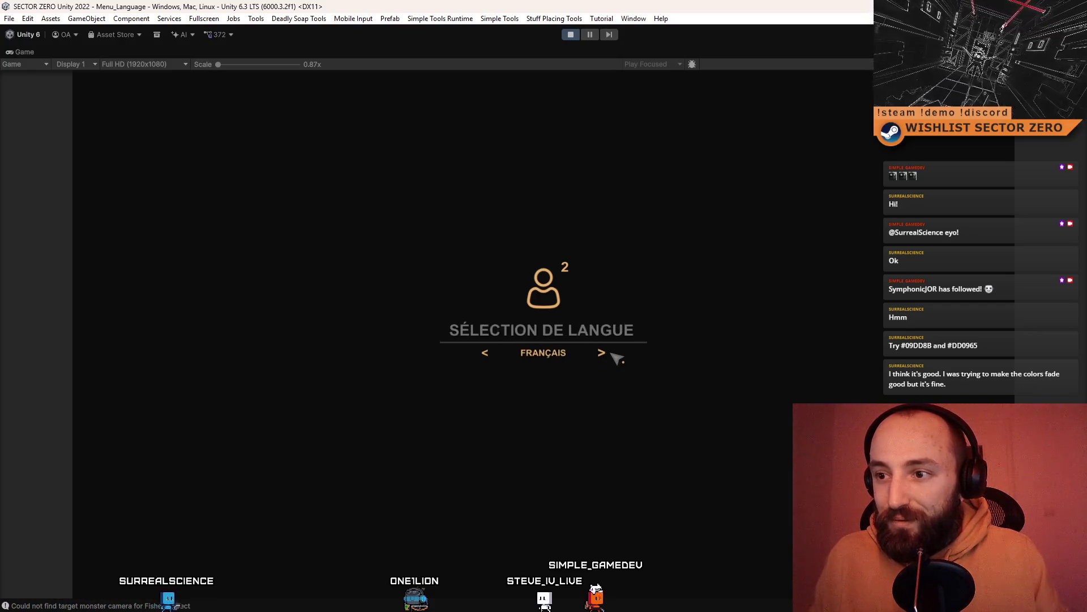
click(612, 353)
click(612, 354)
click(611, 353)
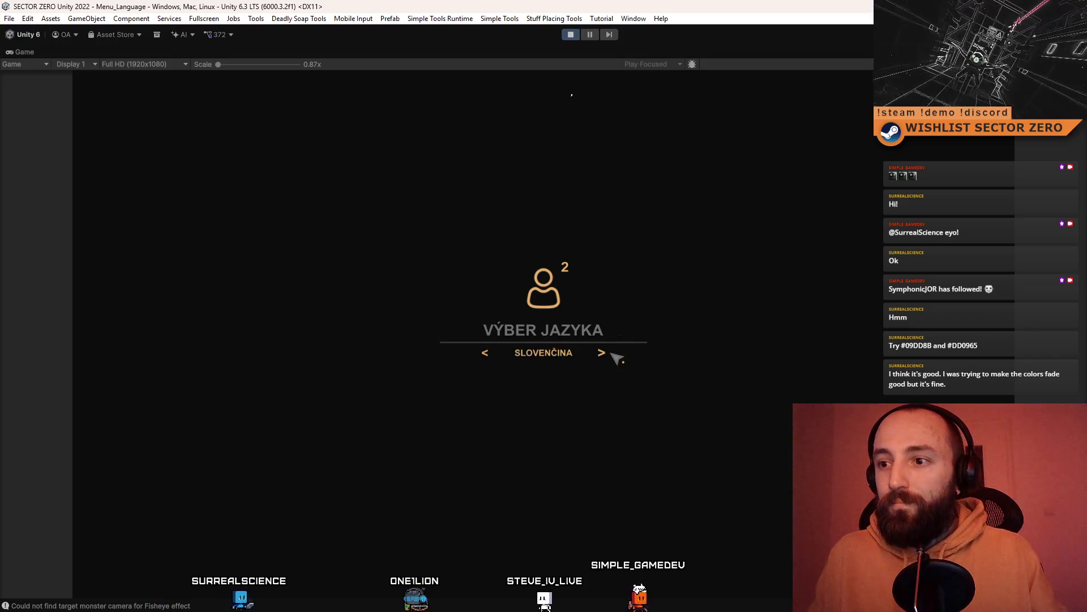
click(612, 354)
click(612, 354)
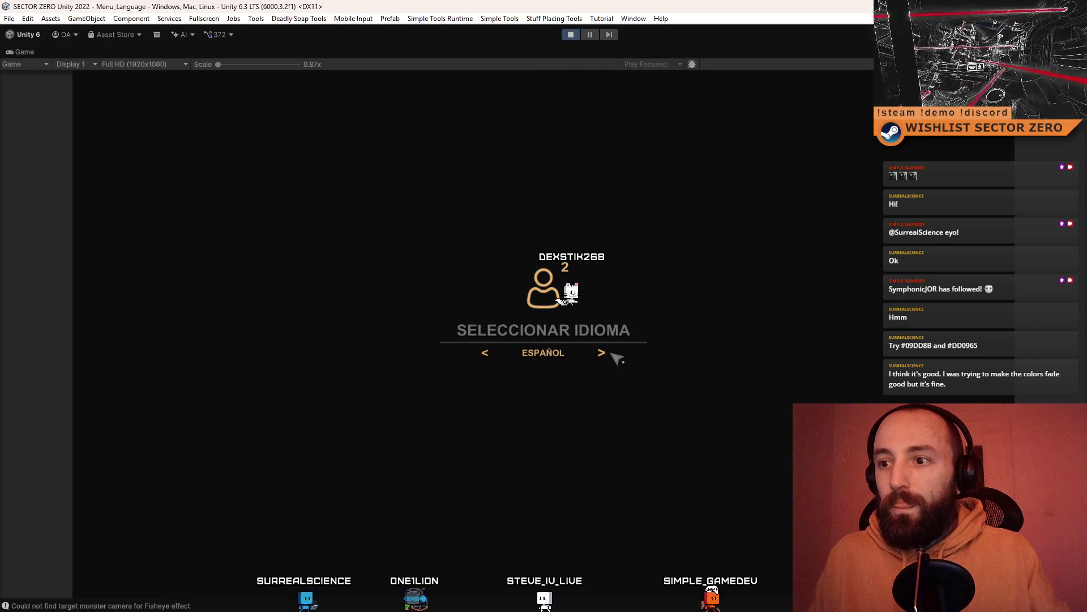
click(486, 355)
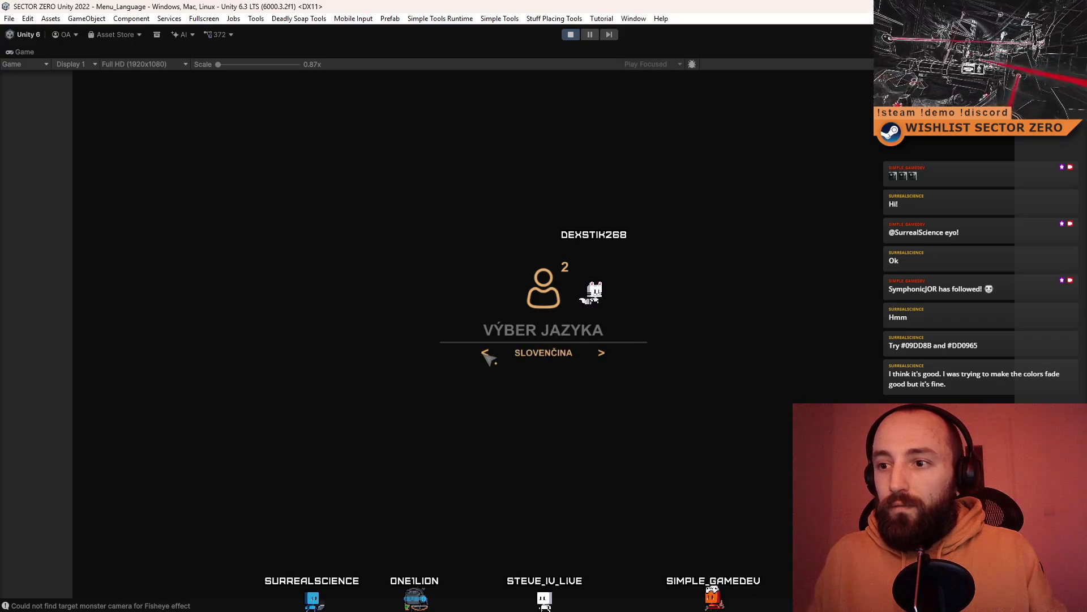
click(486, 354)
click(486, 354)
click(486, 354)
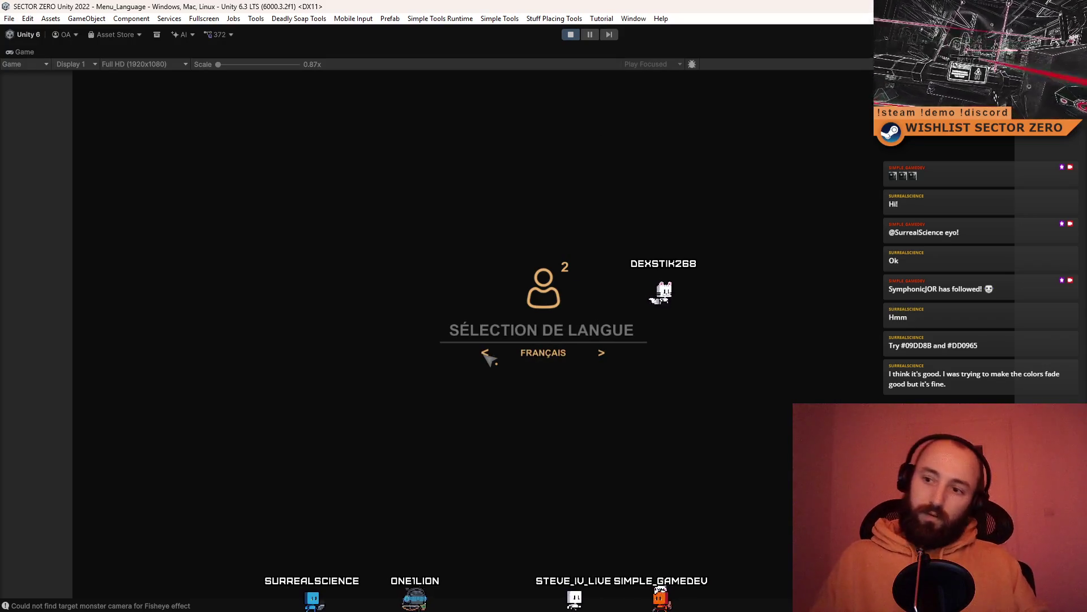
click(486, 355)
click(486, 354)
click(485, 355)
click(486, 355)
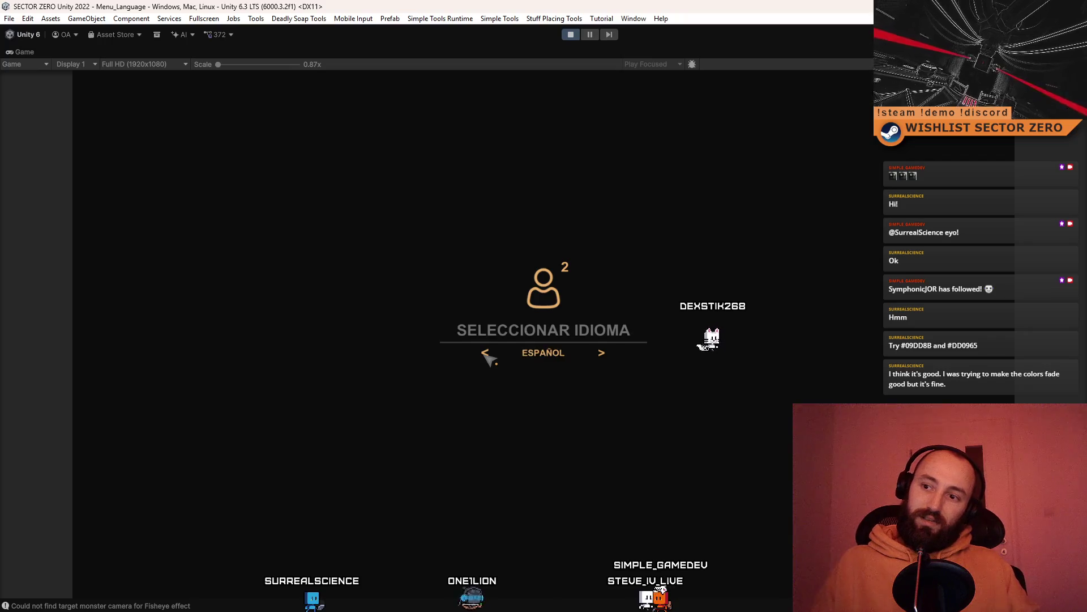
click(485, 355)
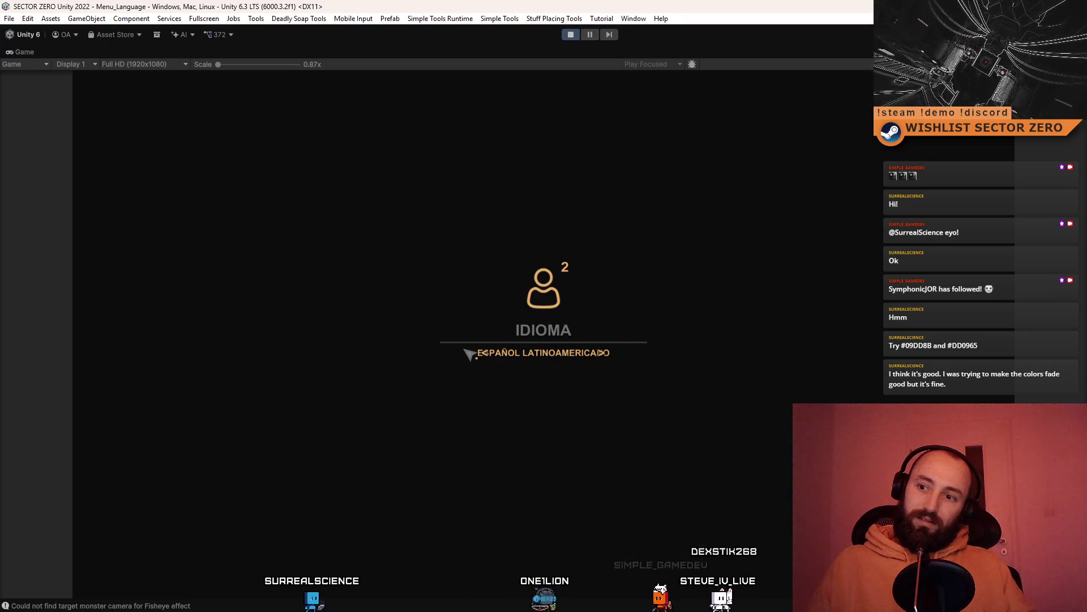
click(486, 355)
click(486, 354)
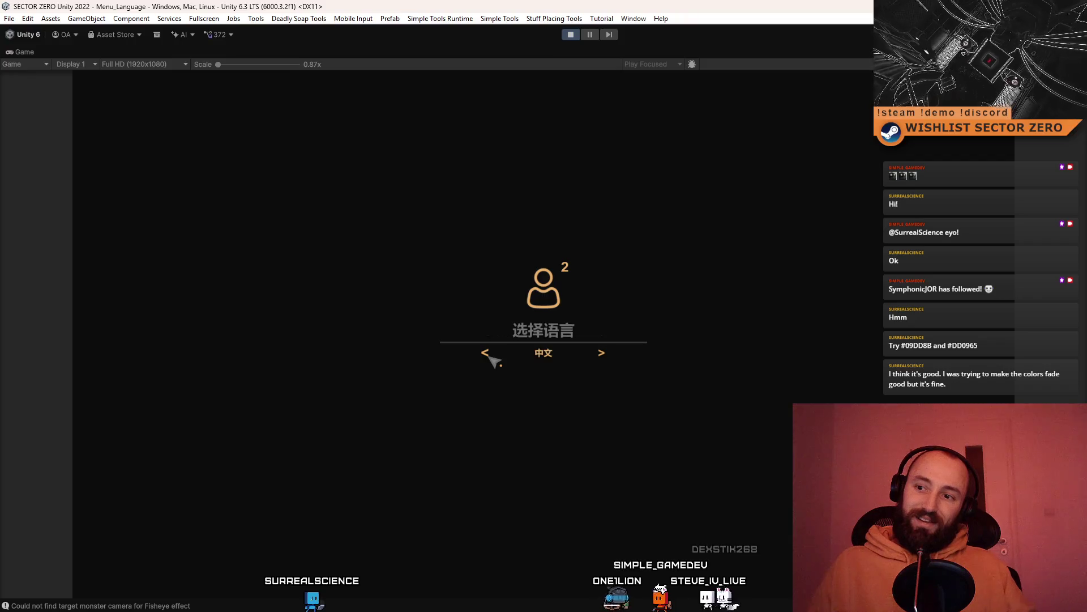
click(486, 354)
click(486, 355)
click(486, 354)
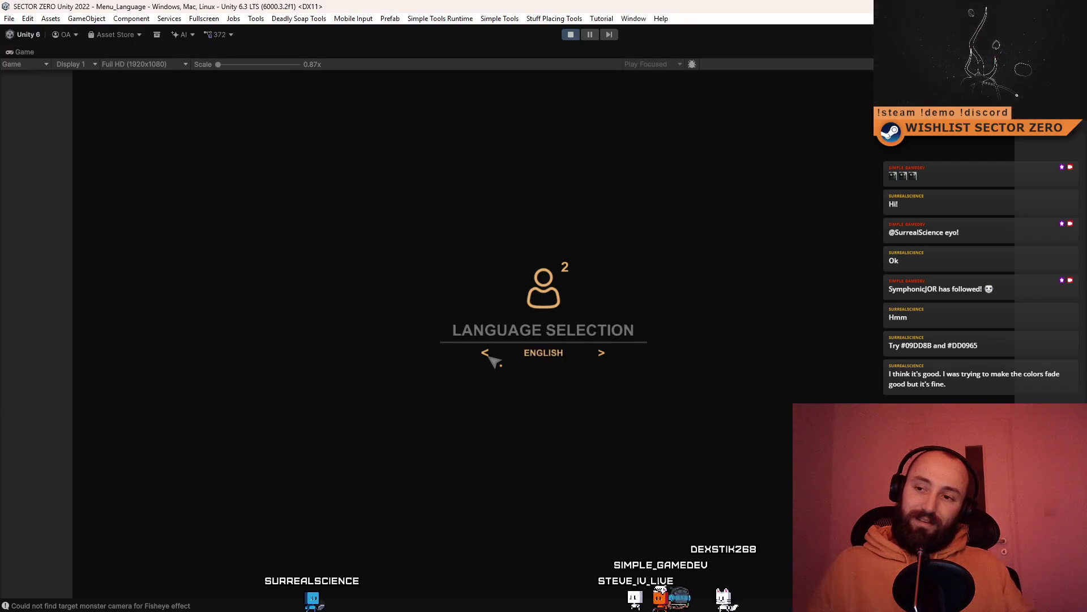
click(487, 355)
click(487, 354)
click(487, 355)
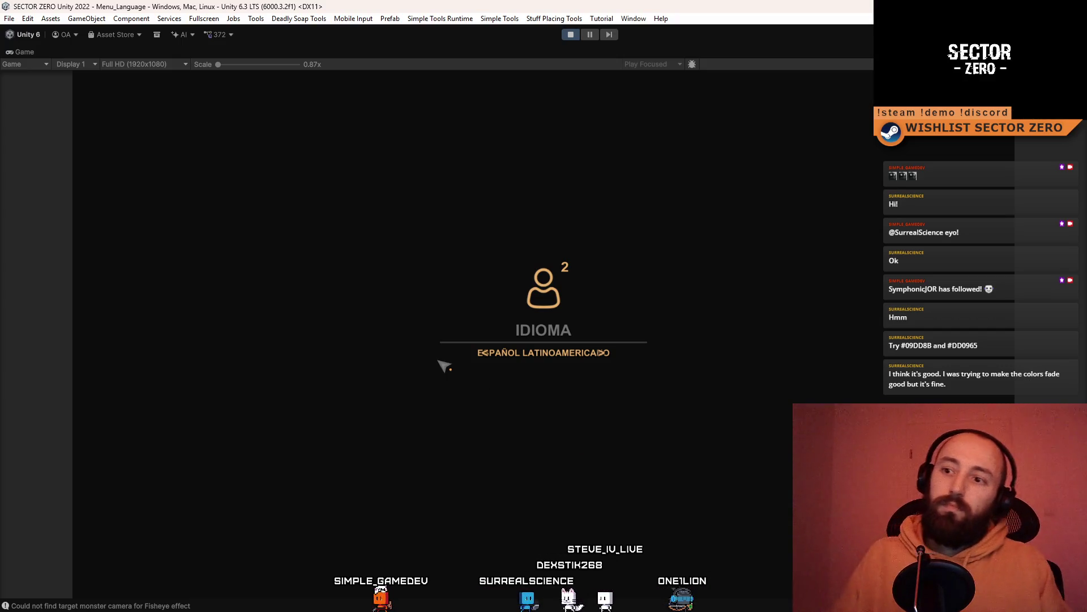
click(477, 353)
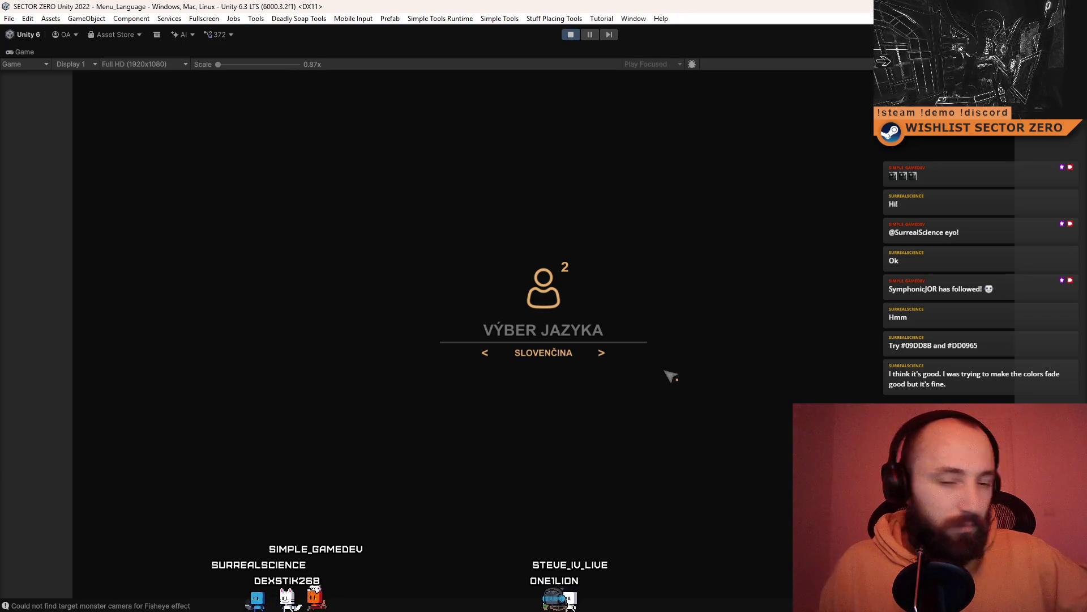
click(602, 353)
click(602, 353)
click(601, 353)
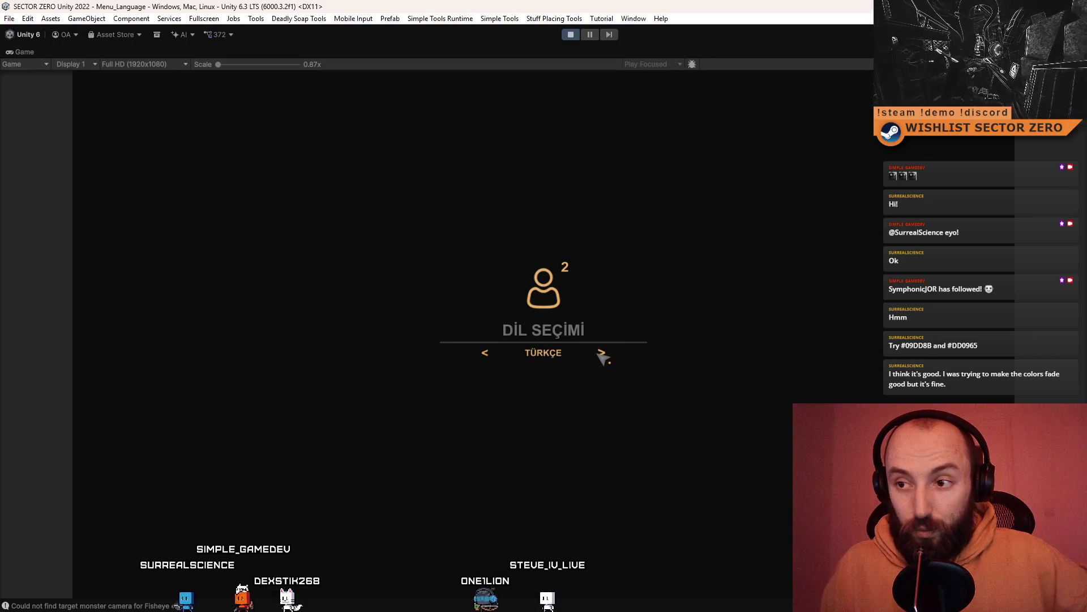
Switch the language to English and back to Türkçe, show the ANA MENÜ full screen, then stop
click(602, 353)
click(484, 355)
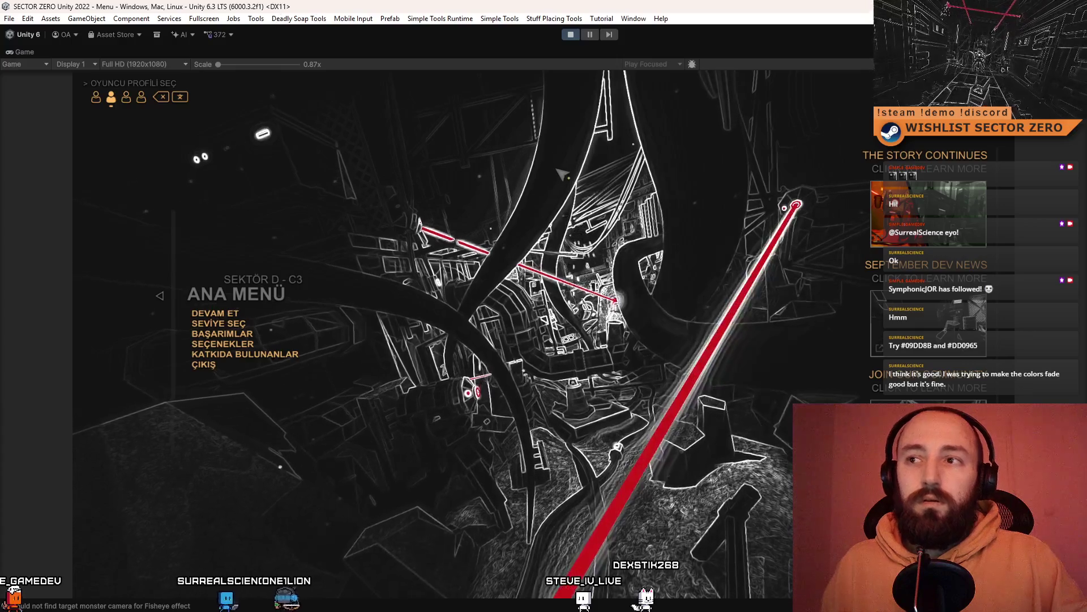
key(F10)
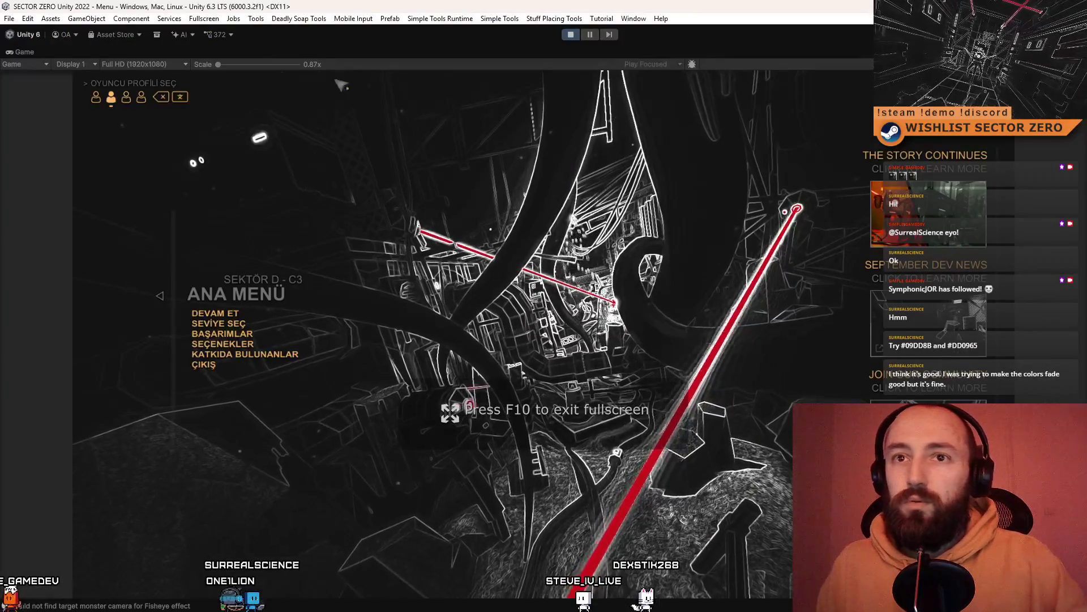
click(569, 35)
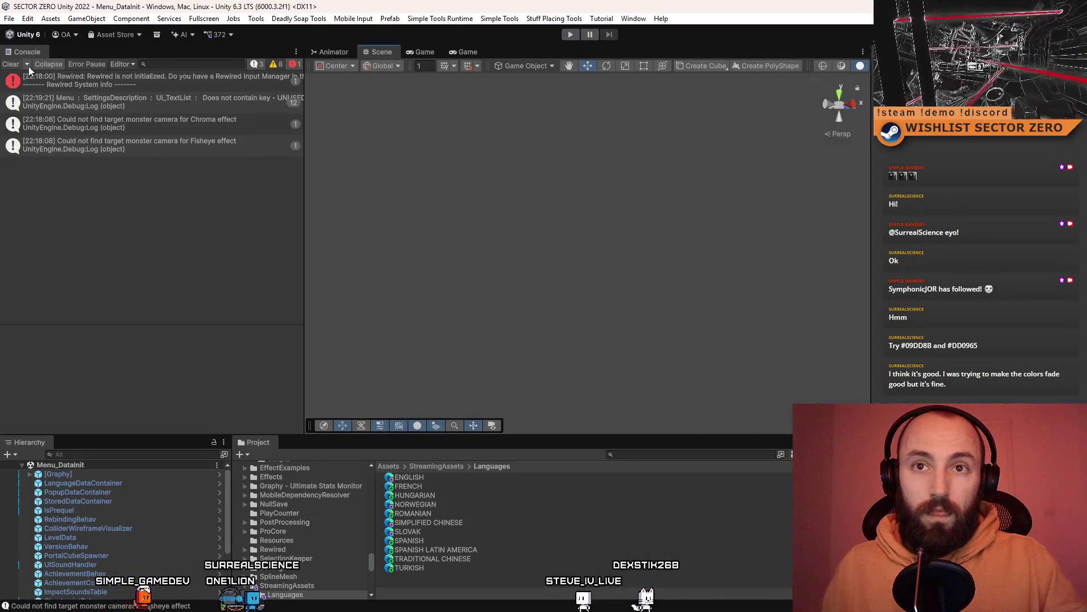
Clear all Console log entries, then bring the CSV-to-XML converter page forward
click(12, 64)
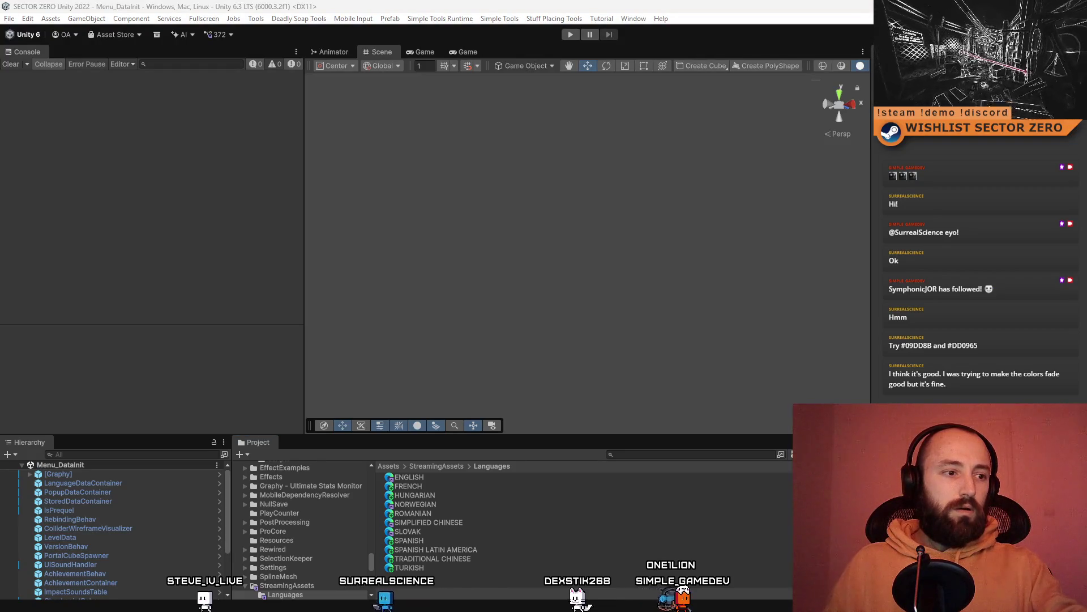
key(alt+Tab)
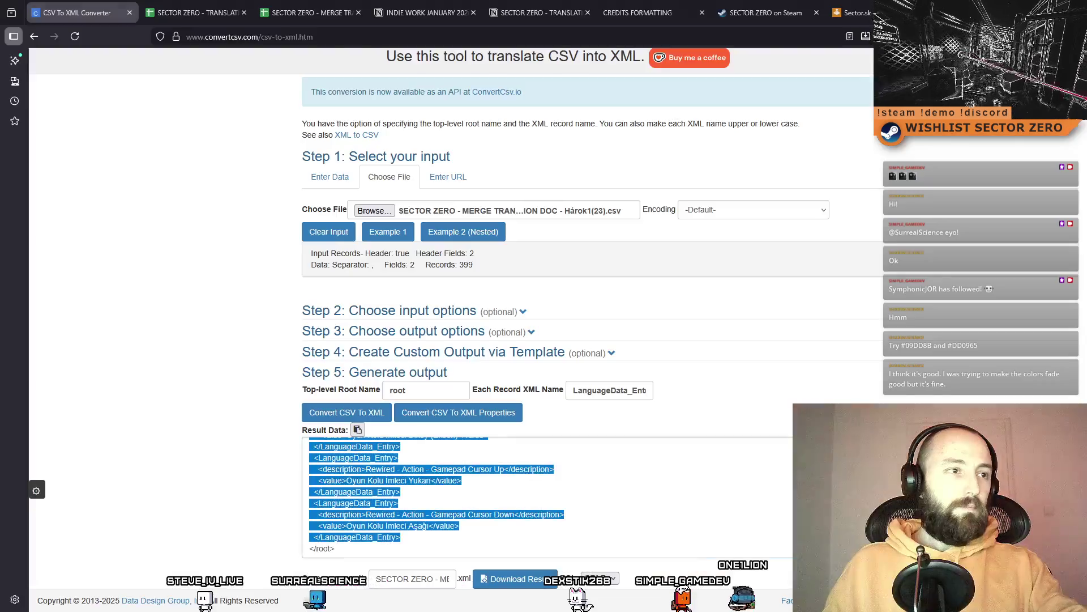
Shrink the browser out of maximized and switch back to the Unity editor
drag(839, 6, 82, 162)
key(alt+Tab)
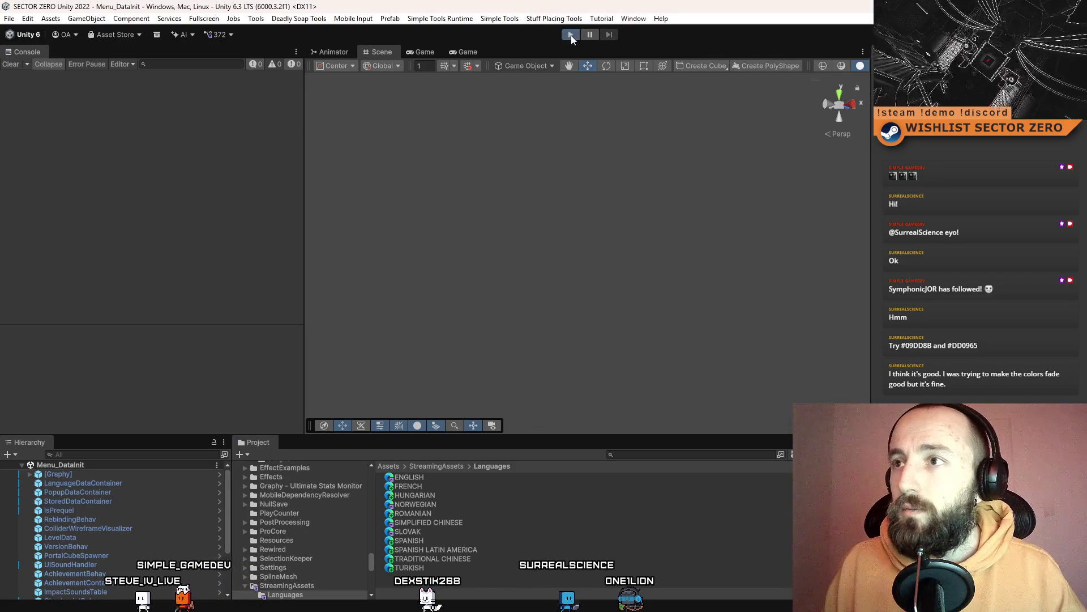
Play the game full screen and step the language from ENGLISH through MAGYAR, NORSK, ROMÂNĂ, SLOVENČINA
click(570, 35)
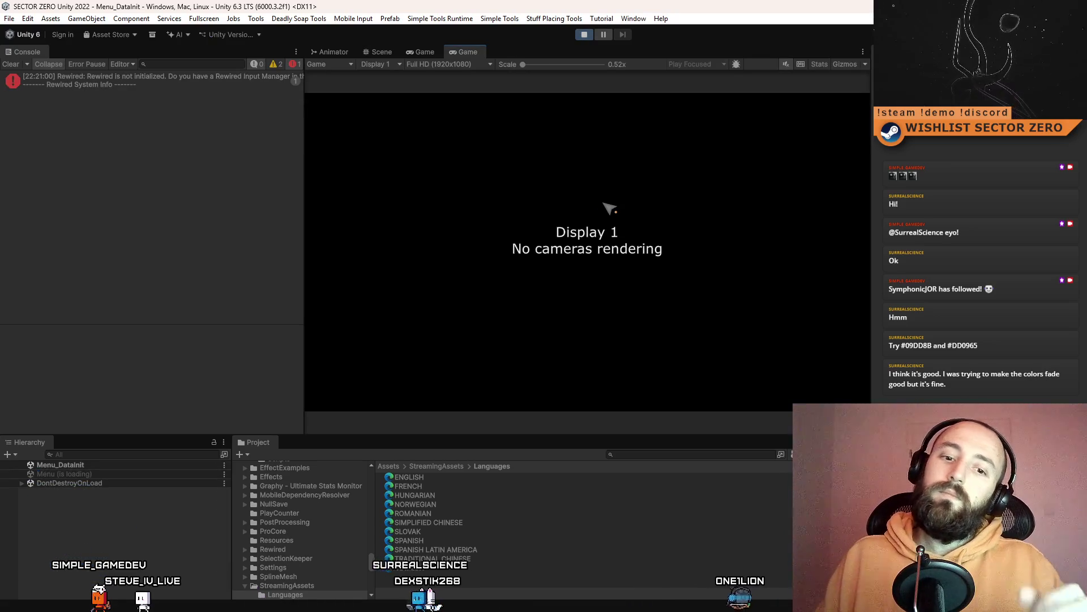
key(F10)
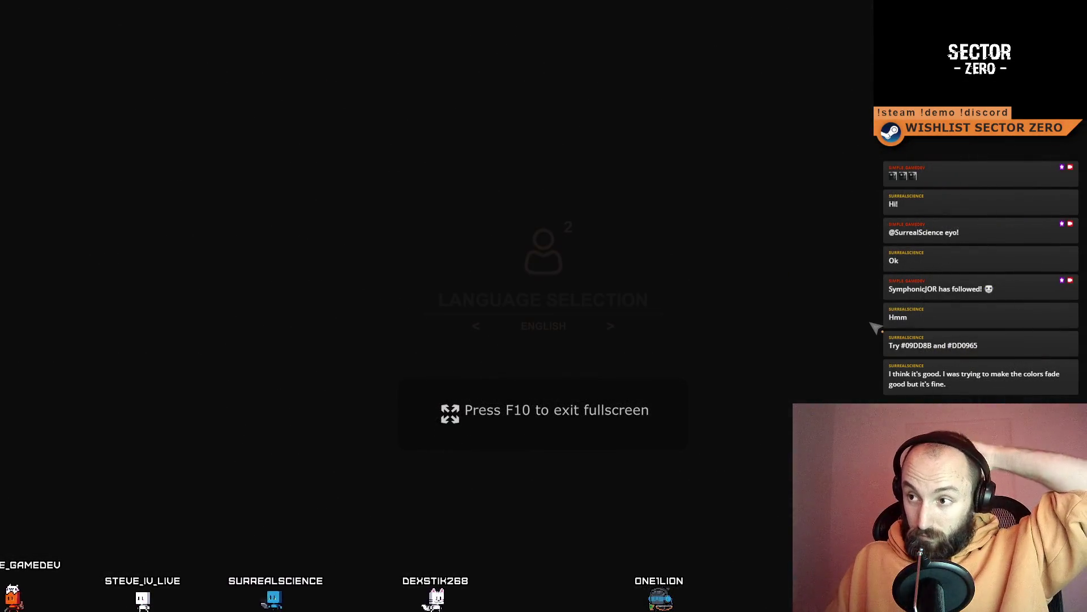
click(612, 327)
click(478, 327)
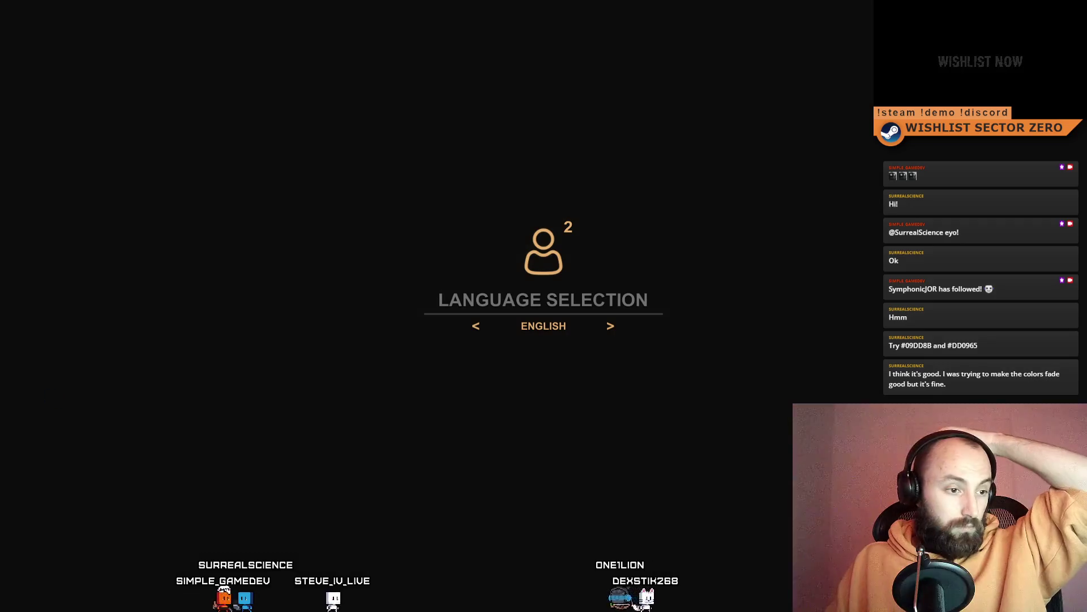
click(612, 326)
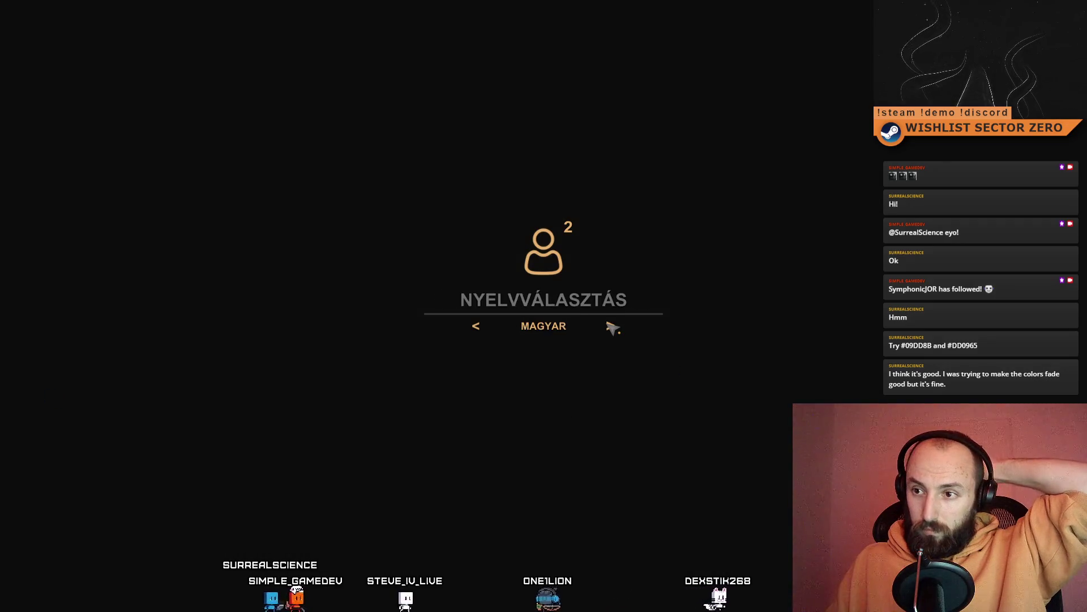
click(612, 326)
click(612, 326)
click(610, 327)
click(611, 327)
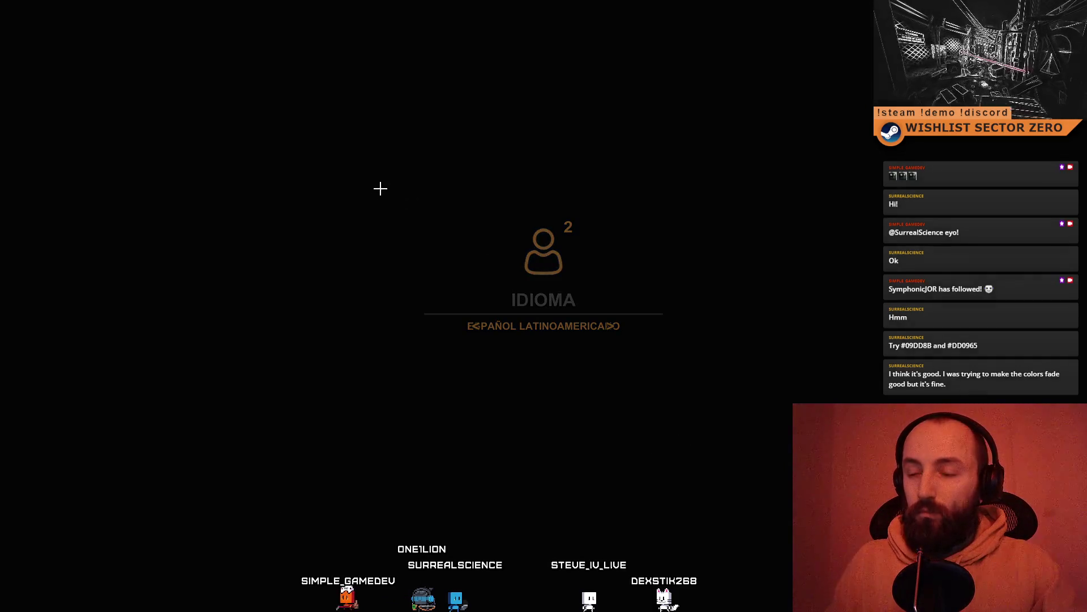
Screenshot the language panel where ESPAÑOL LATINOAMERICANO runs into the selector arrows
mouse_move(368, 199)
mouse_down()
mouse_move(731, 355)
mouse_move(705, 354)
mouse_up()
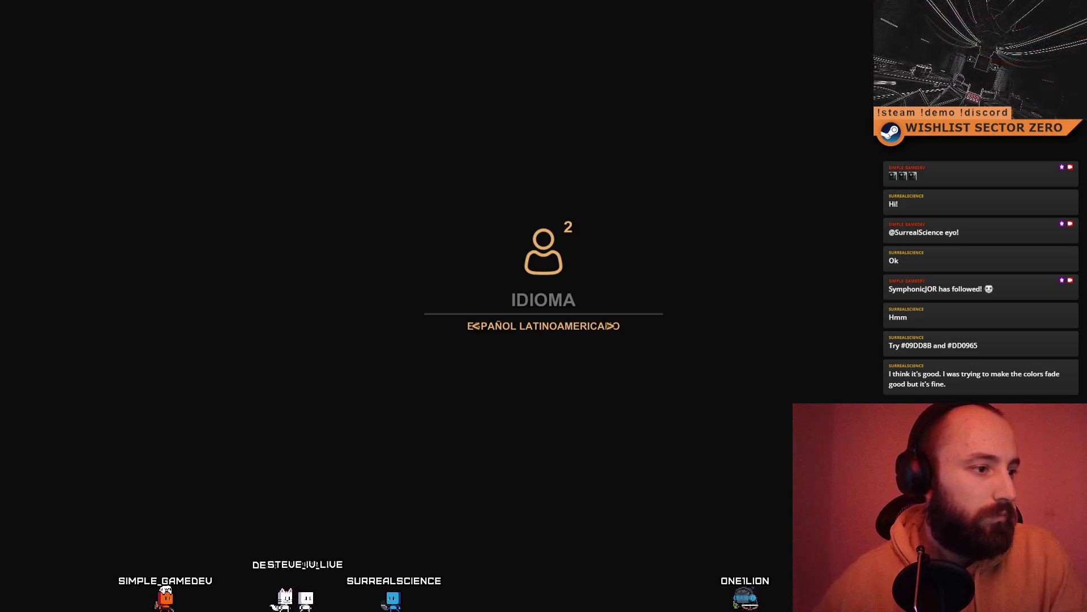
In the full-screen game view, cycle the language selector back to ENGLISH
key(F11)
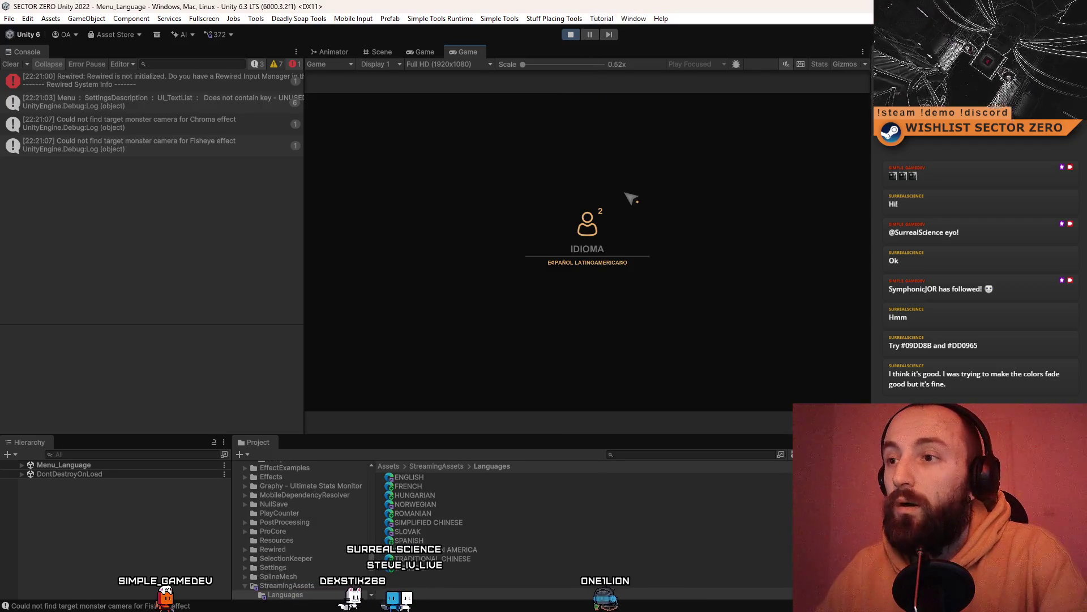
key(F10)
click(470, 327)
click(470, 326)
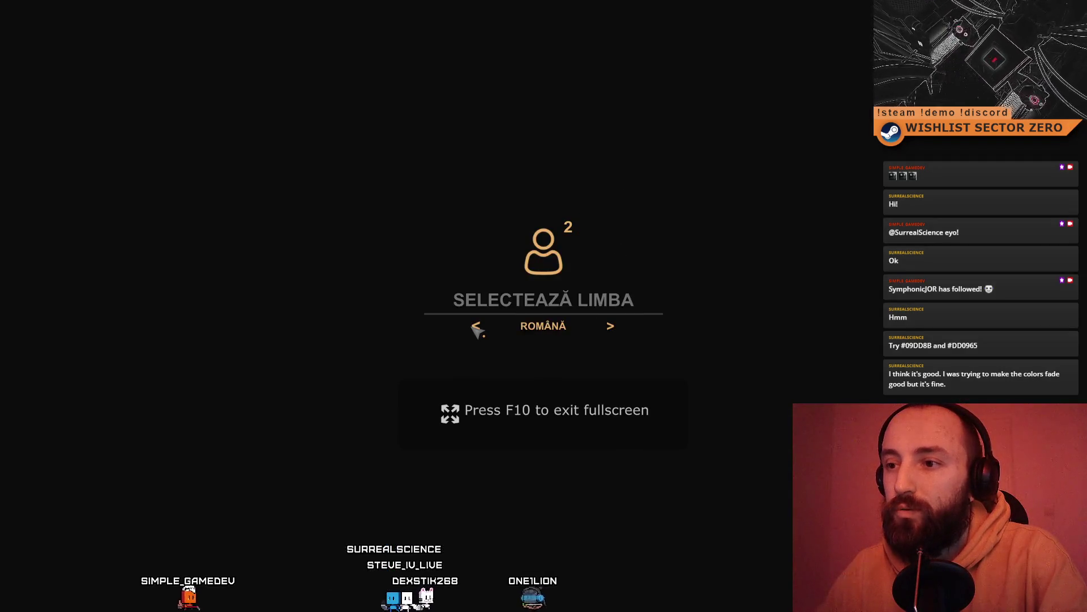
click(470, 327)
click(470, 326)
click(475, 329)
click(474, 327)
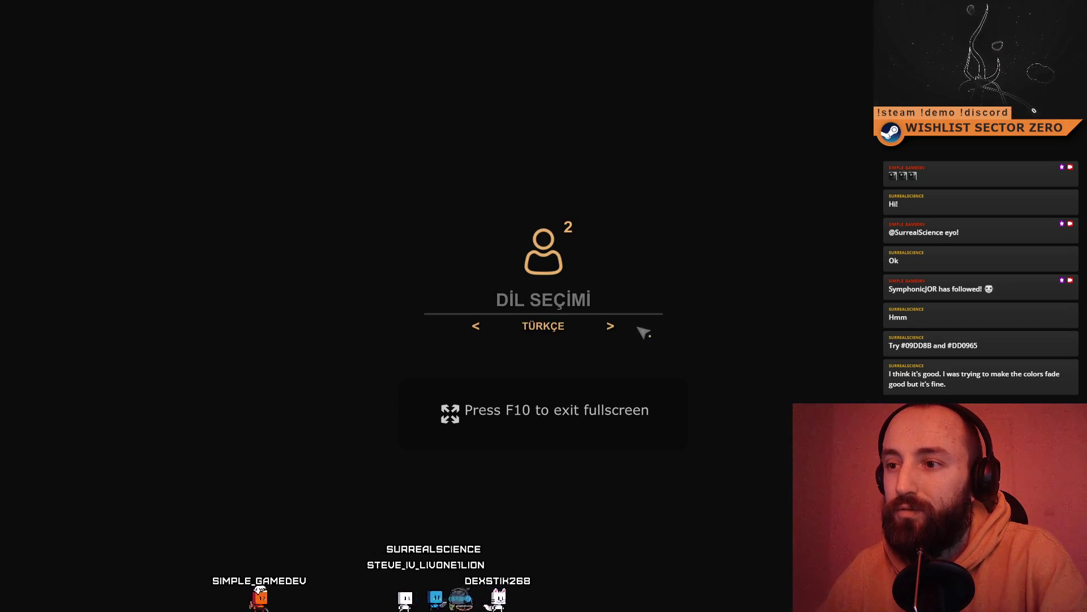
click(610, 327)
Confirm English to reach the main menu, then stop play mode
key(Return)
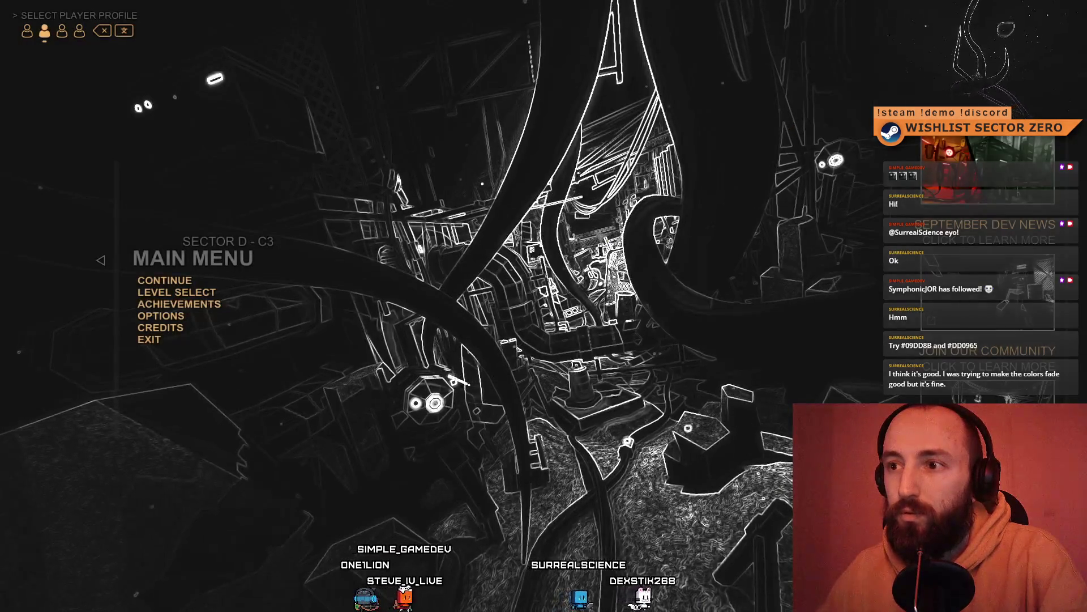
key(F10)
click(570, 34)
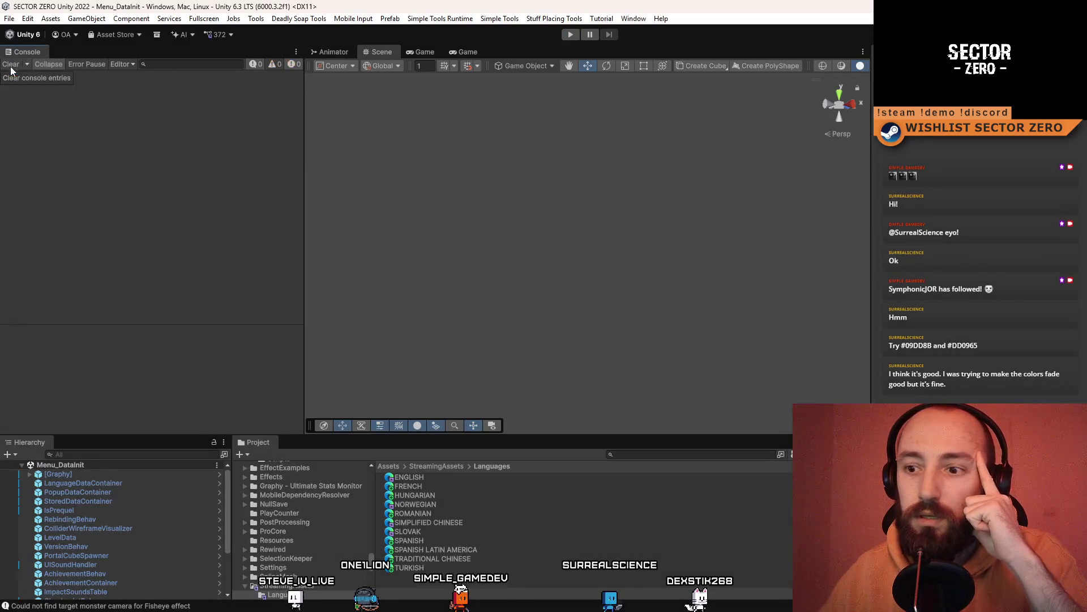
Reveal the TURKISH file from the Project window's Languages folder in File Explorer
right_click(431, 568)
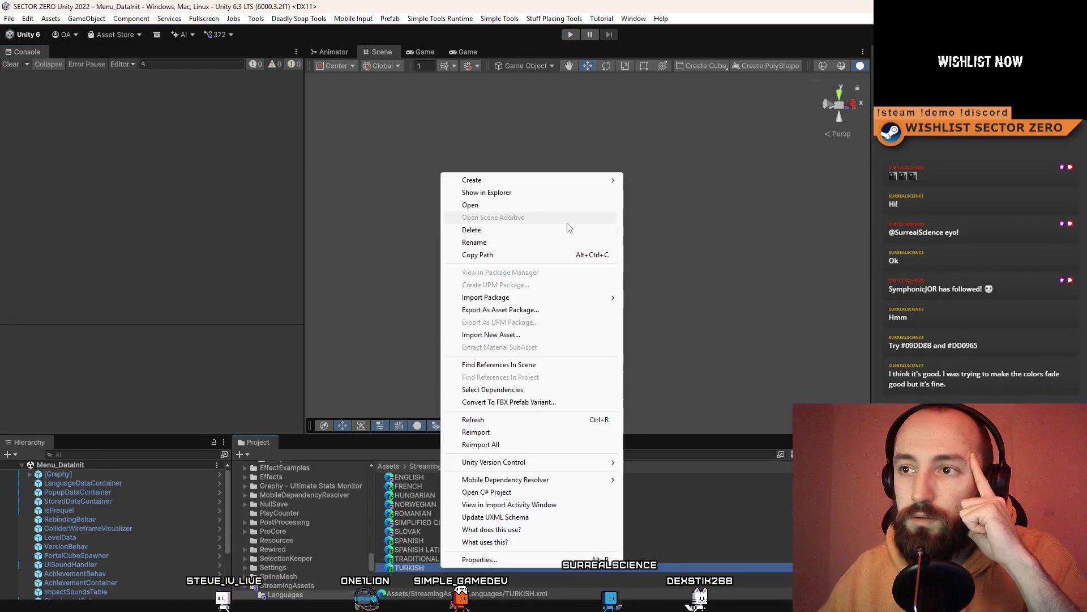
click(476, 192)
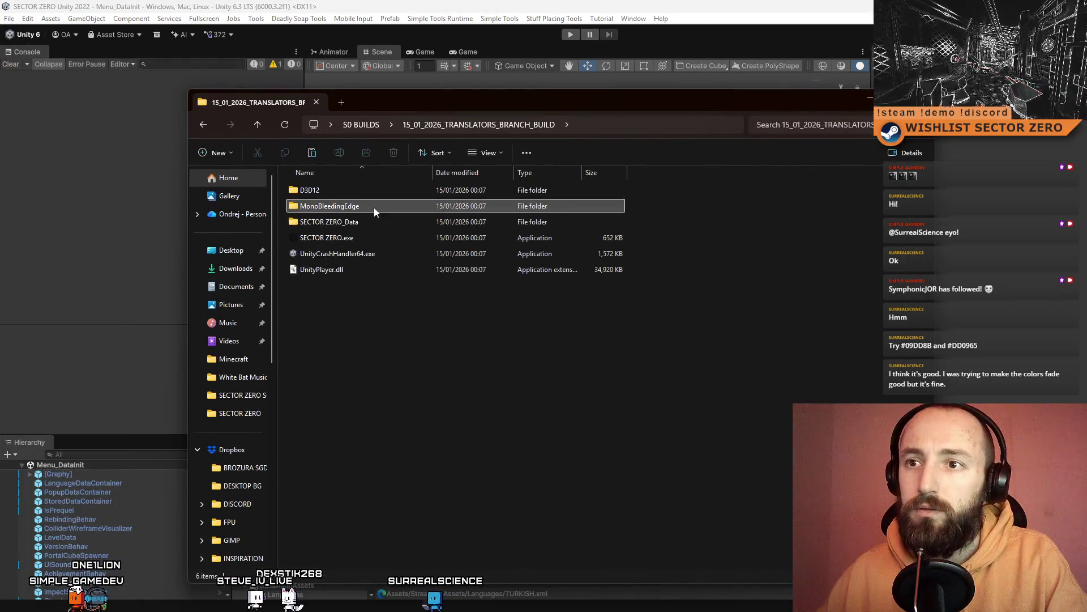
Browse into SECTOR ZERO_Data > StreamingAssets > Languages and locate TURKISH.xml
double_click(374, 208)
click(479, 125)
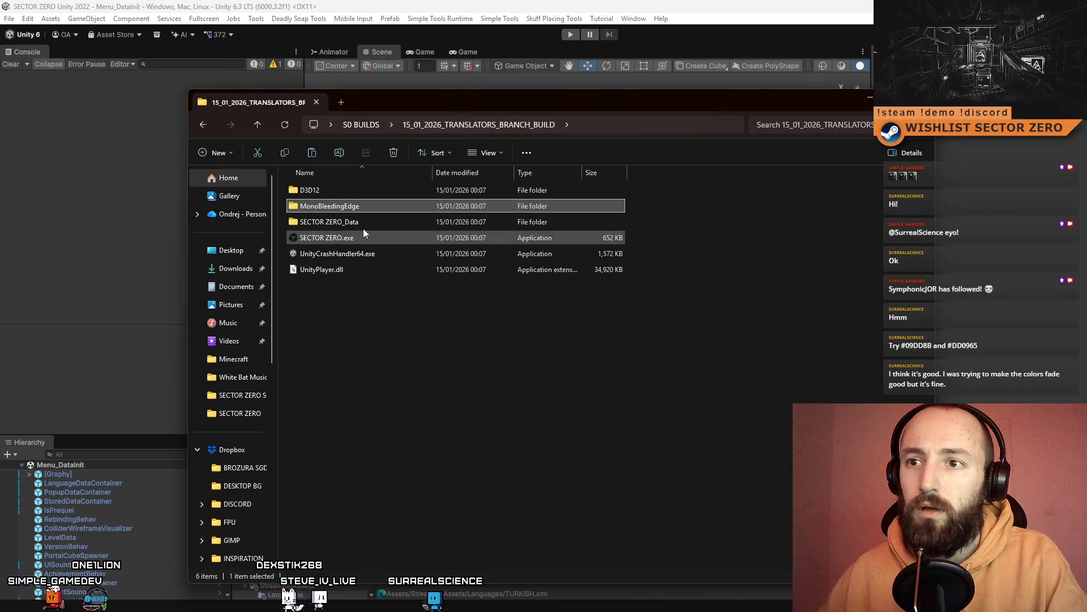
double_click(362, 223)
double_click(368, 239)
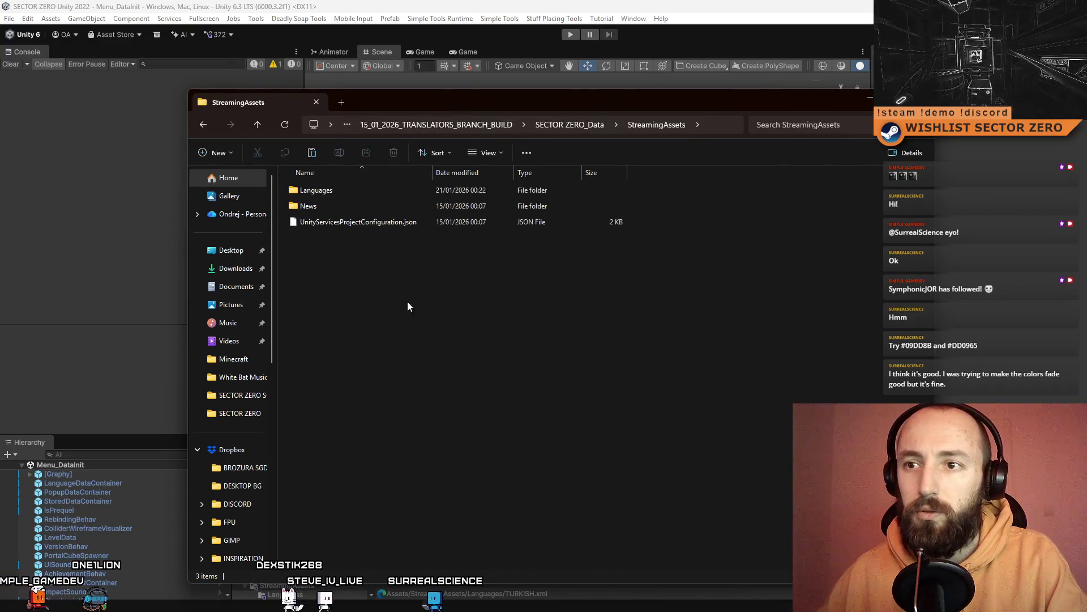
double_click(345, 206)
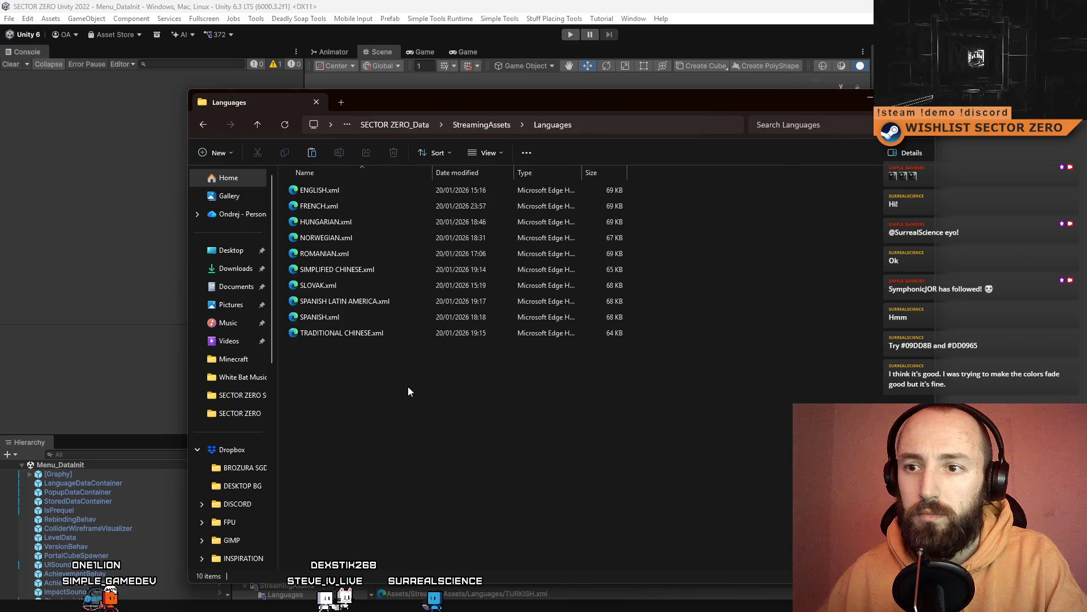
key(End)
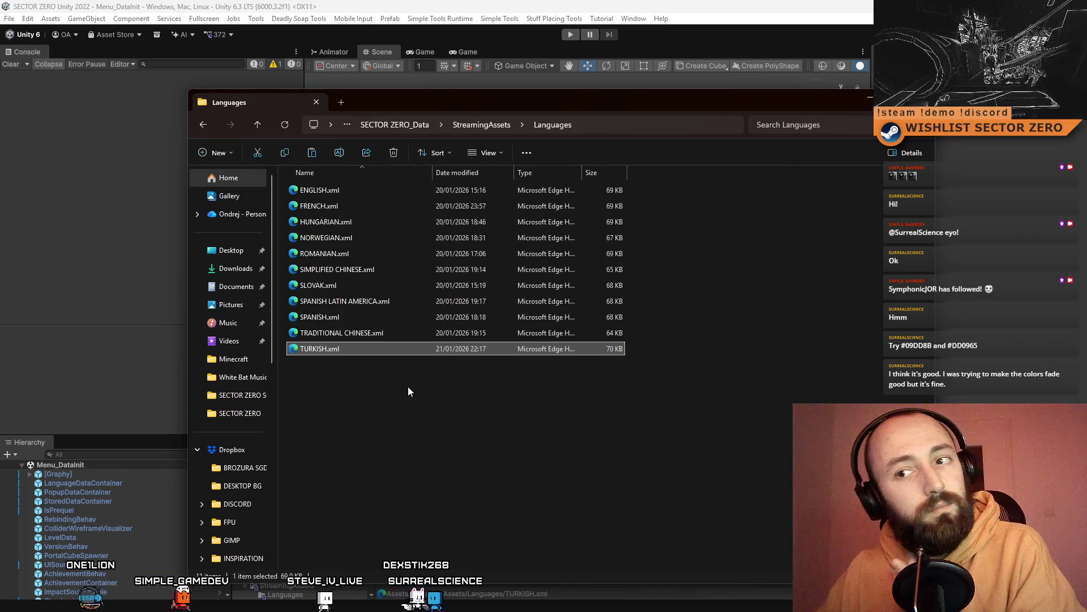
Deselect TURKISH.xml and switch back to the Unity editor
click(408, 389)
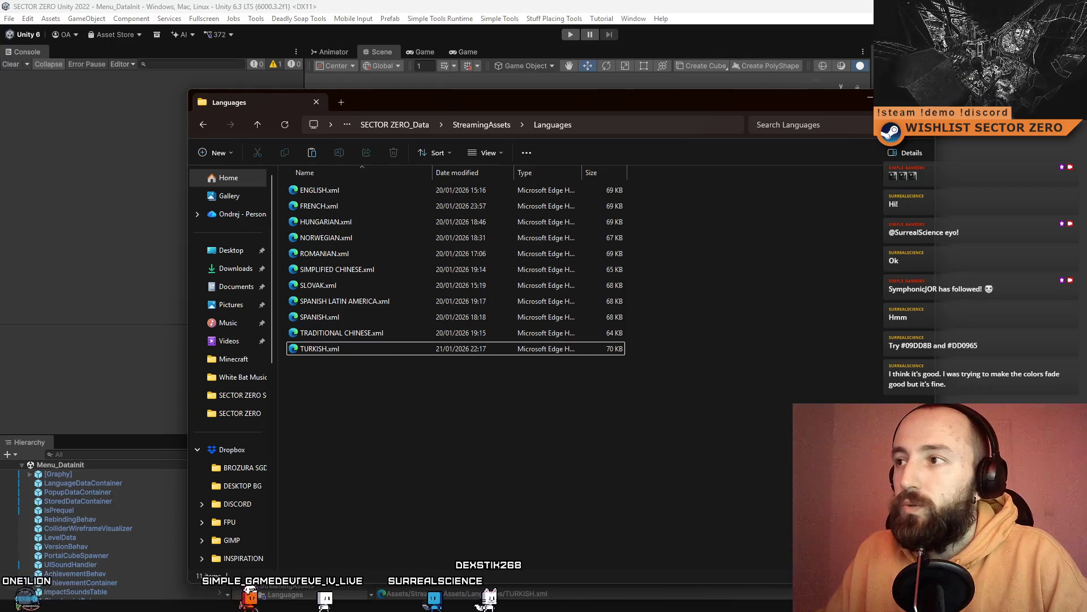
key(alt+Tab)
key(alt+Tab)
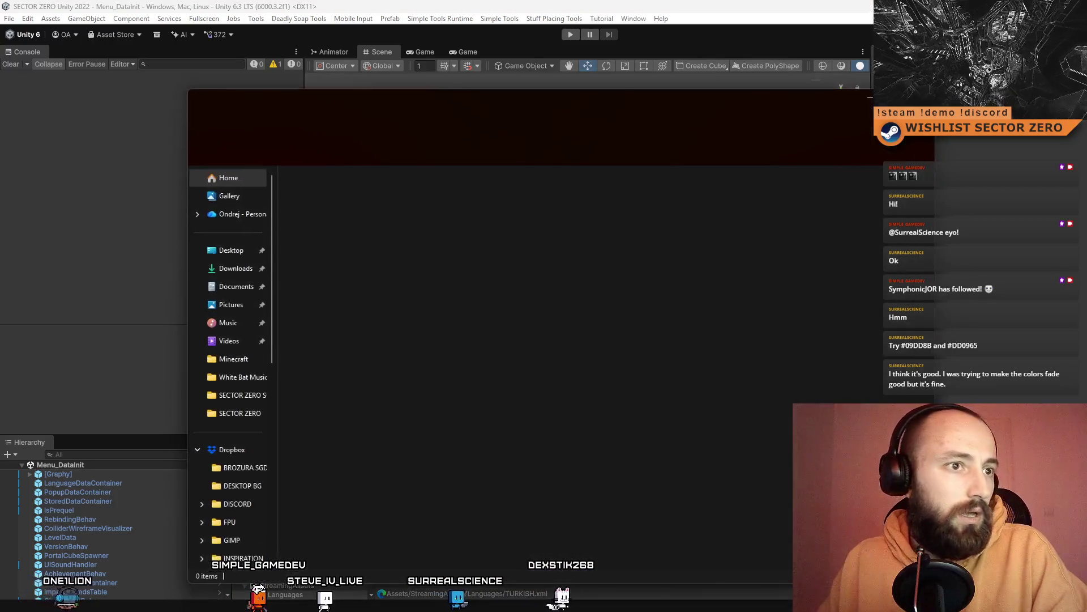
key(alt+Tab)
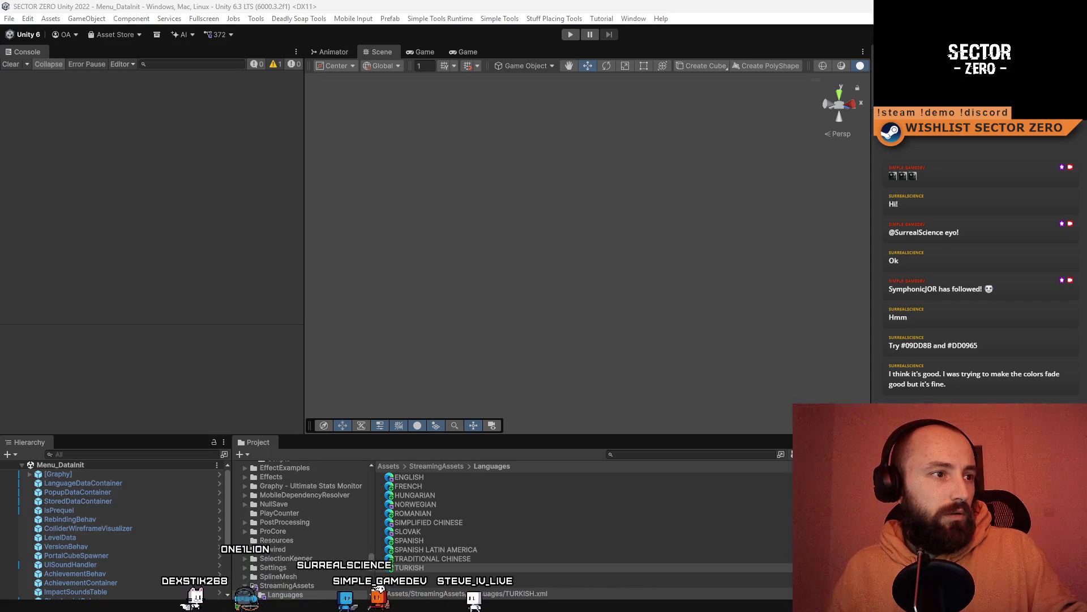
Switch to the browser showing SECTOR ZERO's Steamworks Store Page Admin Description section
key(alt+Tab)
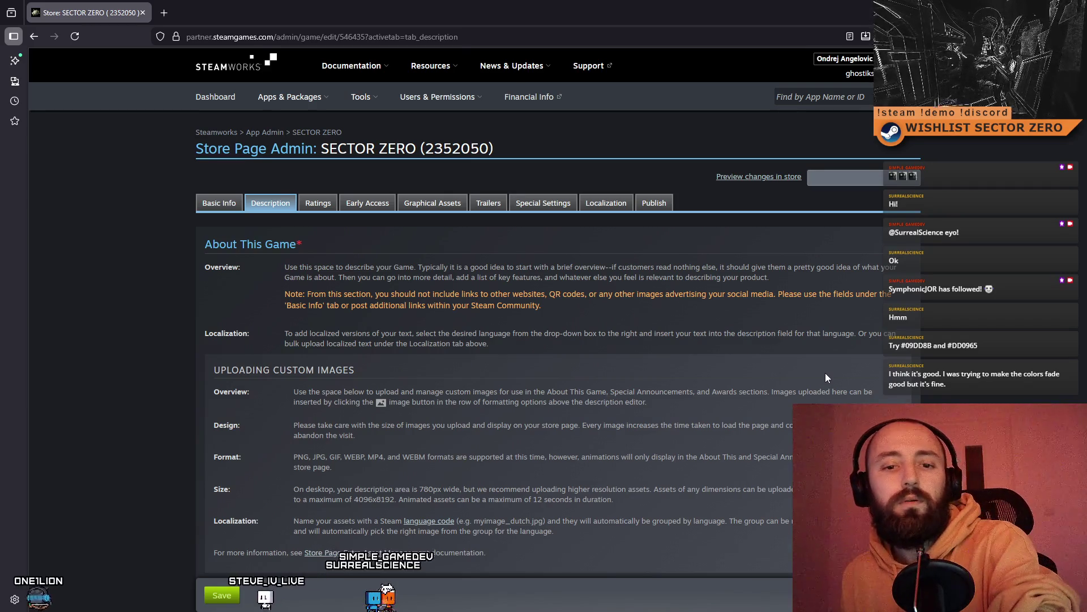
Switch the About This Game description editor's language to Turkish
scroll(722, 345, down, 6)
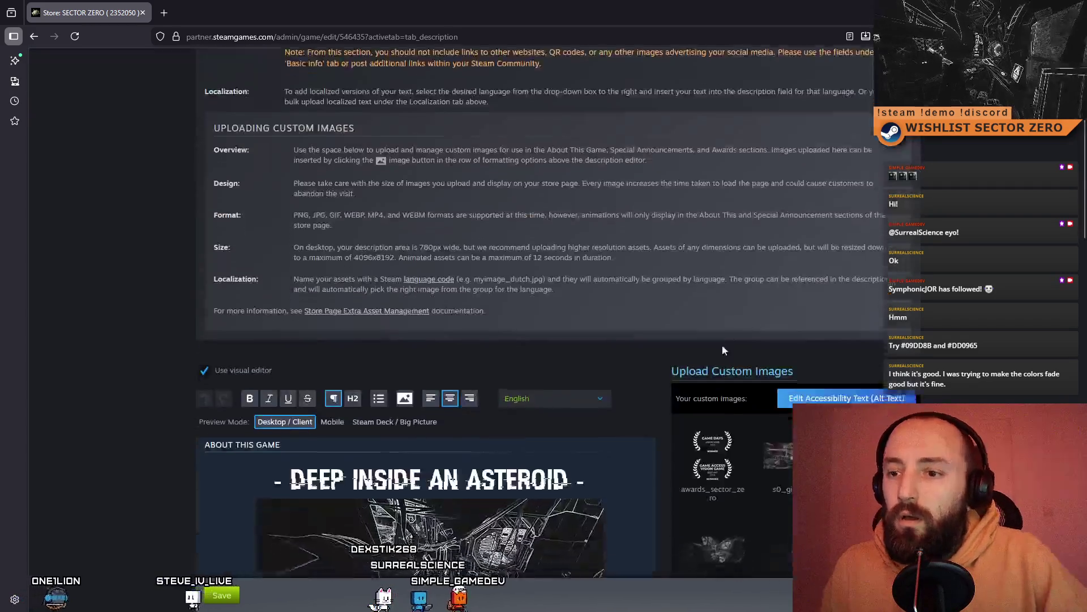
click(598, 236)
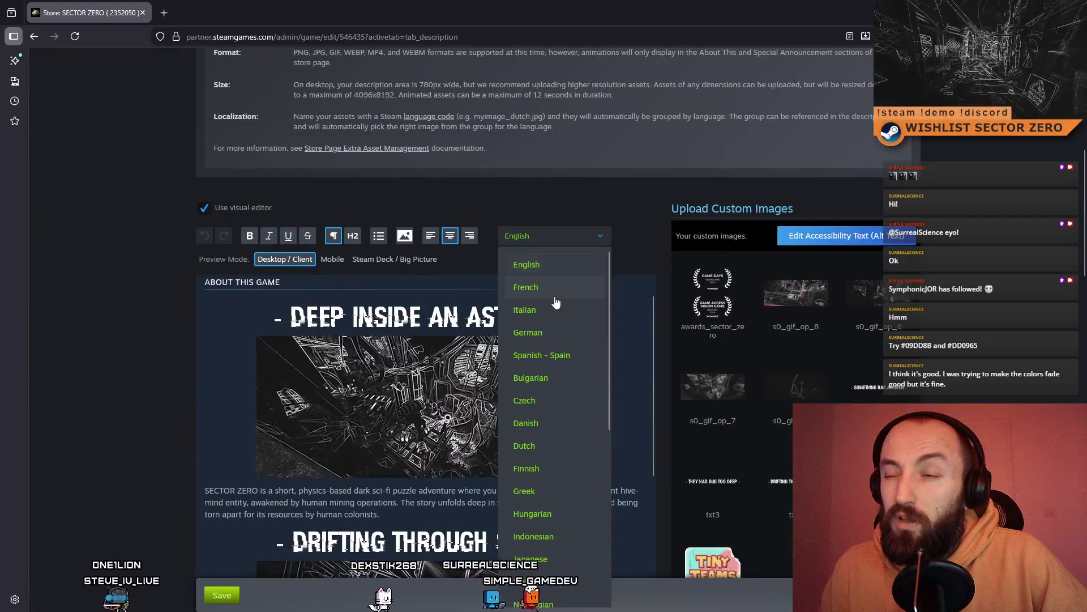
scroll(554, 302, down, 5)
scroll(549, 309, down, 4)
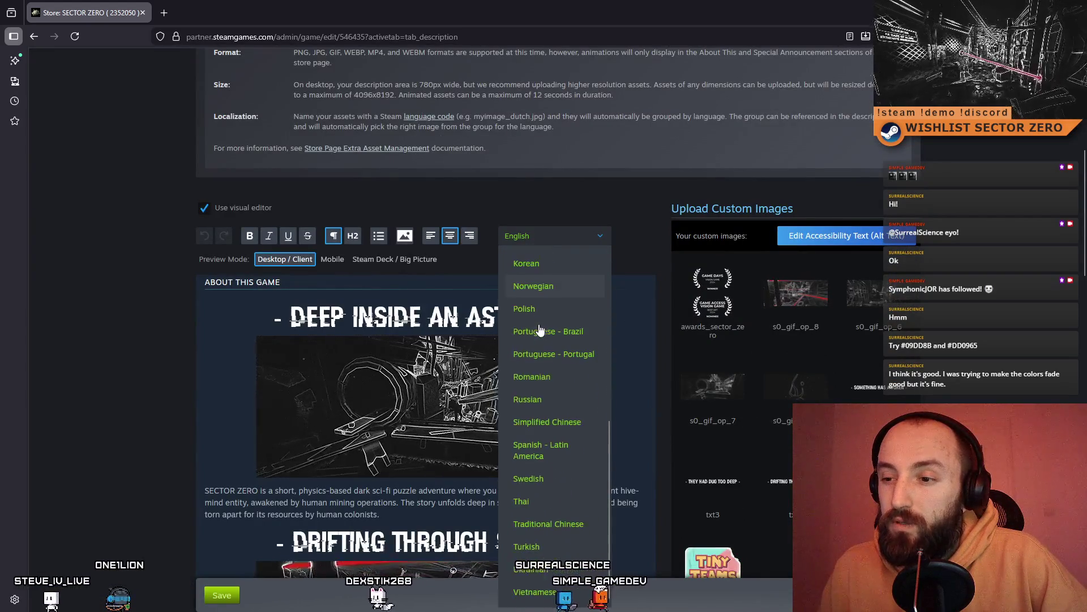
click(526, 542)
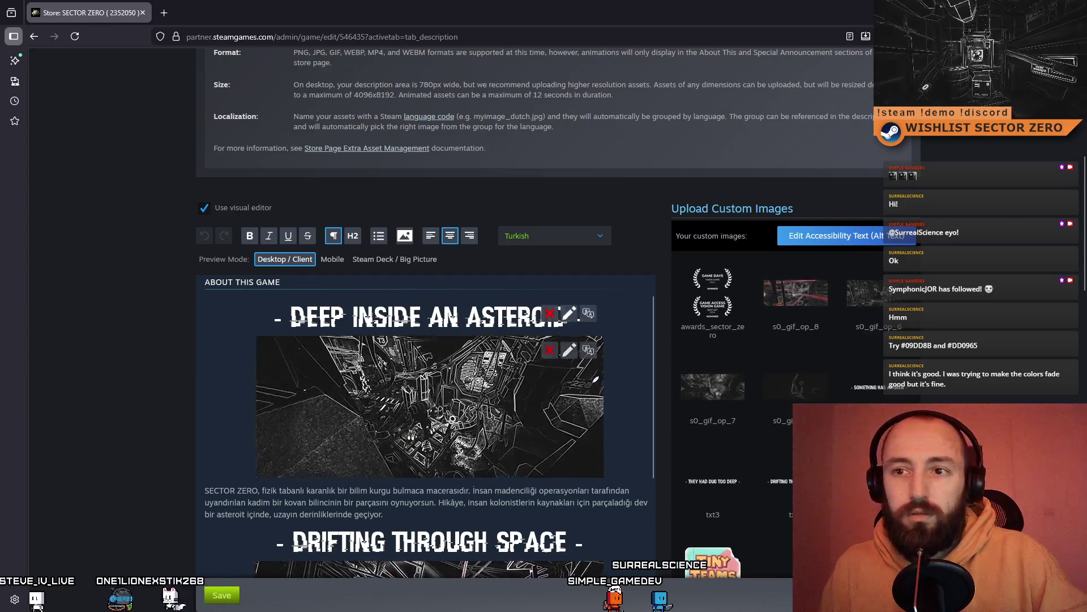
click(533, 237)
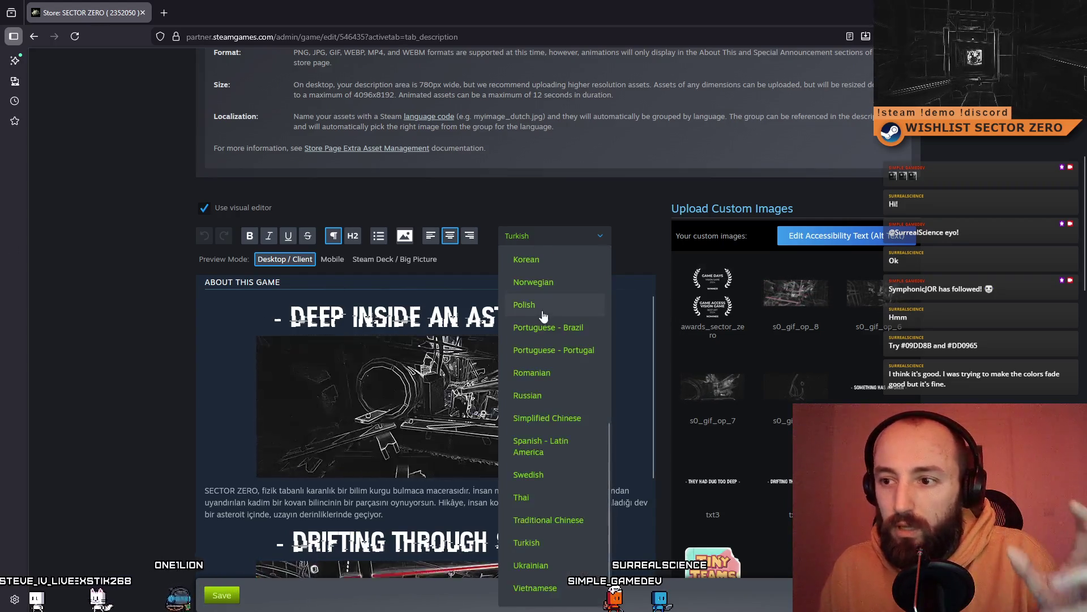
Copy the Romanian description markup and paste it over the Turkish description
click(569, 371)
click(229, 208)
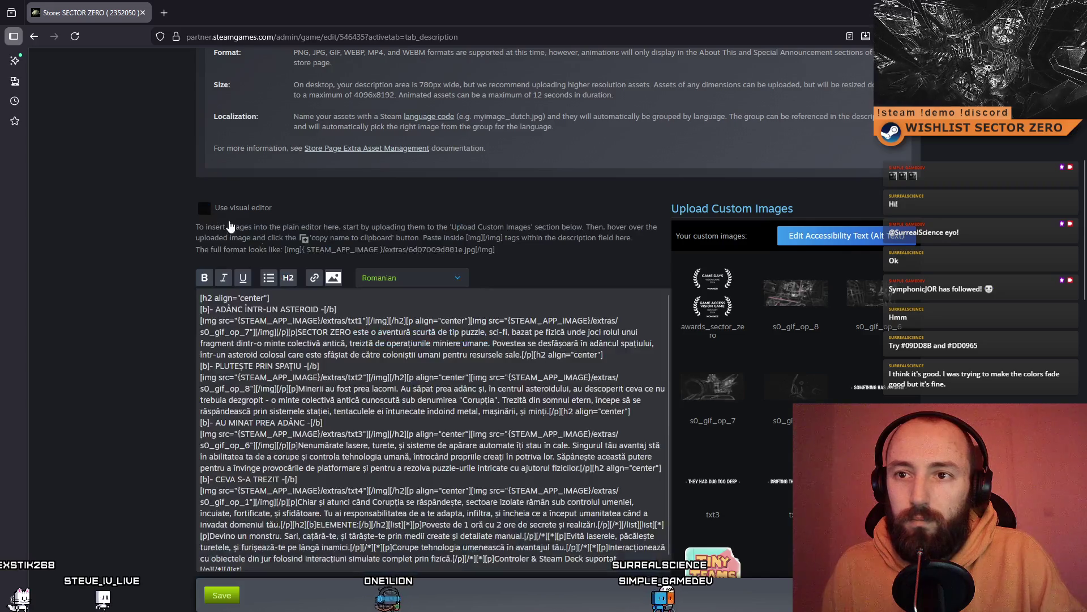
key(ctrl+a)
click(397, 277)
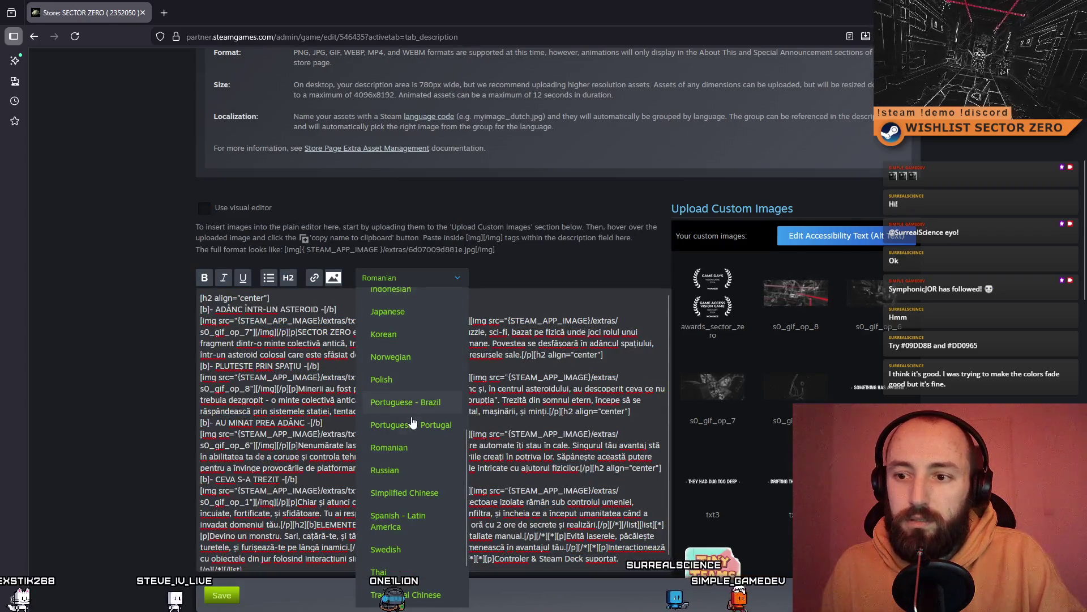
scroll(411, 423, down, 5)
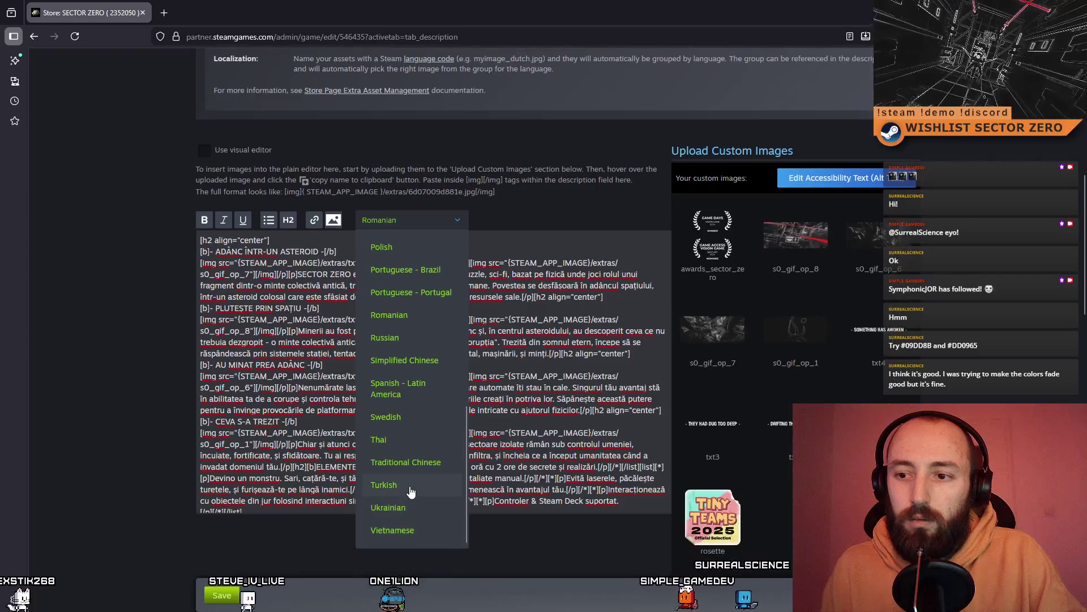
click(410, 486)
click(205, 233)
key(ctrl+a)
key(ctrl+v)
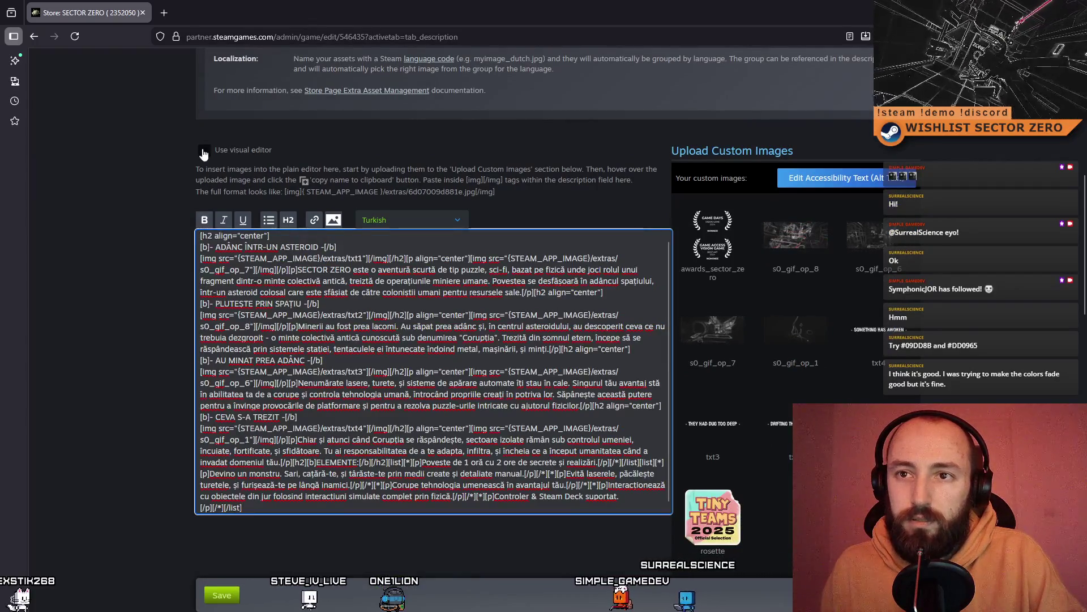
click(204, 151)
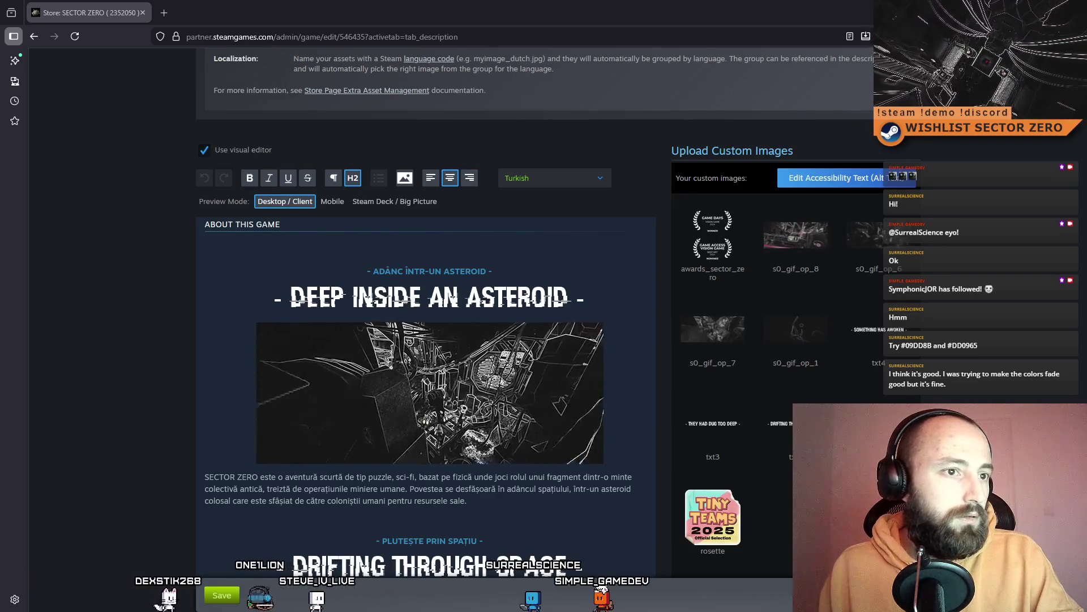
Replace the subheading ADÂNC ÎNTR-UN ASTEROID with BIR ASTEROIDIN DERINLIKLERINDE
scroll(891, 340, down, 10)
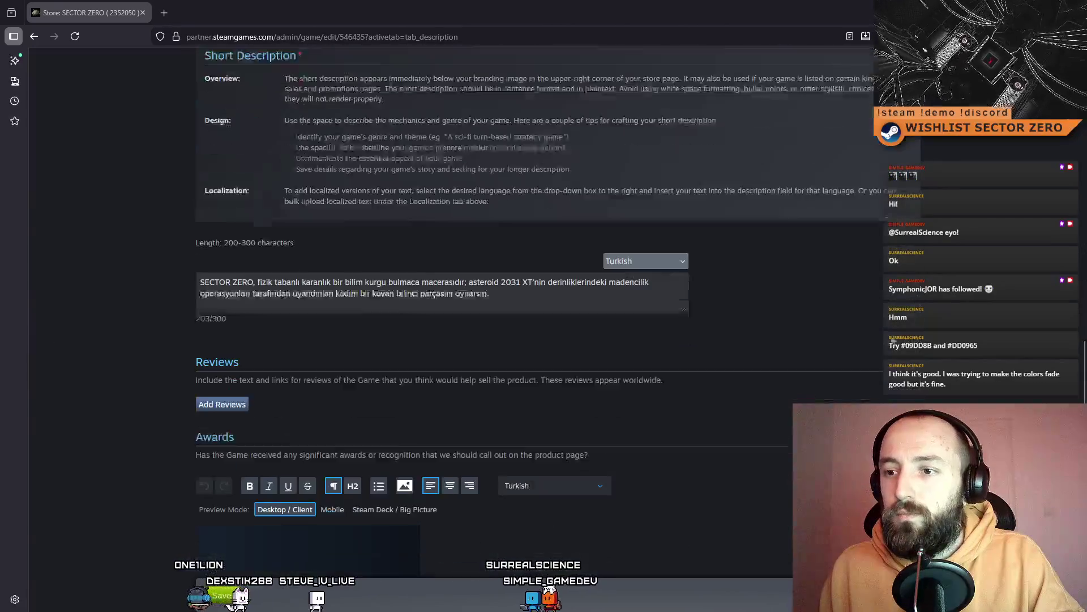
scroll(848, 315, up, 7)
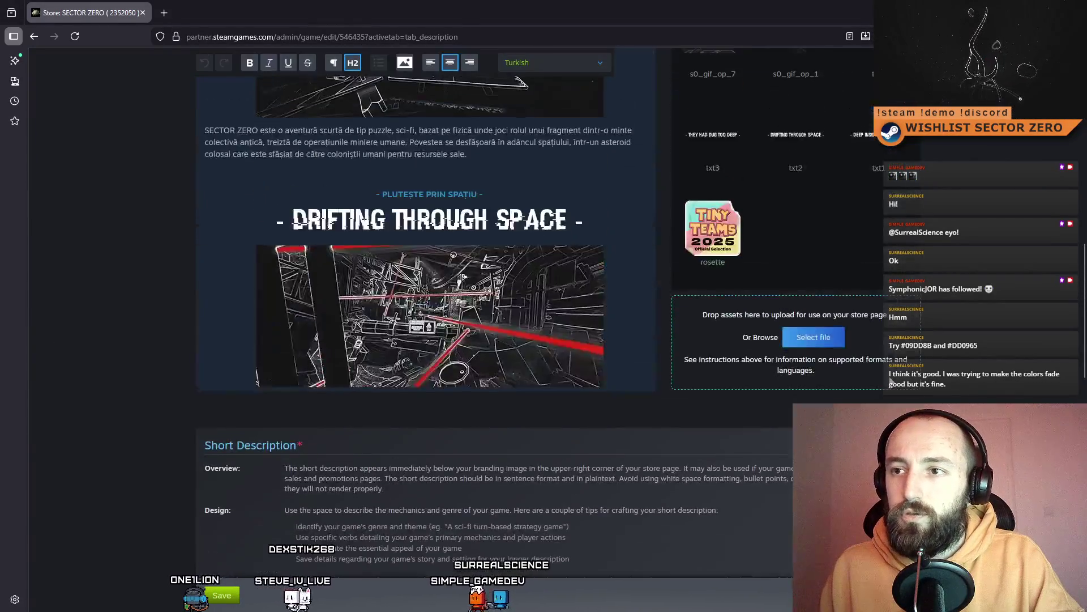
scroll(891, 380, up, 8)
scroll(680, 363, down, 5)
scroll(485, 349, up, 2)
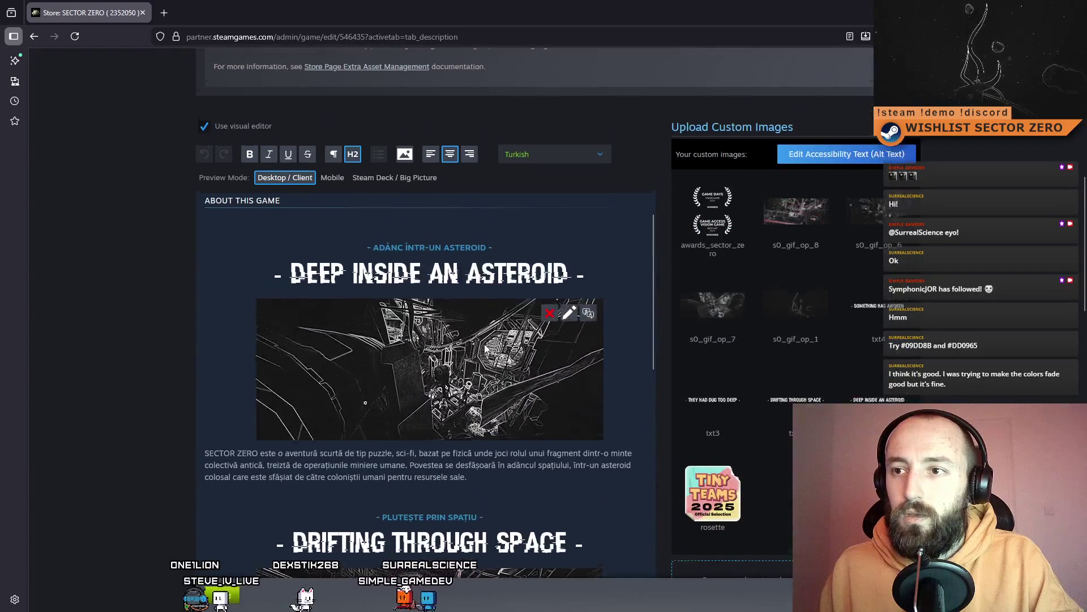
click(410, 272)
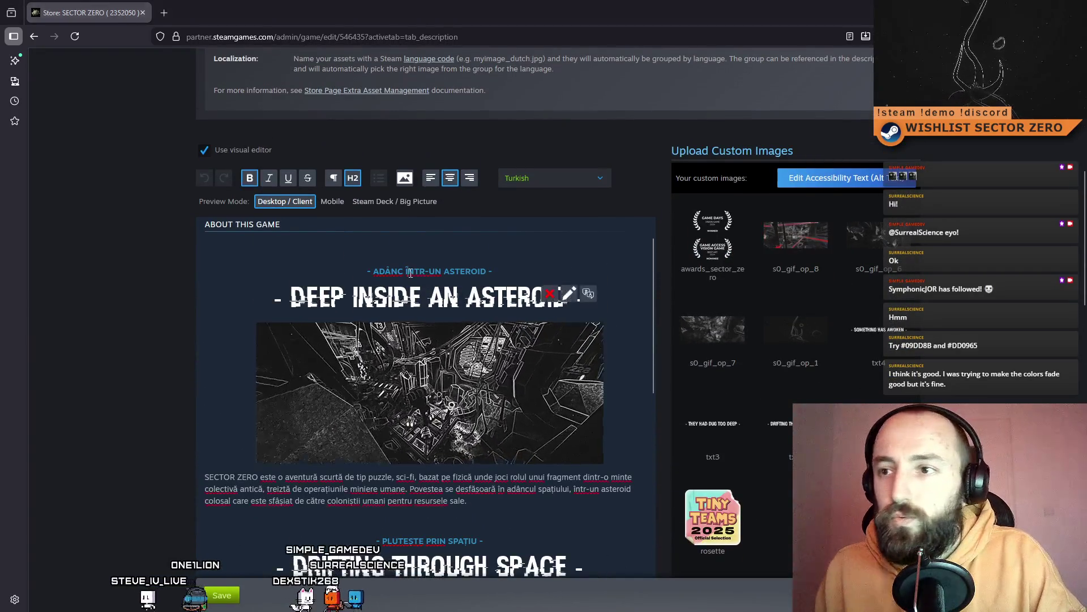
triple_click(411, 272)
text(BIR ASTEROIDIN DERINLIKLERINDE)
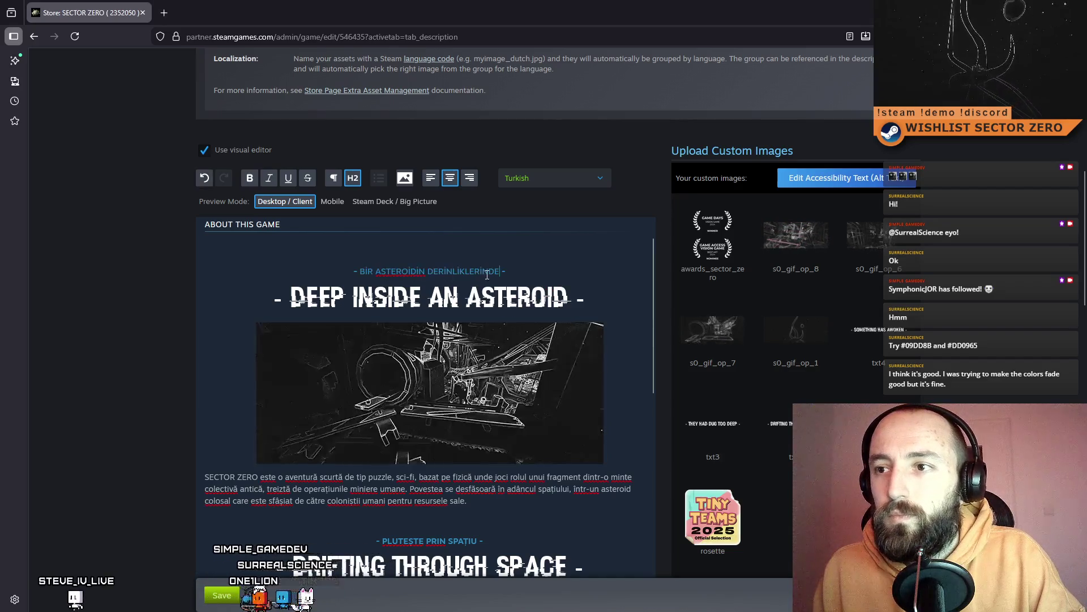
Bold the new Turkish subheading and paste Turkish over the paragraph under the first image
triple_click(487, 275)
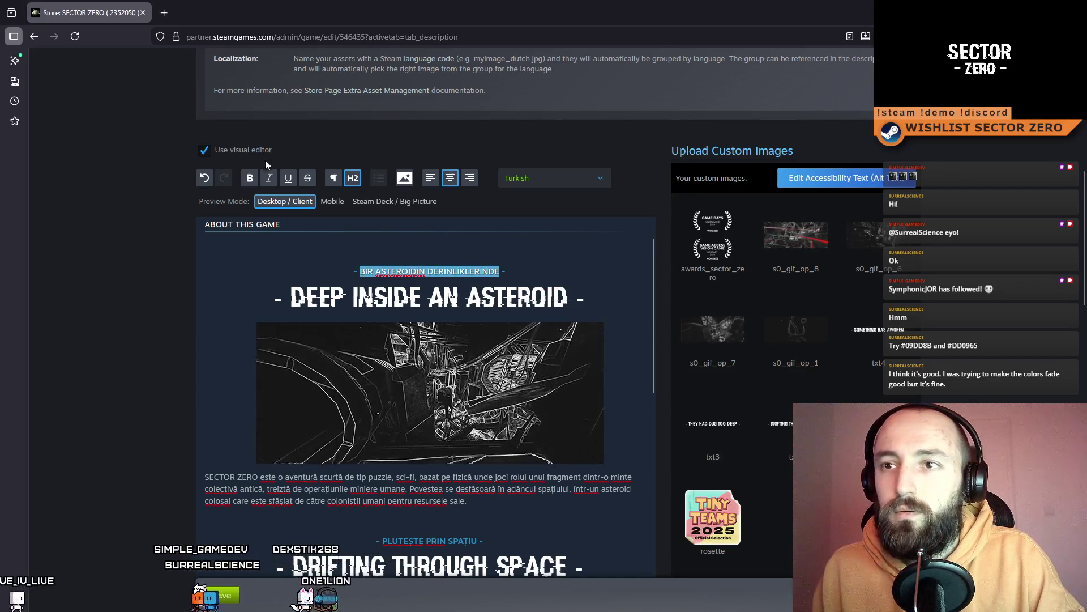
click(250, 177)
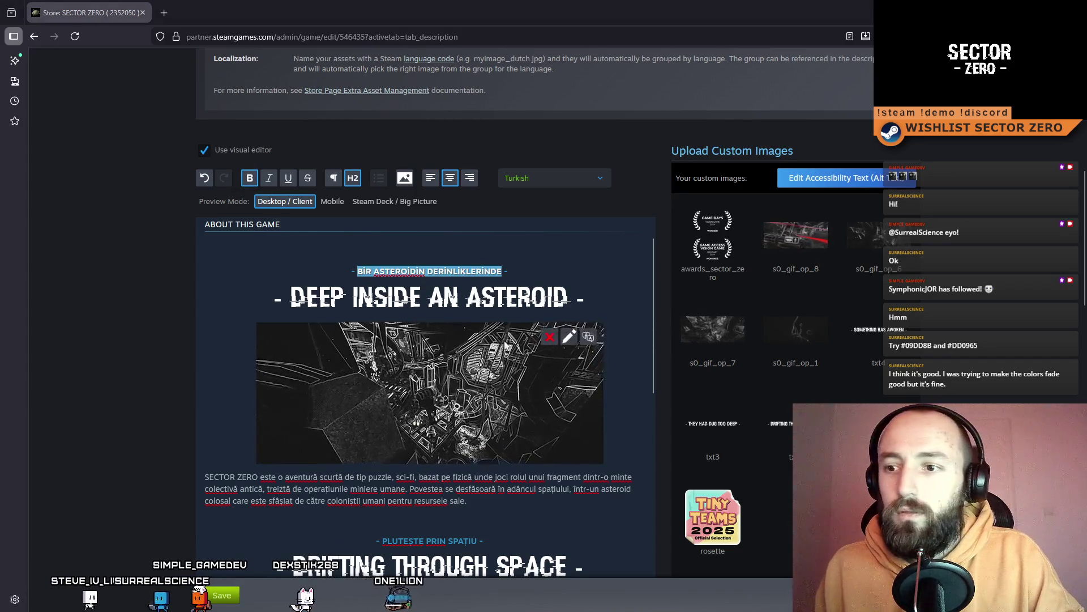
triple_click(206, 478)
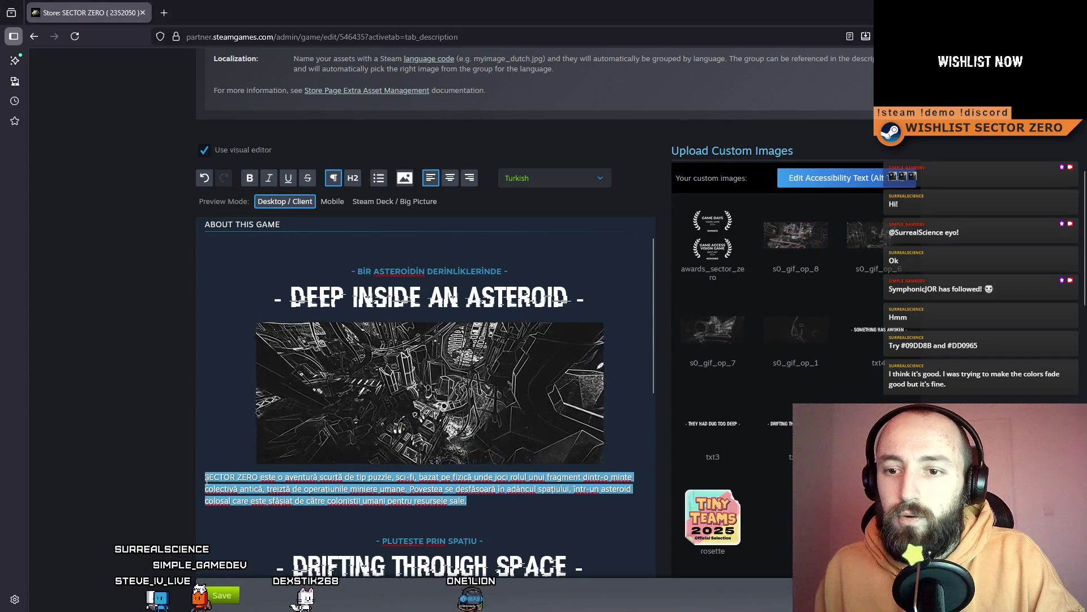
text(SECTOR ZERO, fizik tabanlı kısa bir karanlık bilimkurgu bulmaca macerası; insan madencilik operasyonlarıyla uyandırılan eski bir koloni-zihin varlığının bir parçası olarak oynuyorsun. Hikâye, insan kolonistler tarafından kaynakları için parçalara ayrılan devasa bir asteroidin derinliklerinde açığa çıkıyor.)
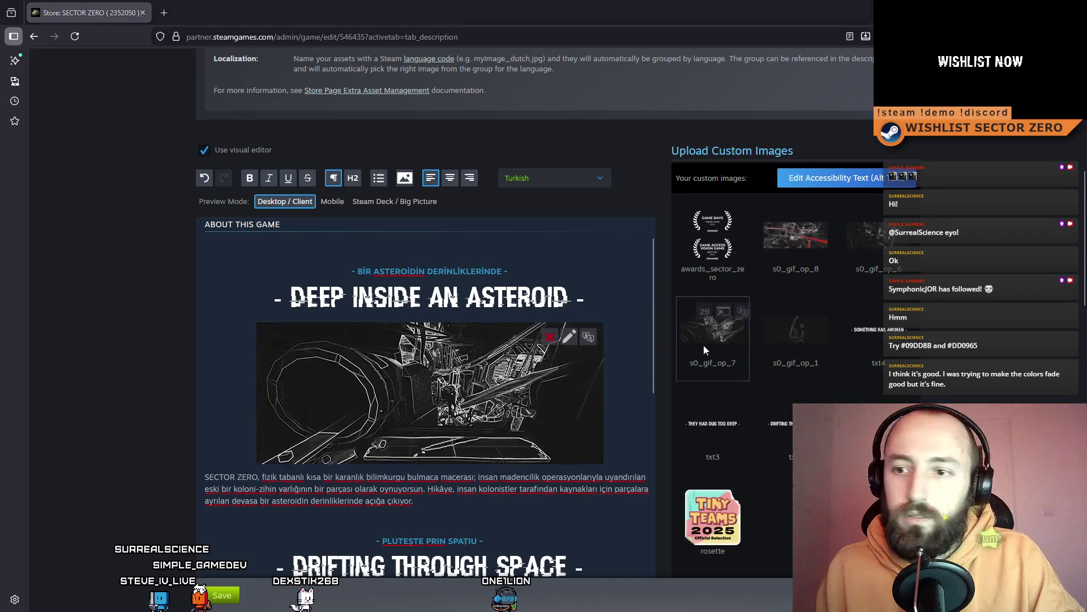
Replace the paragraphs under DRIFTING THROUGH SPACE and above SOMETHING HAS AWOKEN with Turkish
scroll(548, 286, down, 5)
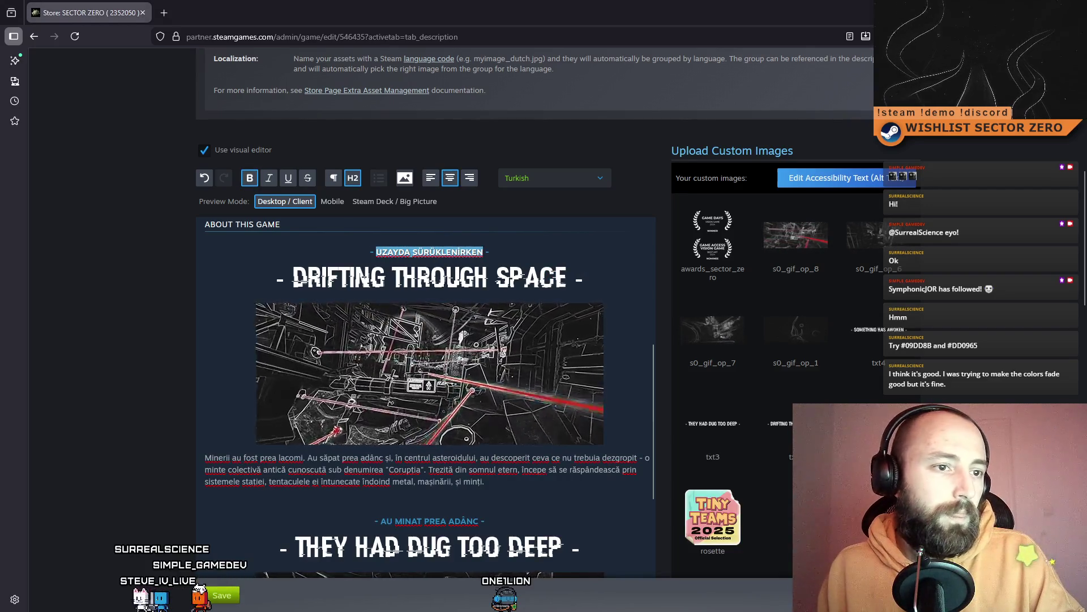
drag(500, 483, 200, 460)
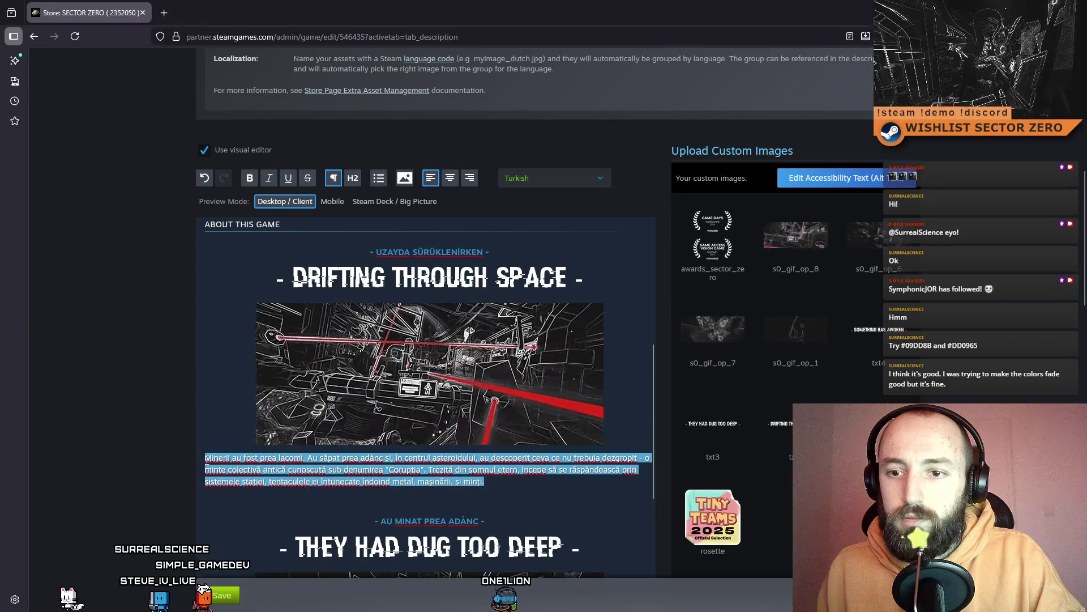
text(Madenciler çok açgözlüydü. Çok derin kazdılar ve asteroidin çekirdeğinde asla bulmamaları gereken bir şeyi ortaya çıkardılar: "BOZULMA" olarak bilinen eski bir koloni-zihin varlığını. Sonsuz uykusundan uyandırılan bu varlık, istasyonun sistemlerine yayılmaya başlar; karanlık uzantıları metal, makineler ve zihinleri aynı anda büküp çarpıtır.)
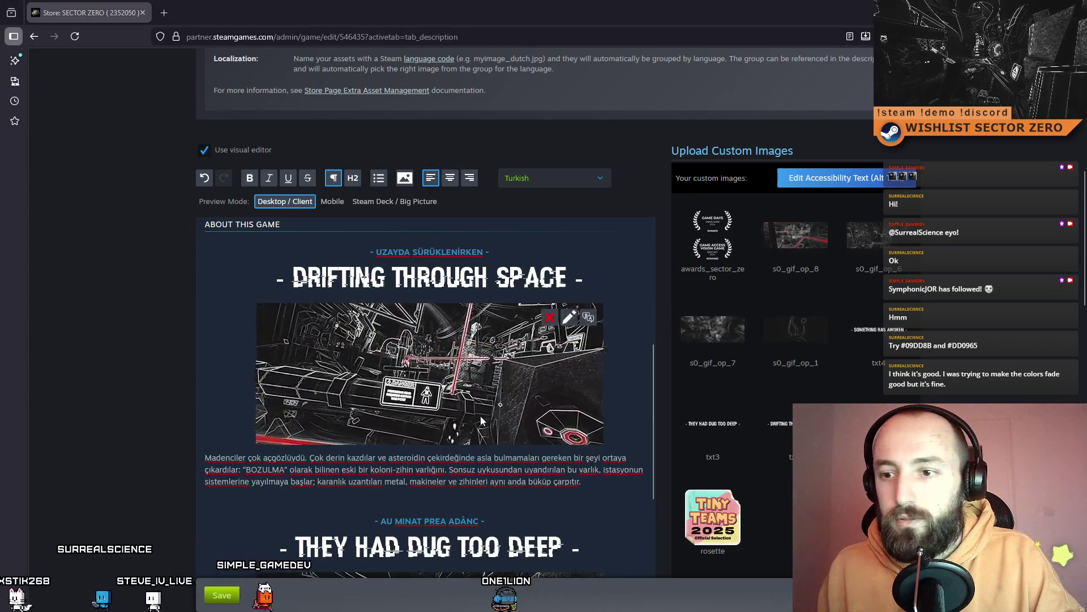
scroll(505, 383, down, 4)
drag(478, 291, 379, 288)
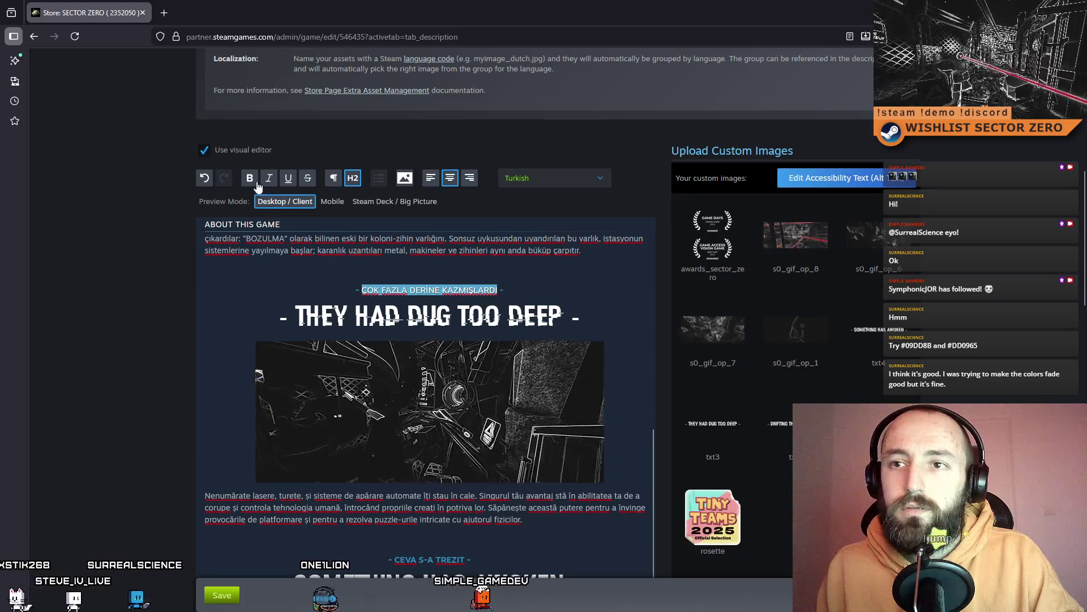
scroll(431, 368, down, 3)
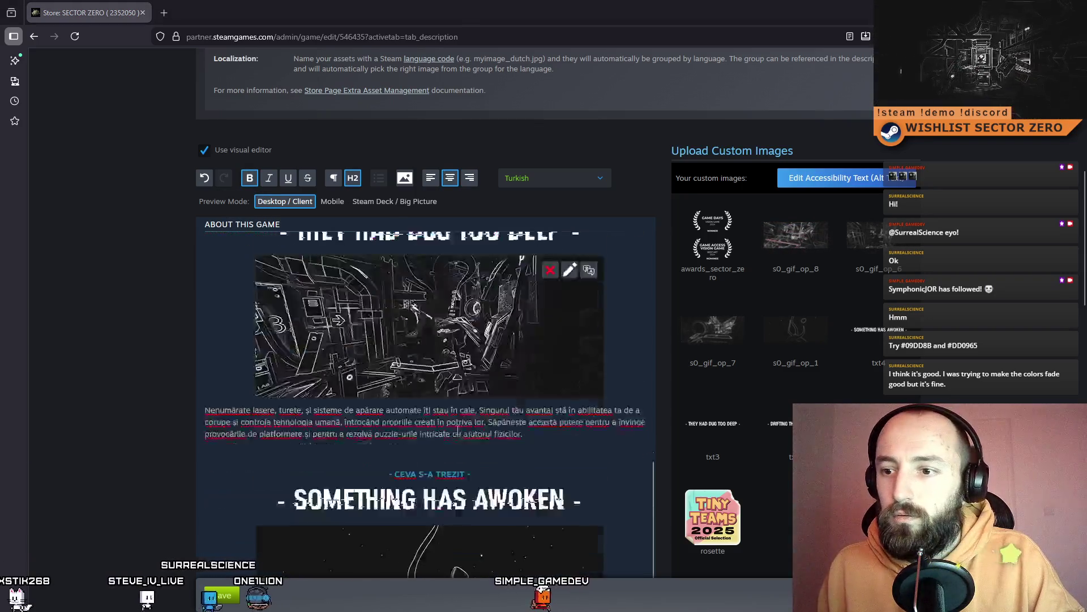
drag(522, 346, 319, 341)
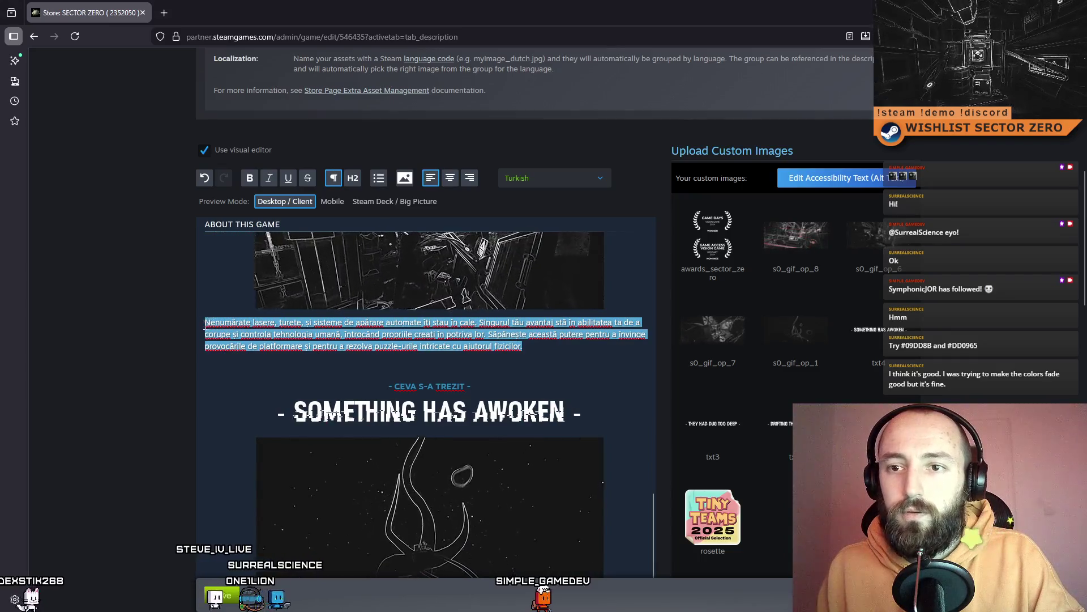
text(Sayısız lazer, kule ve otomatik savunma sistemleri yolunu kesiyor. Tek avantajın, insan teknolojisini bozma ve kontrol etme yeteneğin; onların kendi yarattıklarını kendilerine karşı kullanabiliyorsun. Bu gücü, platform zorluklarını aşmak ve karmaşık, fizik tabanlı bulmacaları çözmek için kullan.)
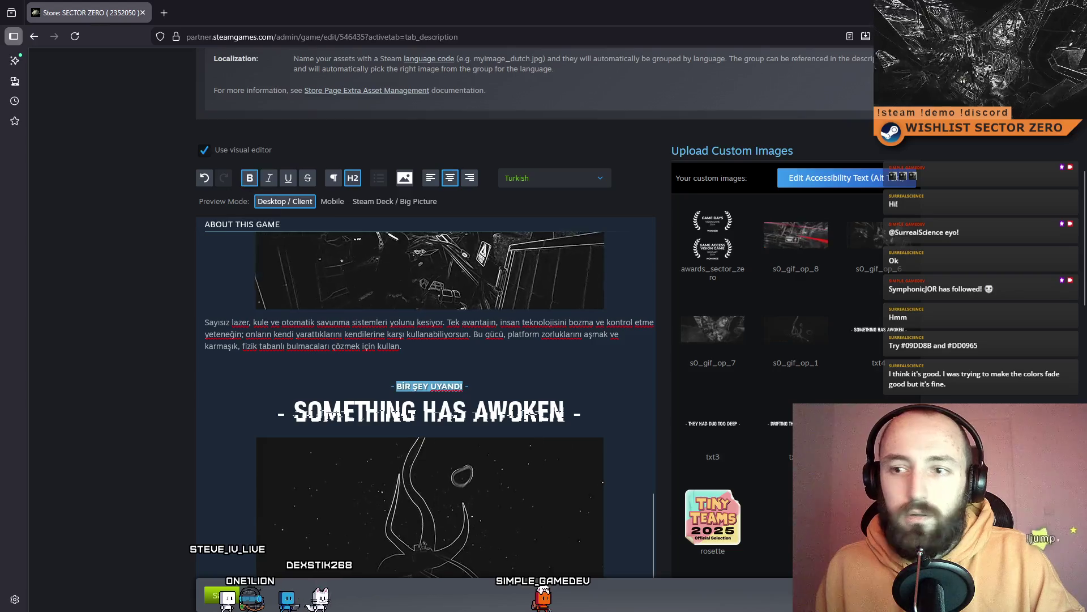
scroll(536, 420, down, 1)
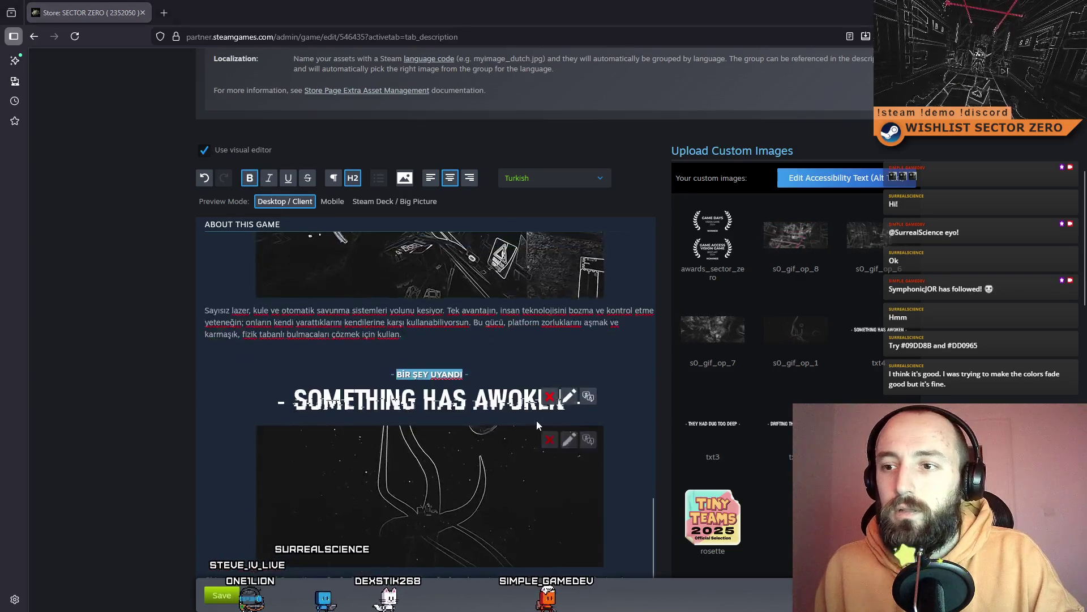
scroll(537, 424, down, 3)
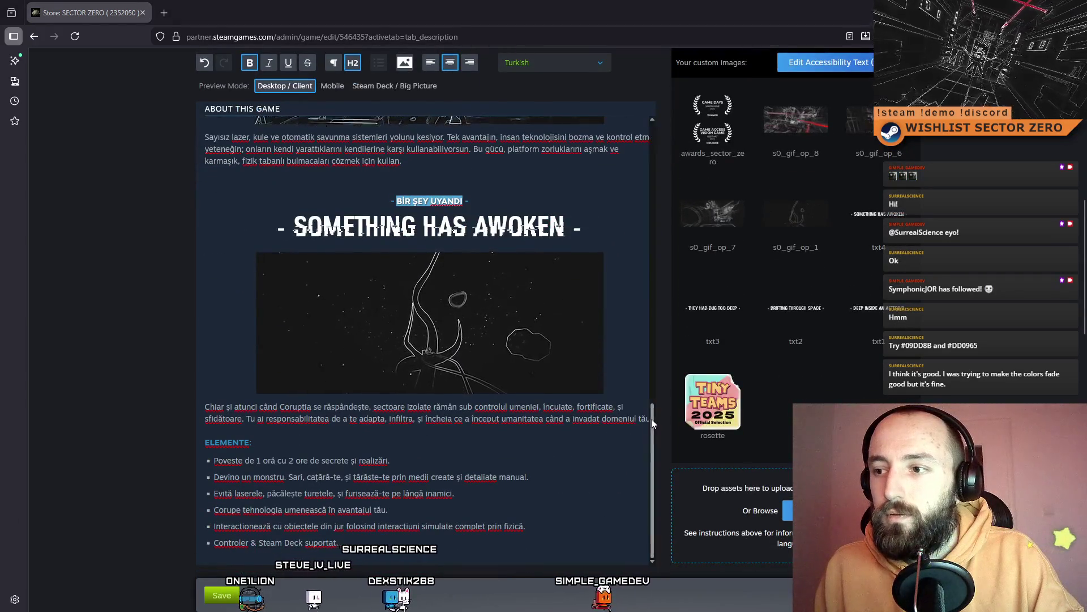
Translate the paragraph below the tentacle image and replace ELEMENTE: with bold ÖZELLİKLER:
drag(205, 406, 646, 420)
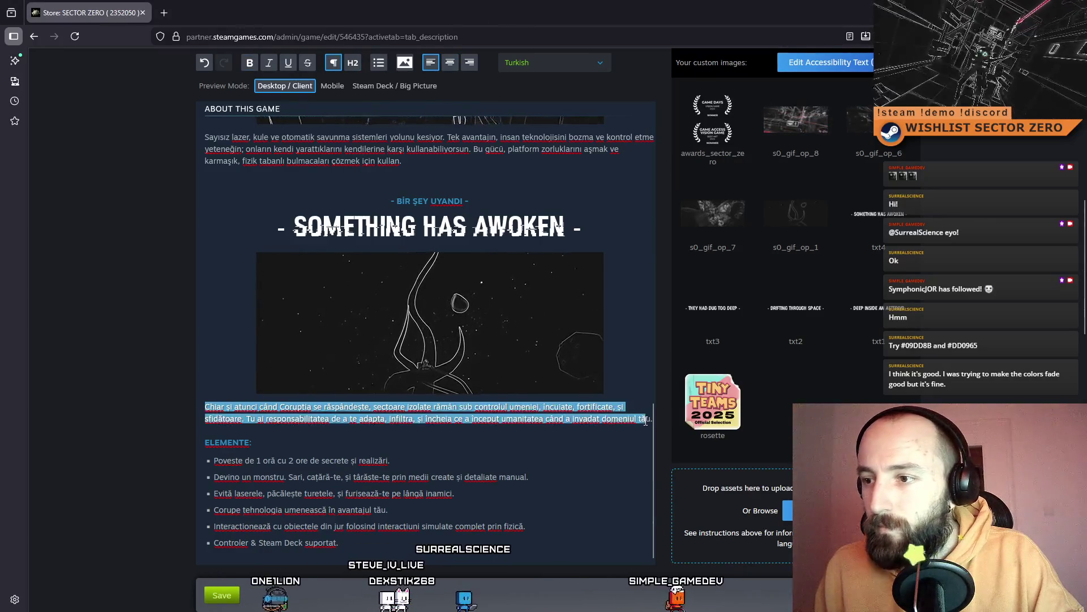
text(Ama BOZULMA yayılmaya devam etse de, izole sektörler insan kontrolünde kalmaya devam ediyor; kapatılmış, güçlendirilmiş ve meydan okur şekilde direniyorlar. Senin görevin uyum sağlamak, sızmak ve insanlığın senin alanına girdiğinde başlattığı işi bitirmek.)
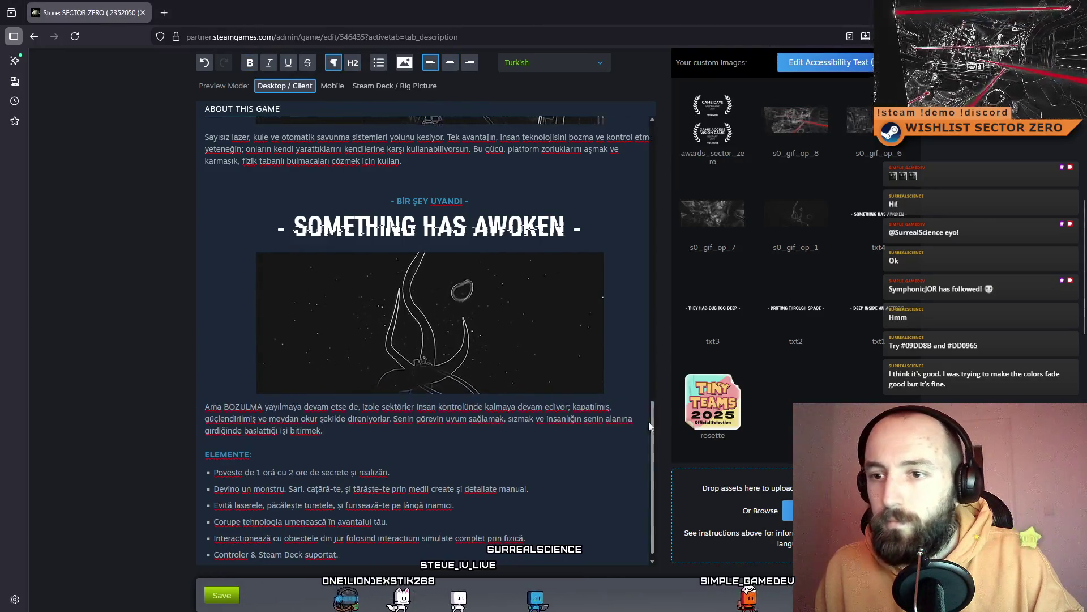
scroll(510, 283, down, 1)
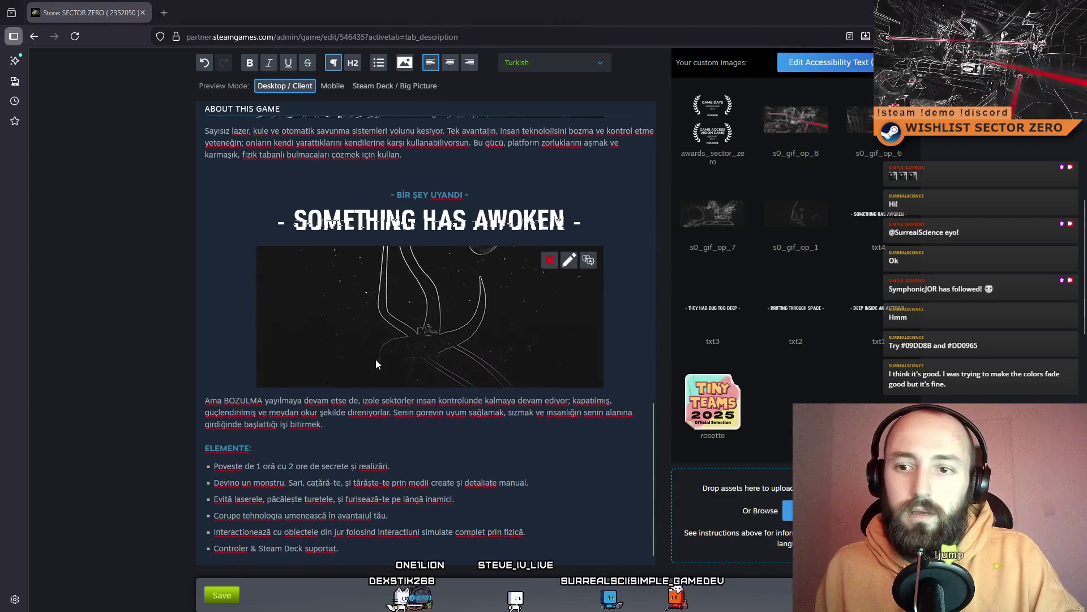
drag(252, 442, 188, 444)
key(ctrl+v)
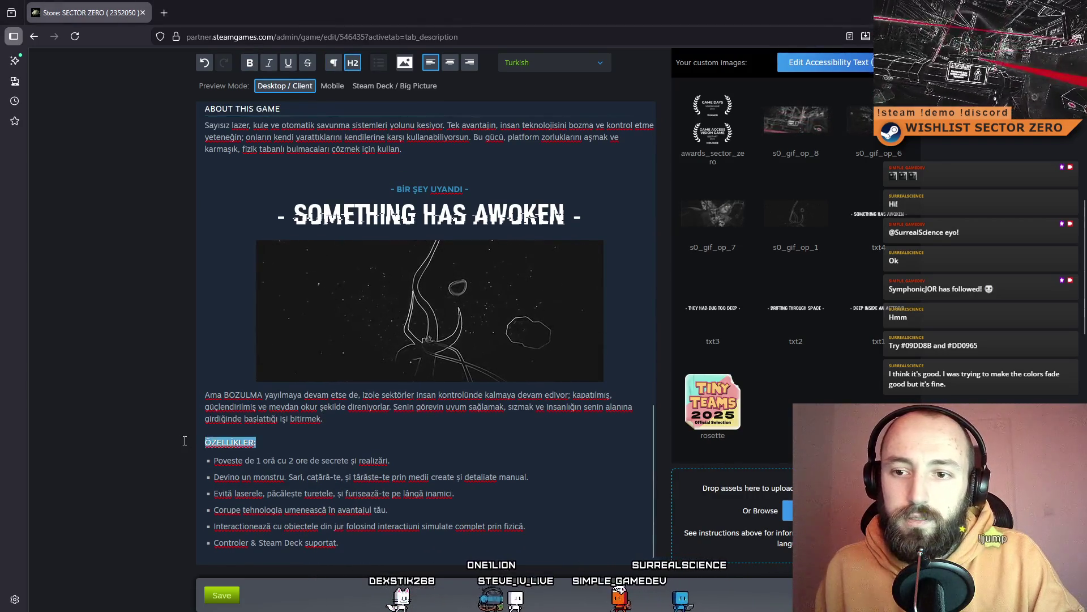
click(250, 63)
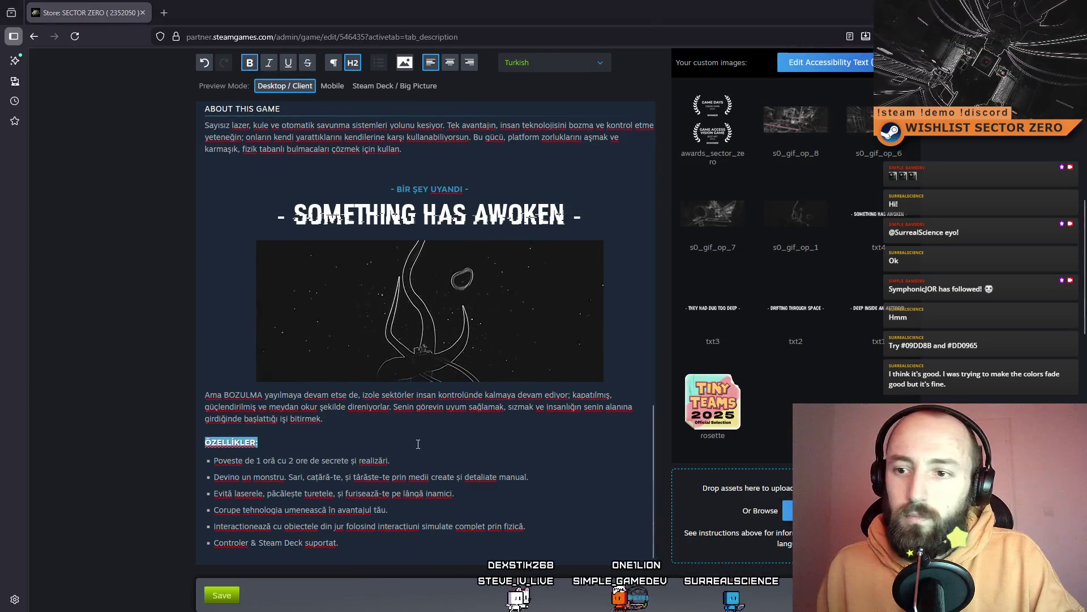
Paste the Turkish lines over the Romanian feature bullets
drag(394, 461, 231, 463)
text(1 saatlik hikâye, ayrıca gizemler ve başarımlarla 2 saatlik ek içerik.)
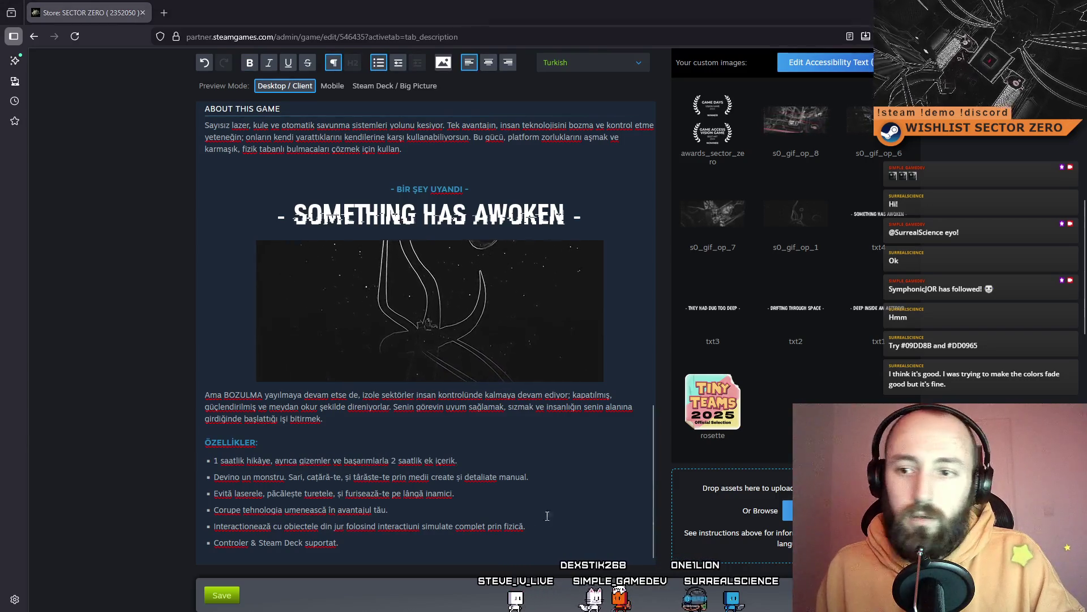
drag(556, 477, 151, 477)
text(Canavara dönüş. Detaylı, el işçiliğiyle tasarlanmış ortamlarda zıpla, tırman ve sürün.)
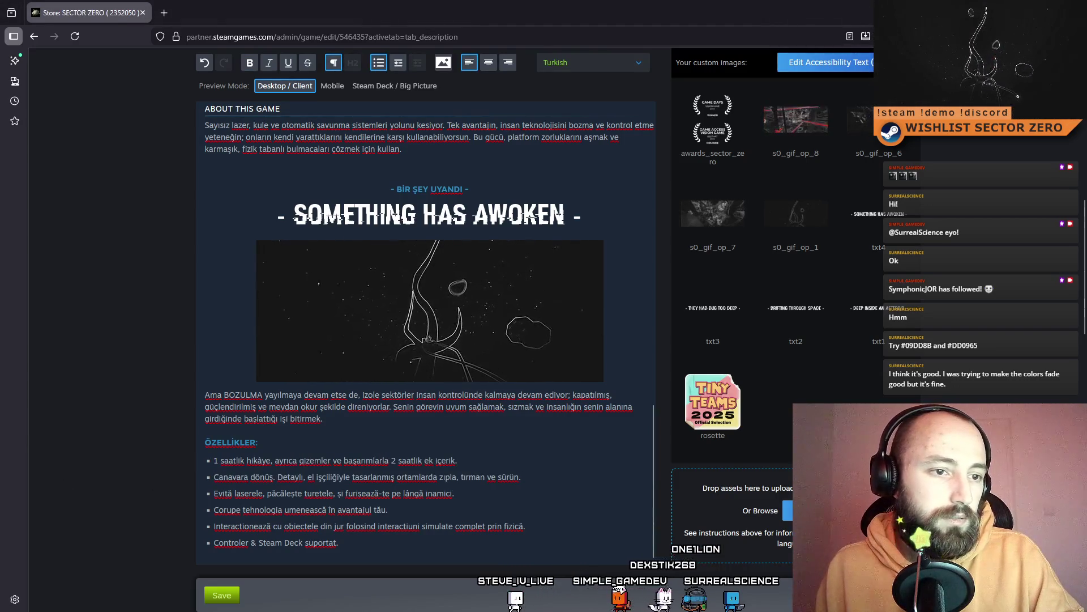
drag(476, 492, 163, 495)
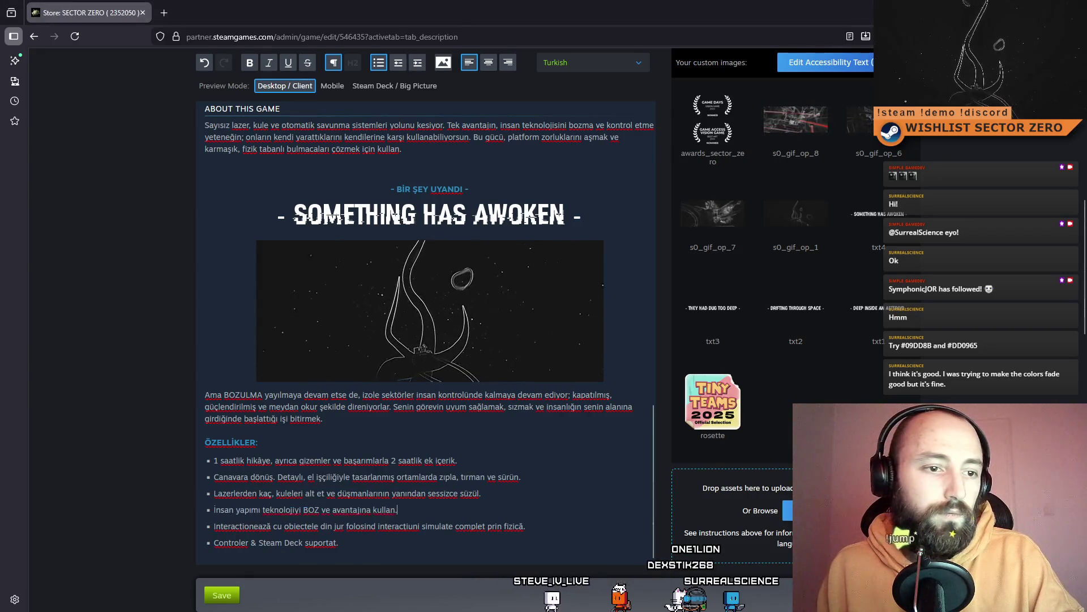
mouse_move(539, 524)
mouse_down()
mouse_move(164, 527)
mouse_move(482, 535)
mouse_up()
text(Çevrenle, tamamen fizik tabanlı etkileşimlerle etkileşime geç.)
text(Kontrolcü ve Steam Deck destekli.)
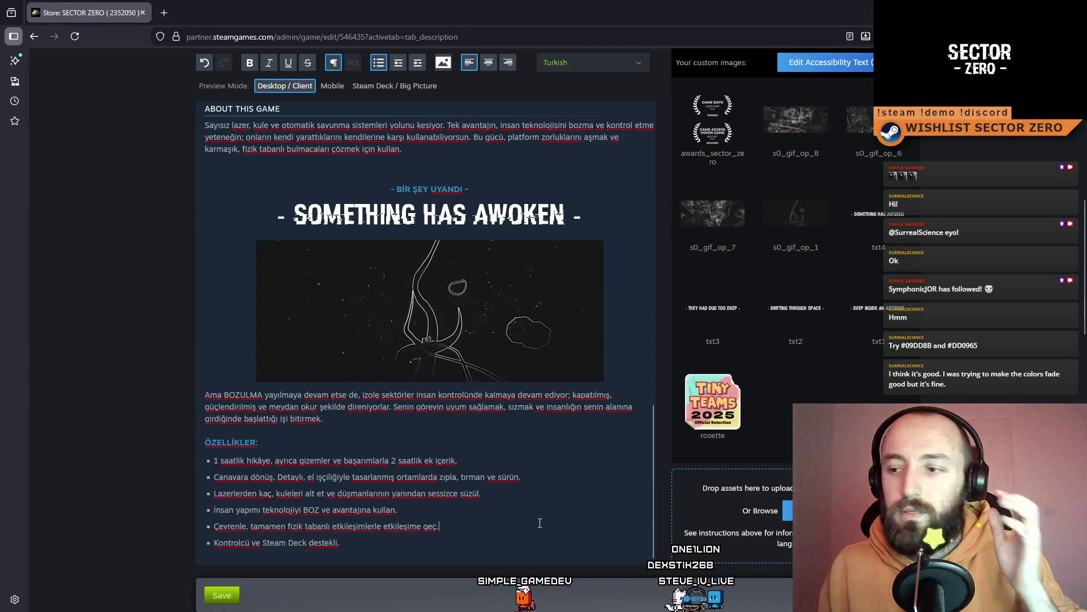
scroll(539, 522, down, 2)
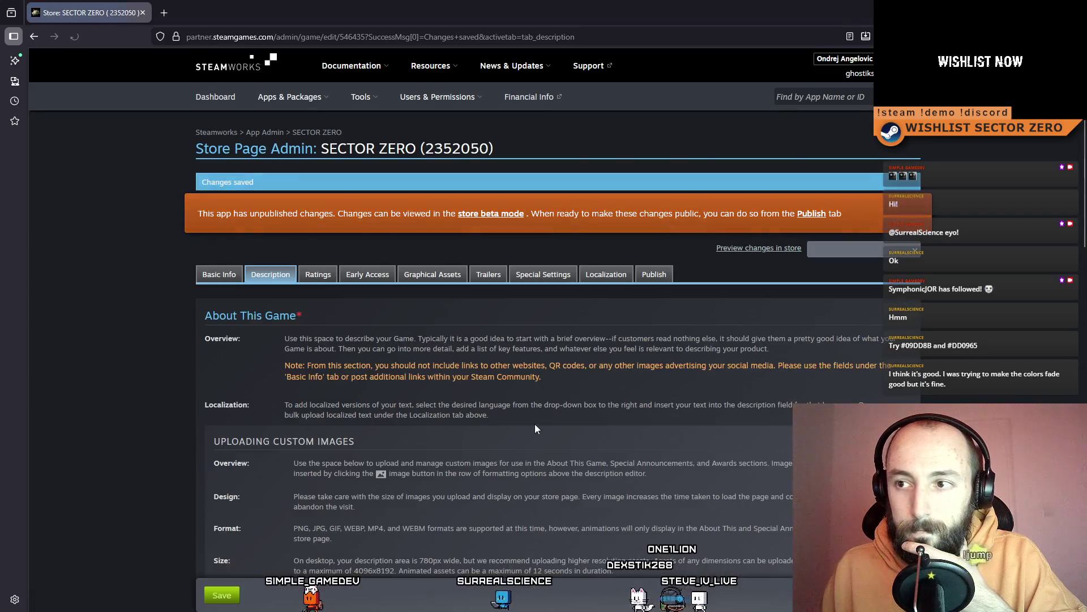
Open the store page's publishing section, then a new private browsing window
click(654, 274)
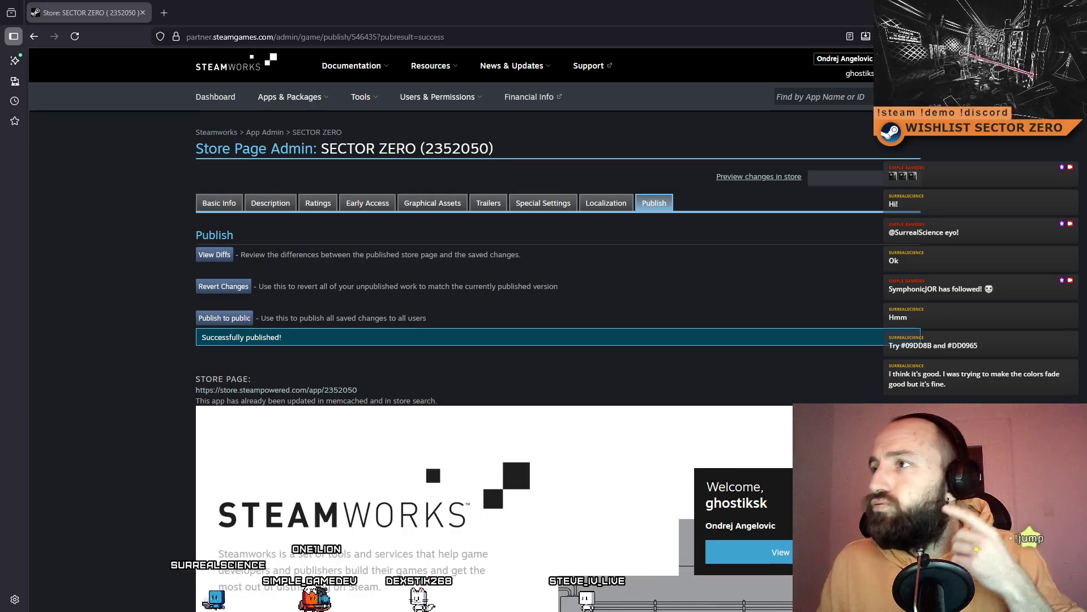
key(ctrl+shift+p)
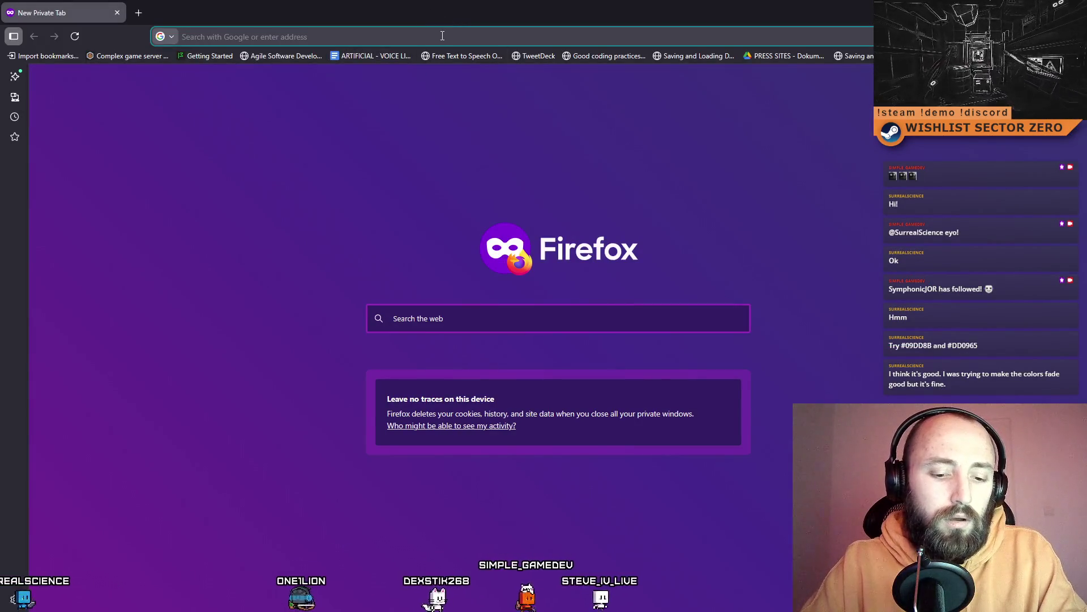
Search Google for 'steam sector zero' and open the SECTOR ZERO Steam store page
text(steam sector zero)
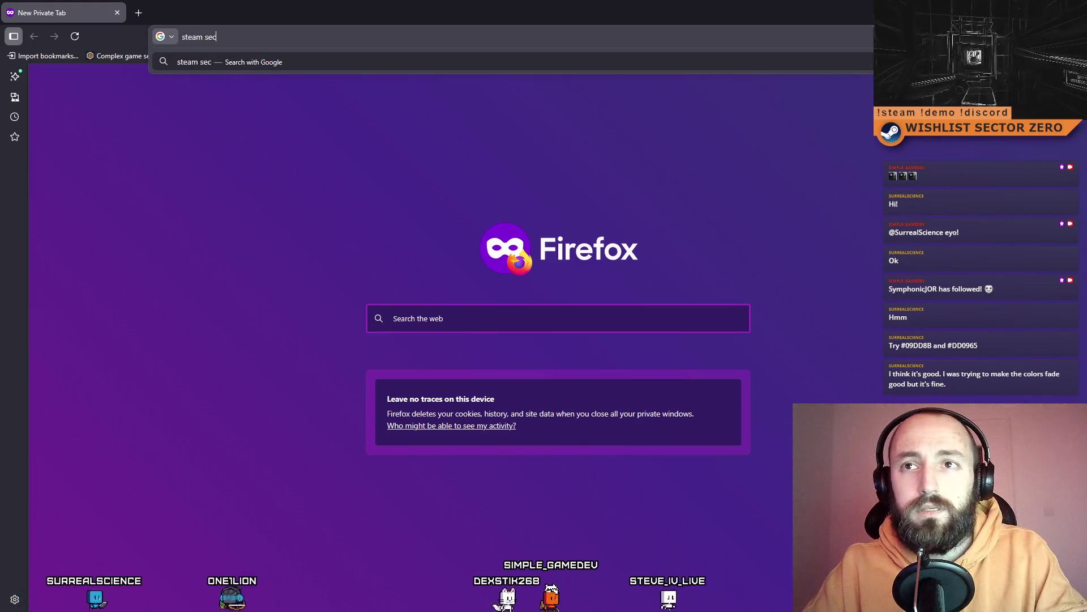
key(Return)
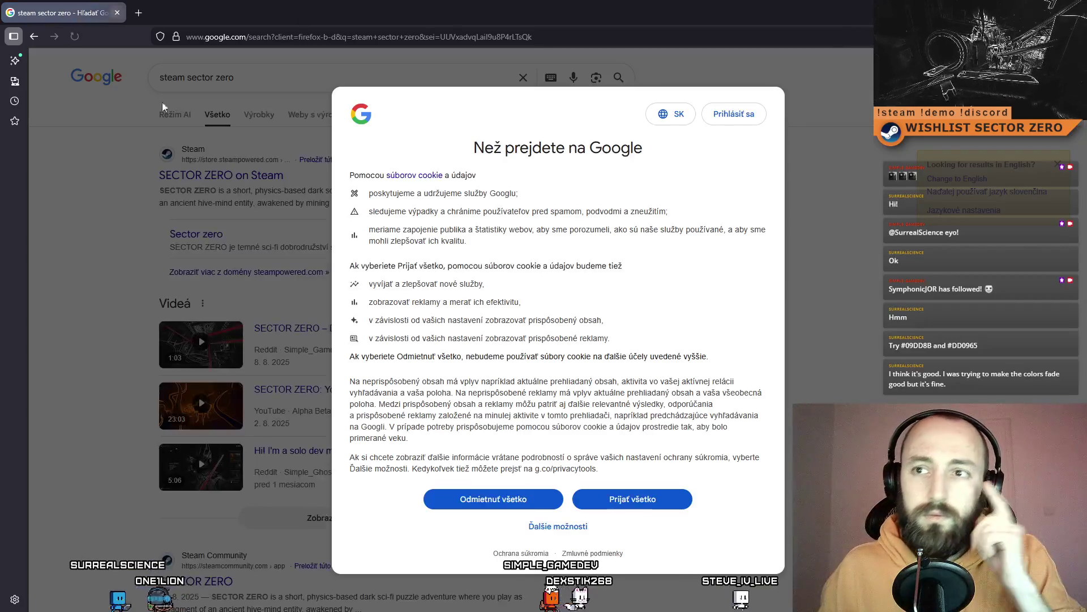
click(494, 499)
click(493, 230)
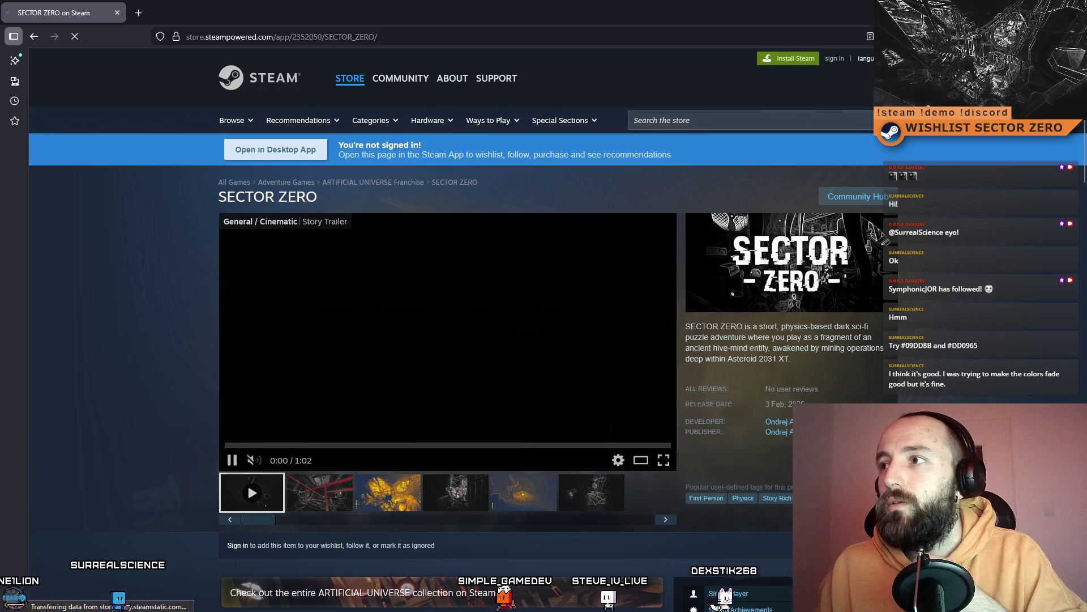
Switch the store page to Türkçe, read through the Turkish description, then close the tab
click(865, 59)
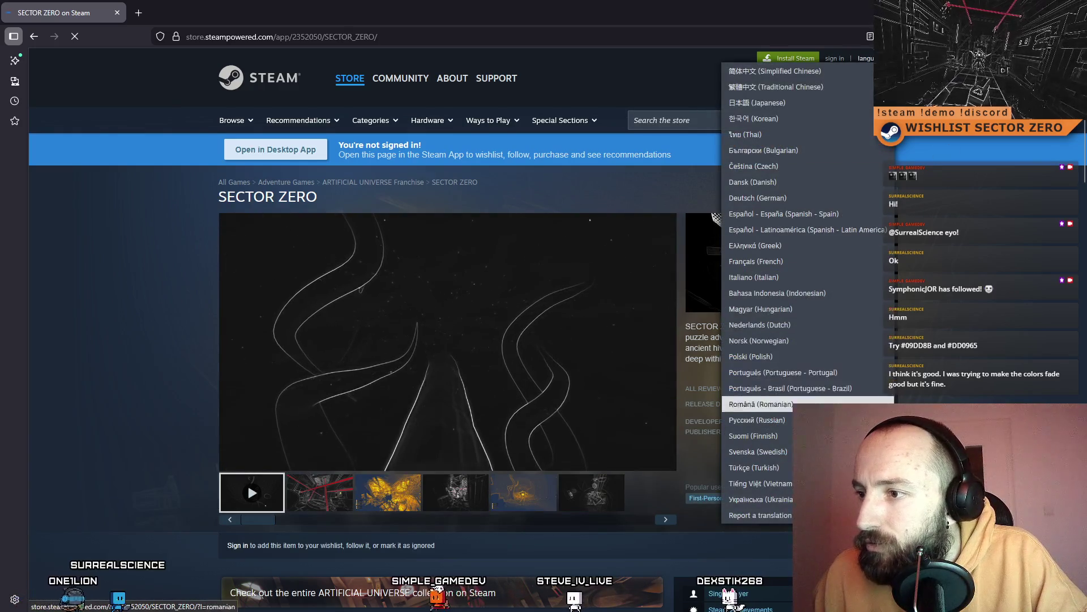
click(754, 468)
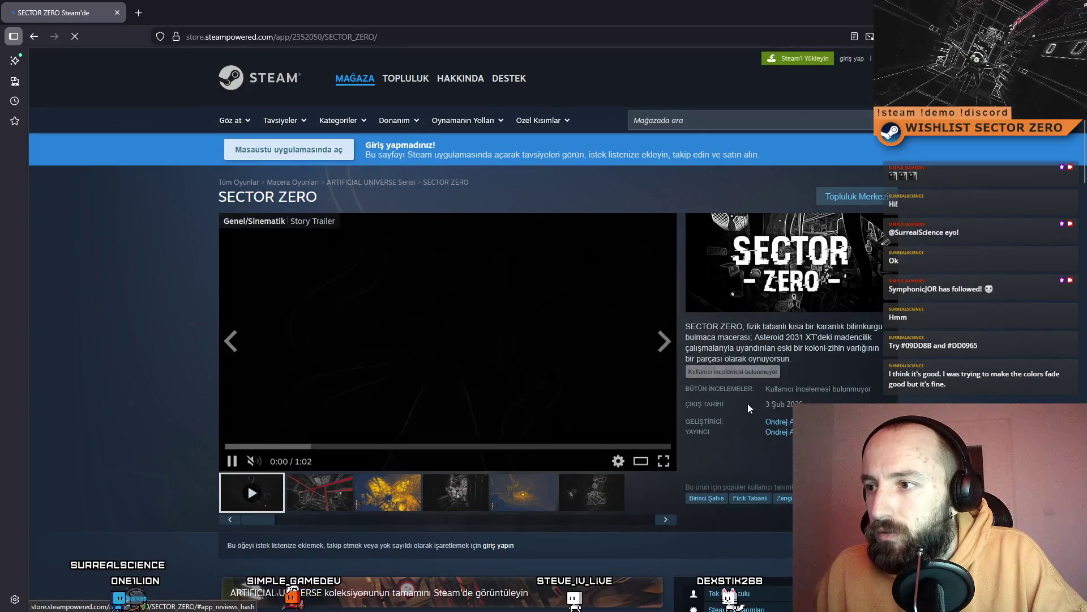
scroll(997, 398, down, 4)
scroll(995, 393, down, 14)
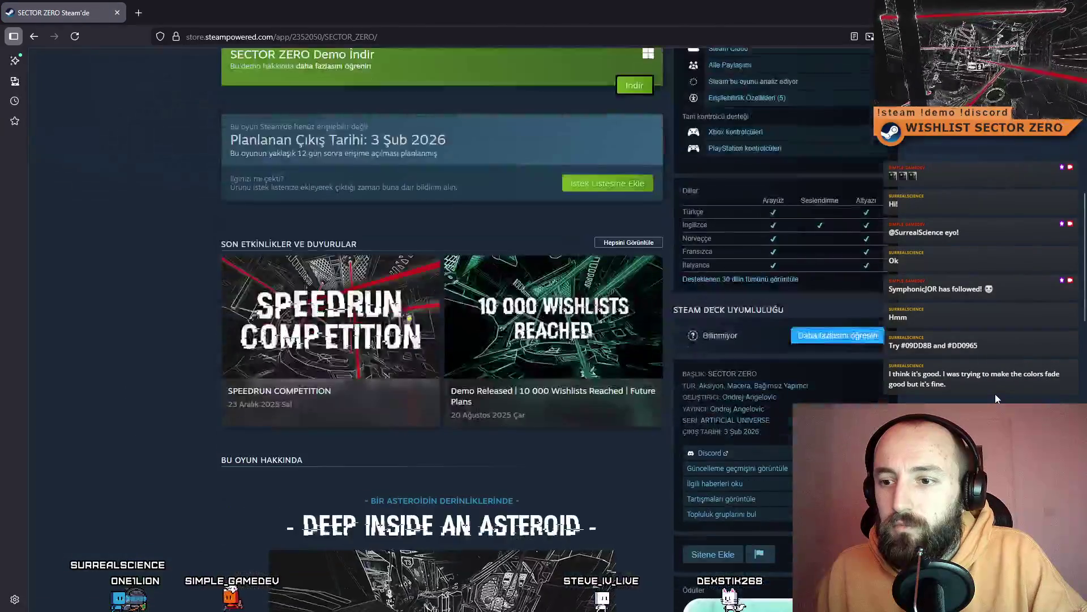
scroll(537, 307, down, 7)
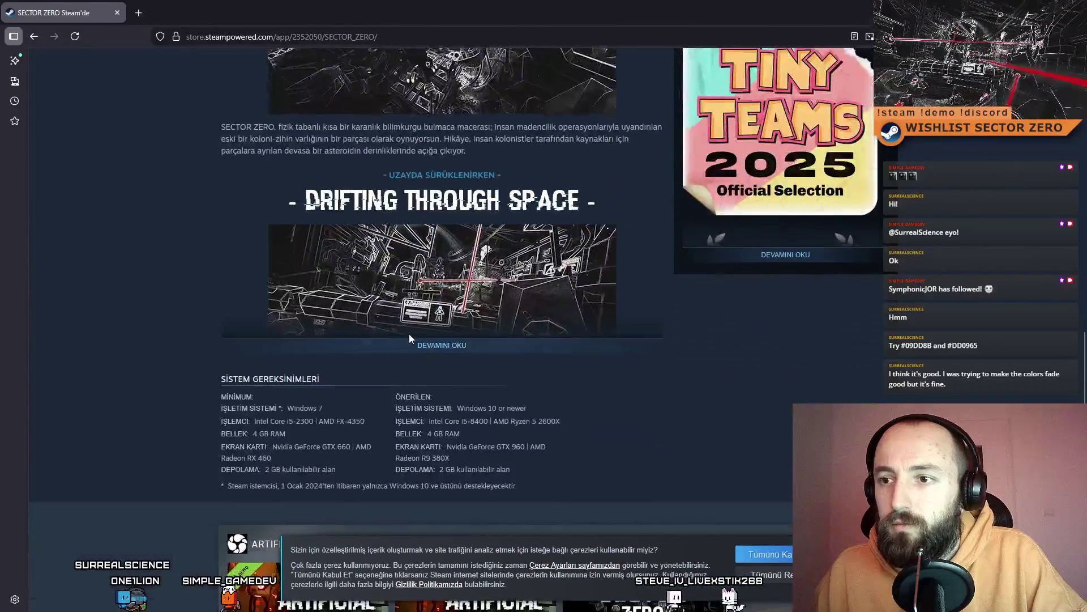
scroll(444, 350, down, 12)
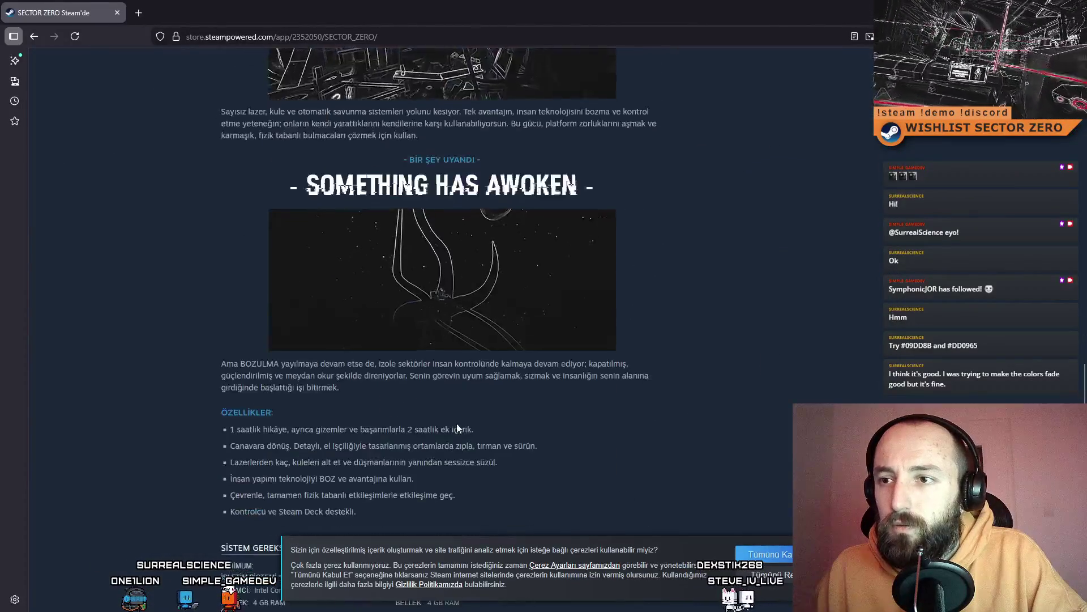
scroll(626, 408, up, 20)
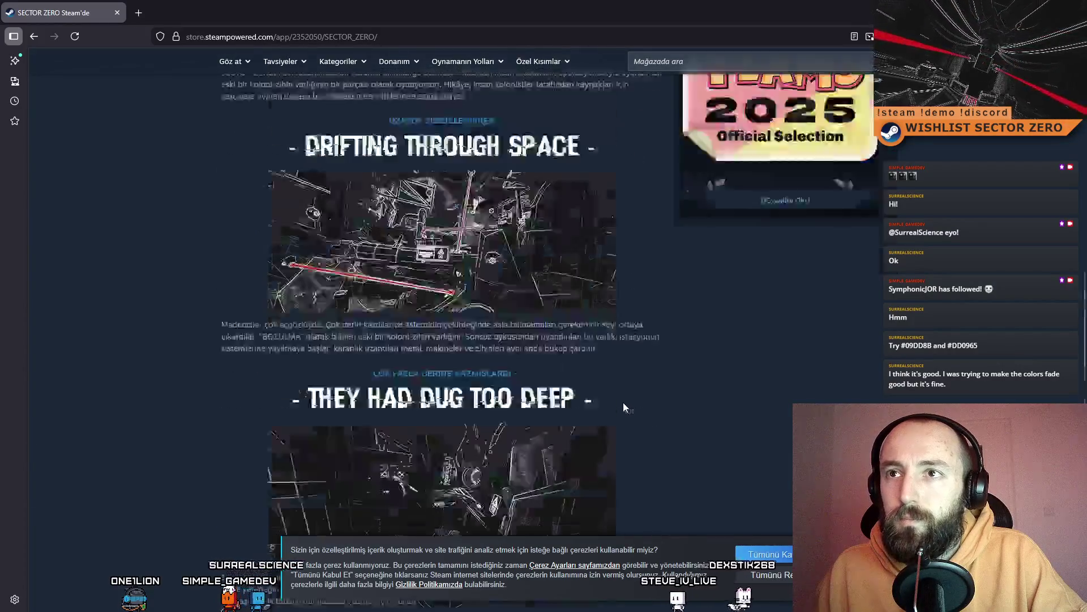
scroll(453, 215, up, 7)
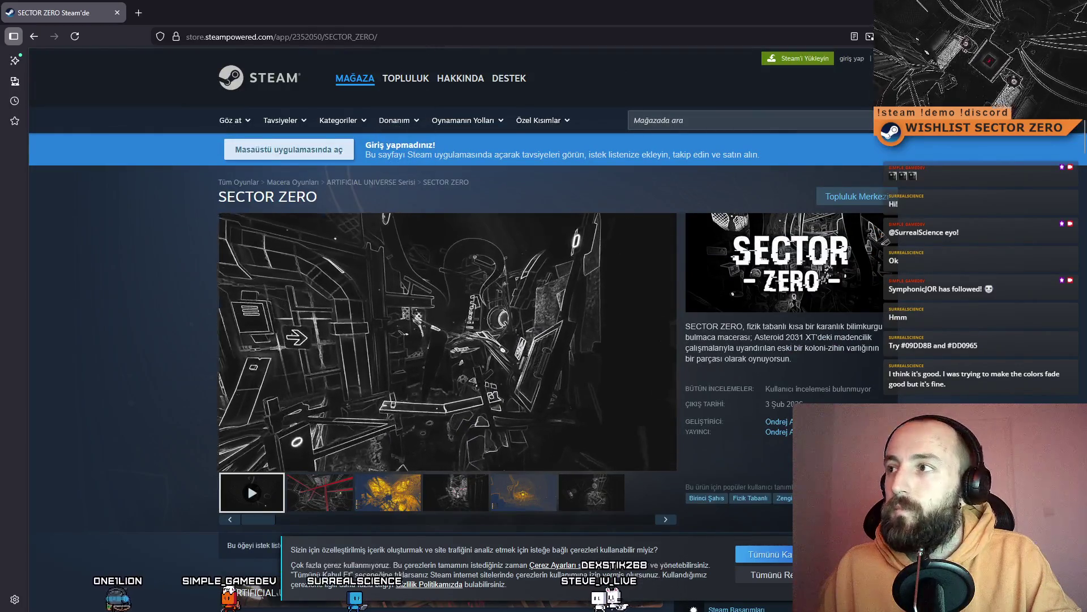
key(ctrl+w)
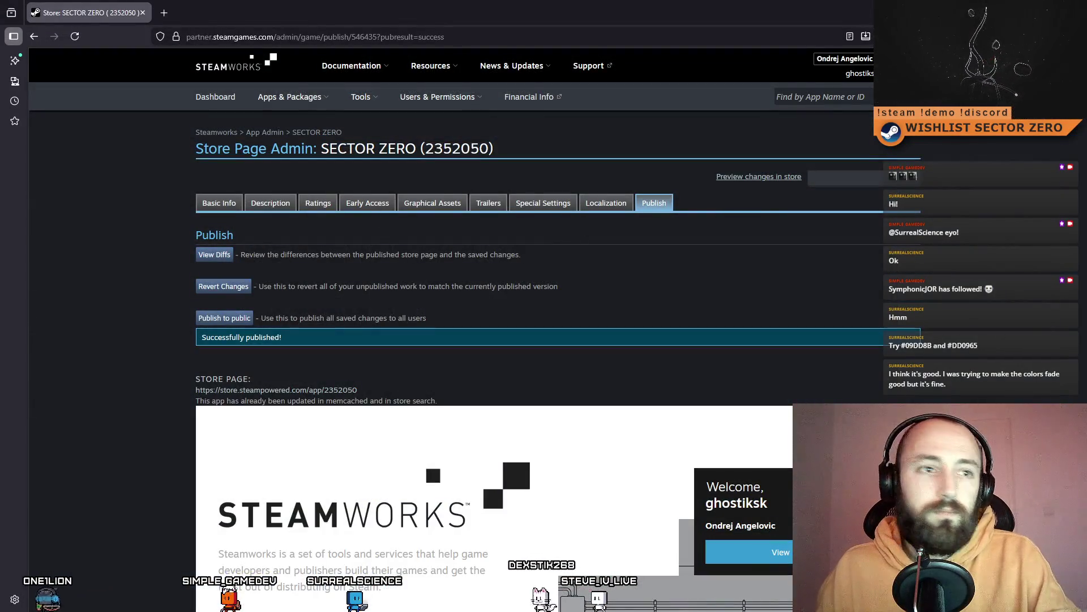
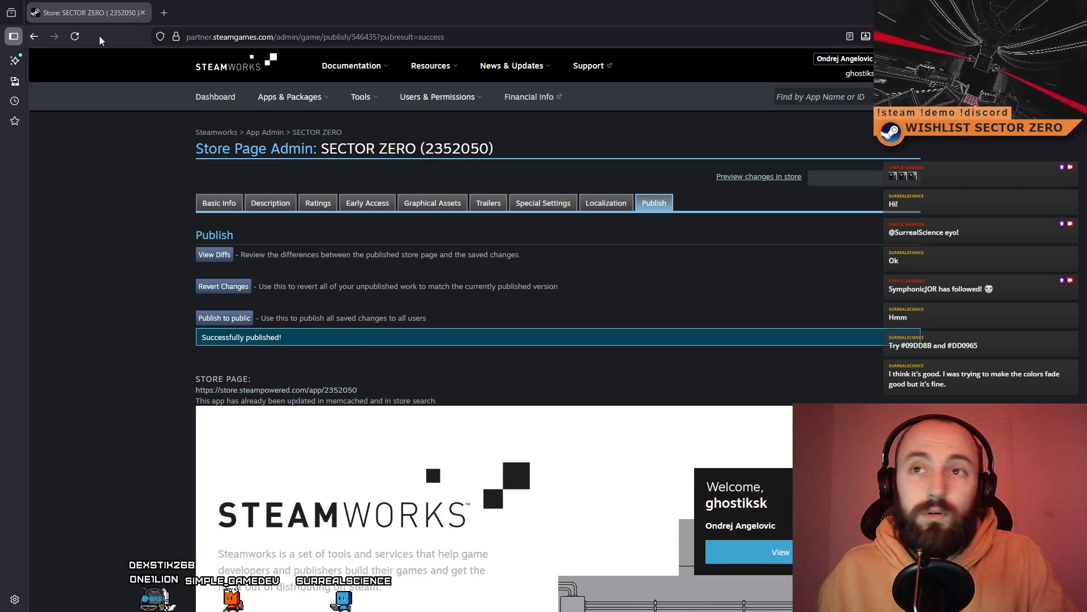
Search 'steam' in a new tab to check the SECTOR ZERO store page, then close it and return to Unity
click(162, 13)
text(sector)
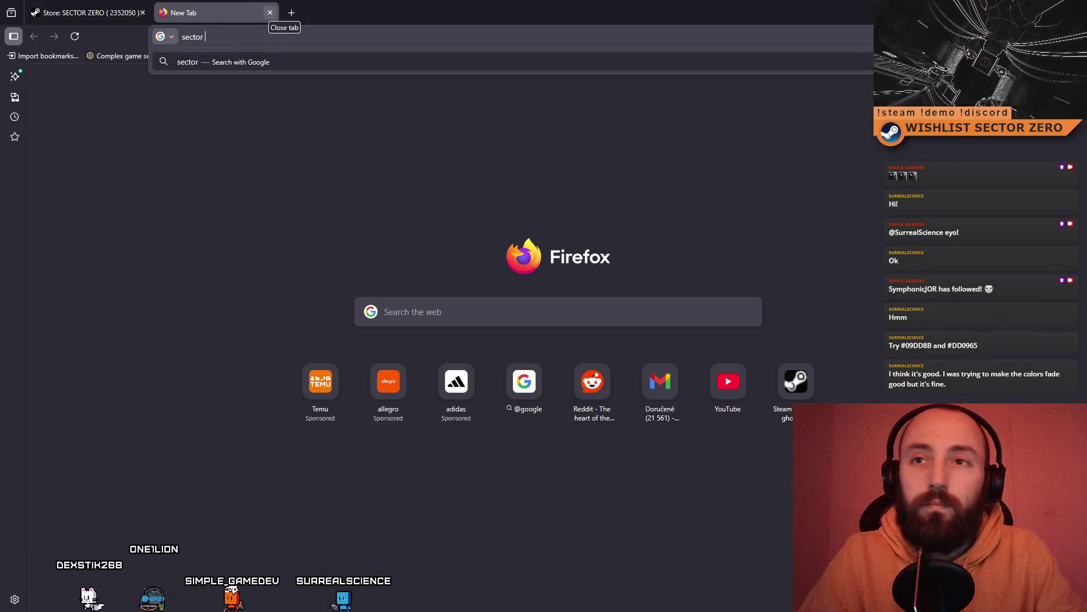
text(team)
key(Return)
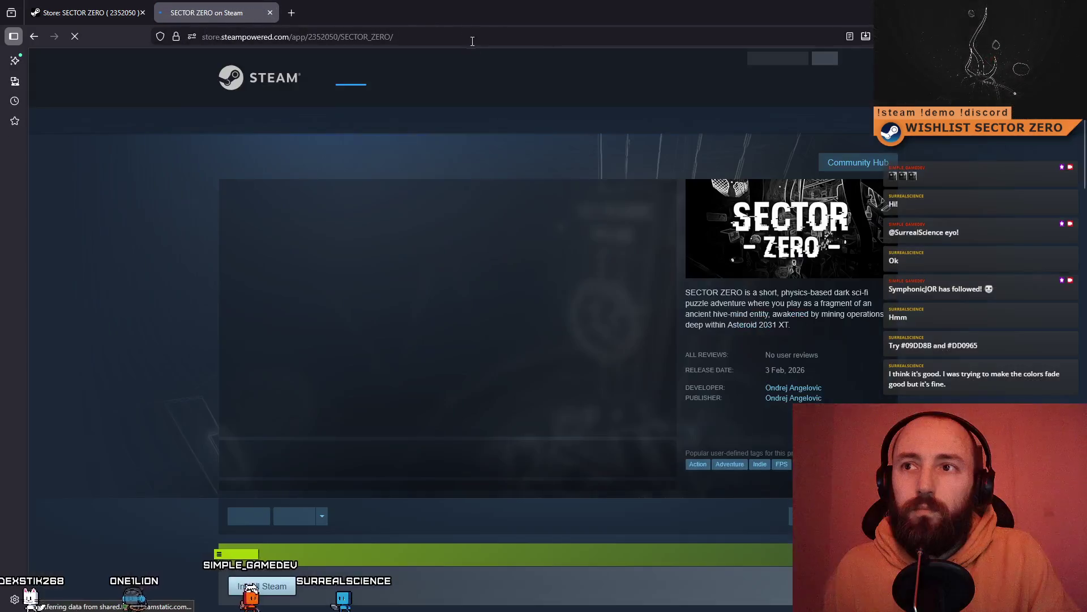
key(ctrl+w)
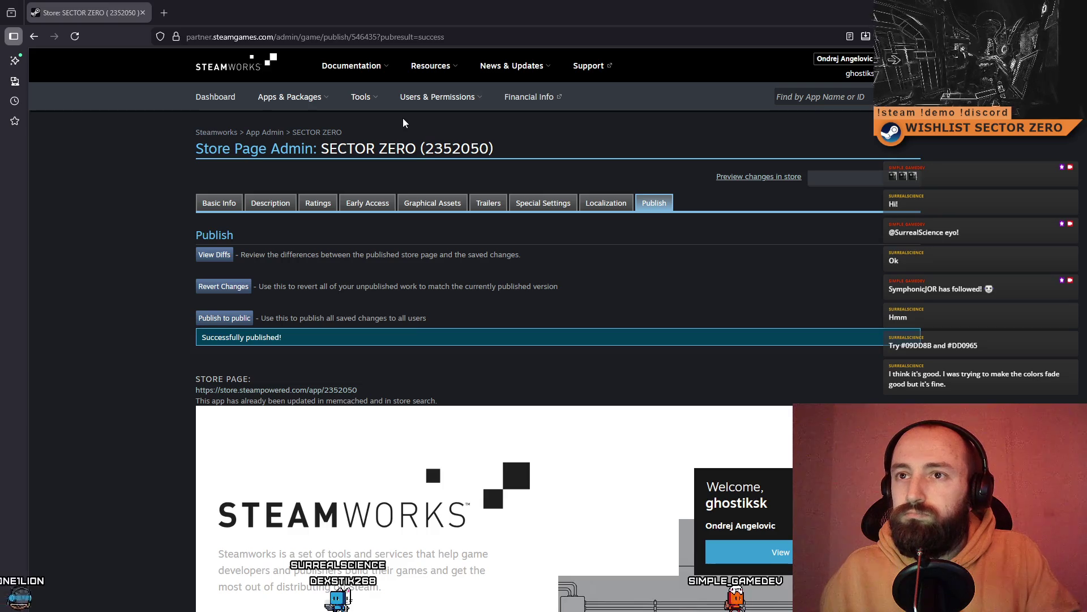
key(alt+Tab)
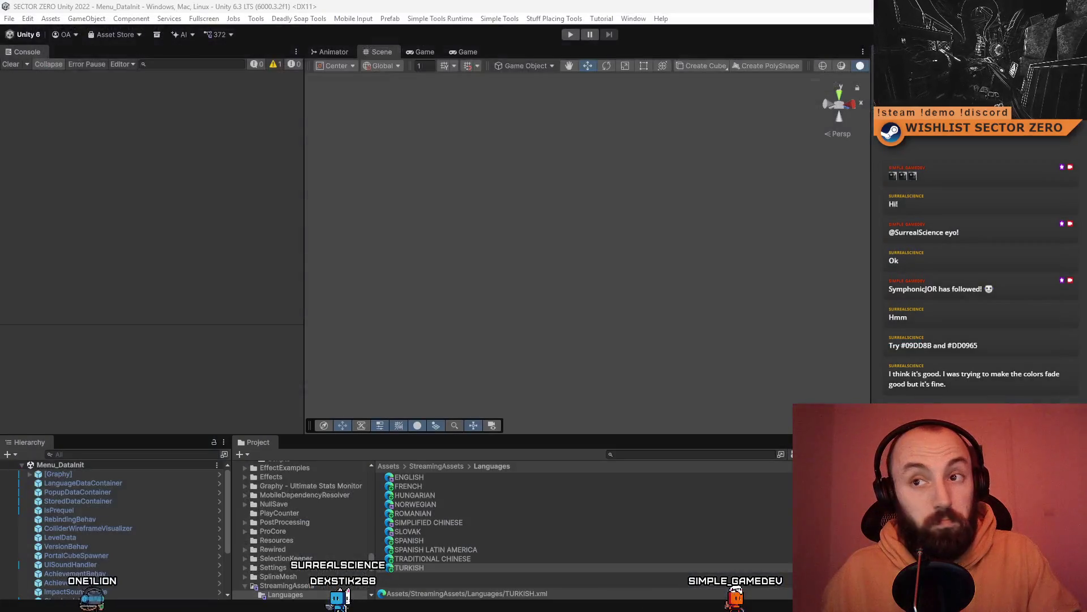
Deselect the TURKISH language asset in Unity's Project list and switch to the Notion page
click(417, 583)
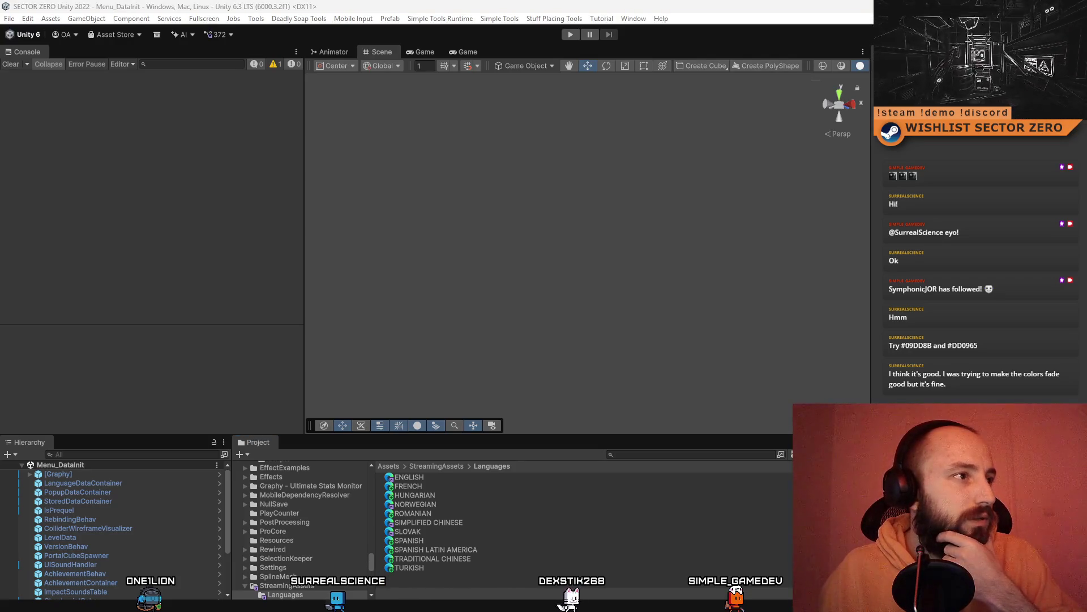
key(alt+Tab)
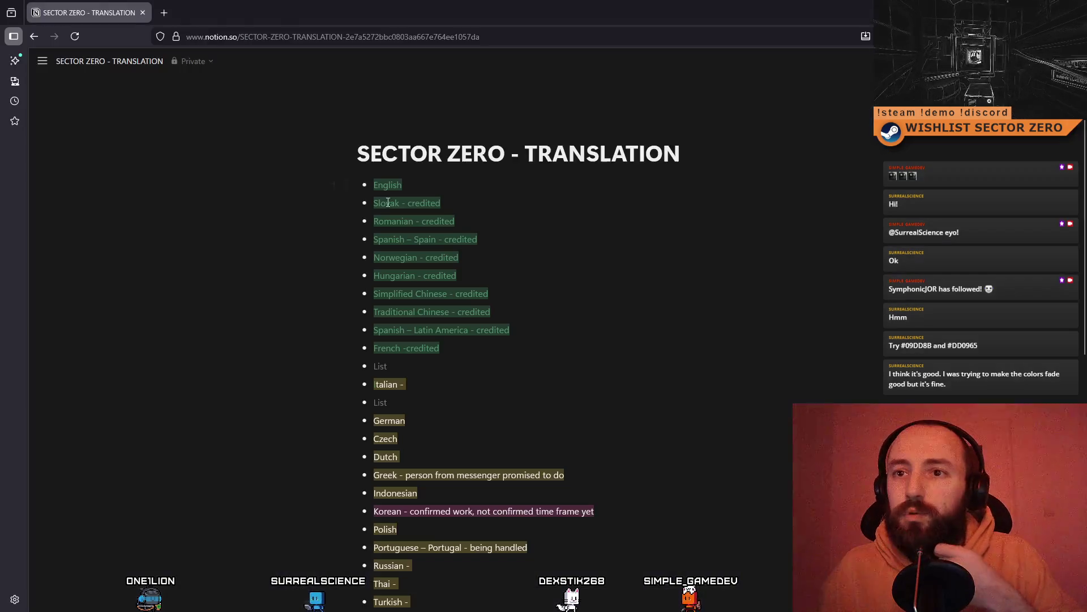
Cut the 'Turkish -' line and paste it on a new line below French
scroll(455, 369, down, 4)
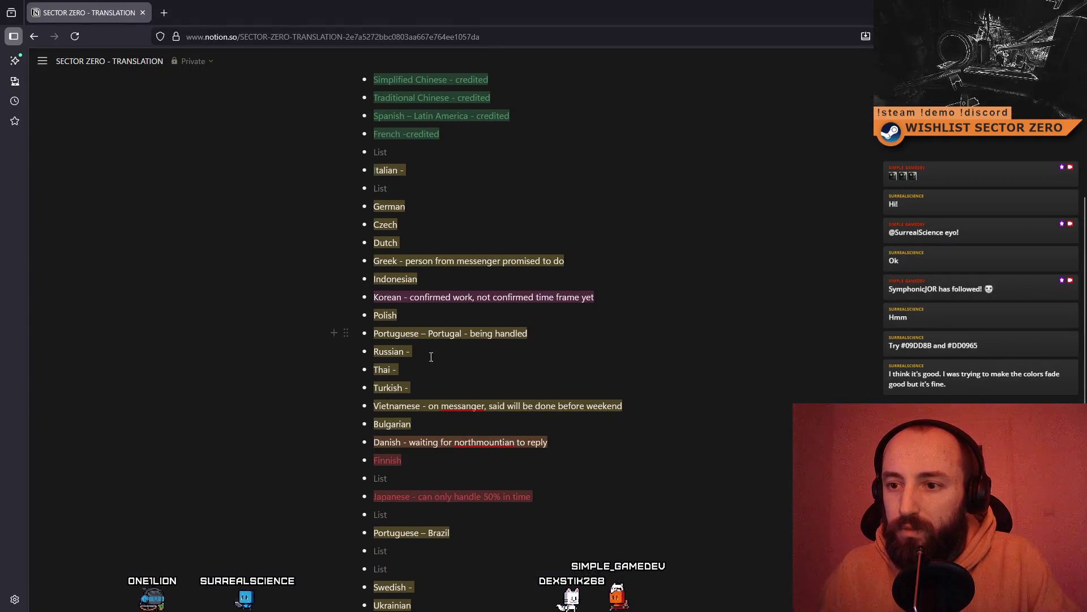
key(ctrl+x)
scroll(448, 288, up, 3)
click(448, 288)
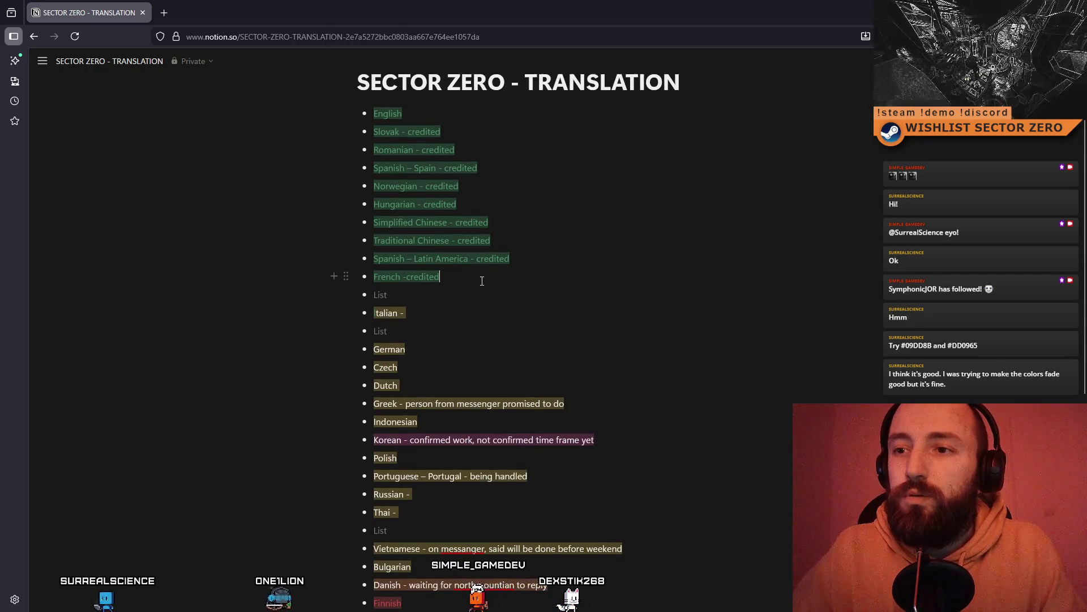
key(ctrl+v)
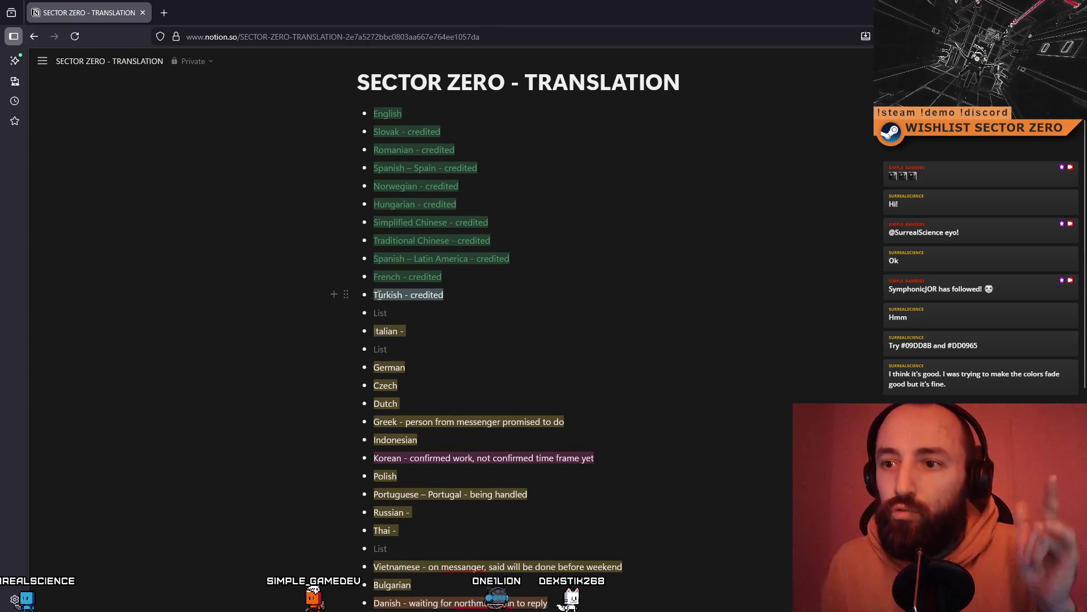
Colour the 'Turkish - credited' line green to match the other credited languages
drag(380, 295, 644, 287)
click(727, 272)
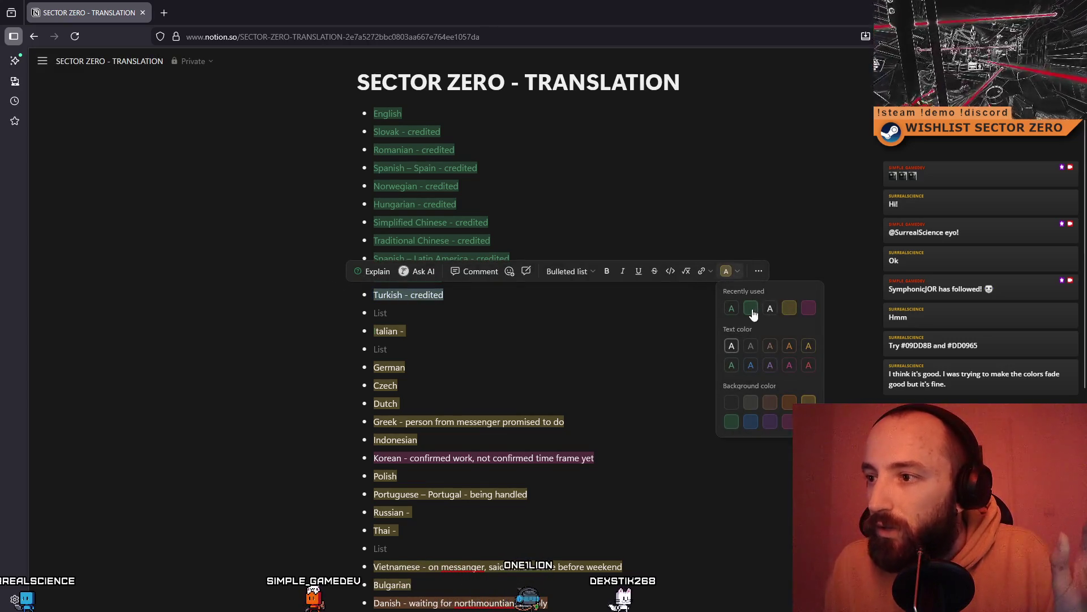
click(731, 364)
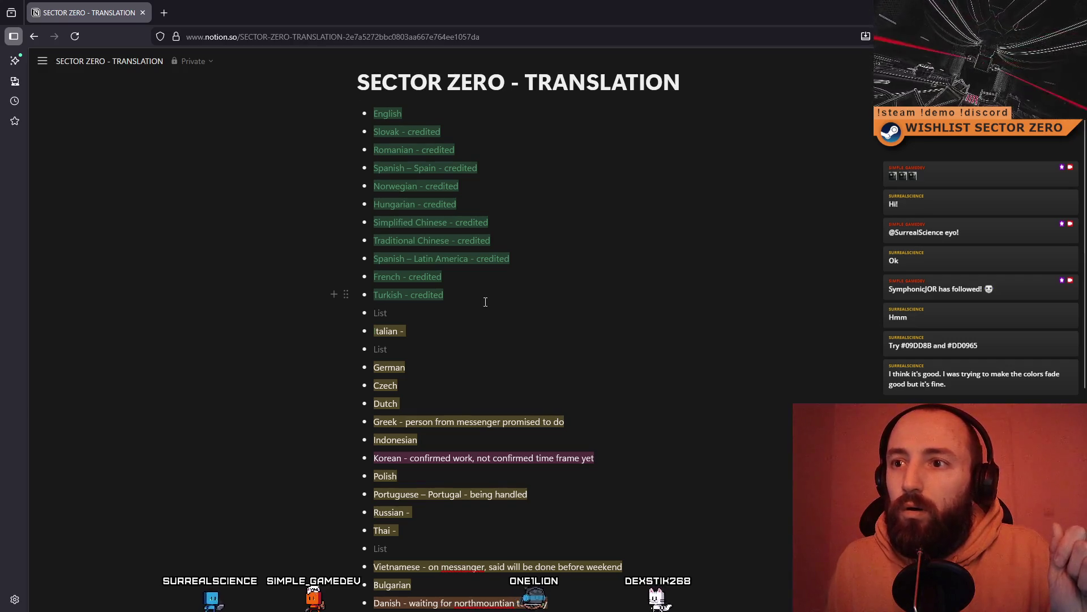
key(ctrl+Home)
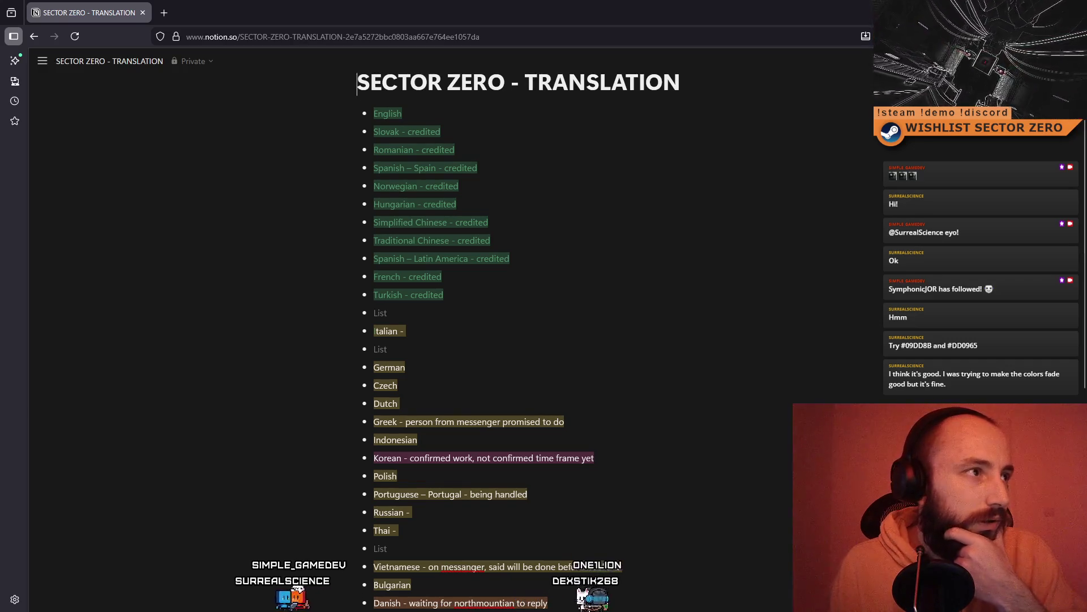
Review the language list, checking the Hungarian, Italian and Danish entries
click(684, 210)
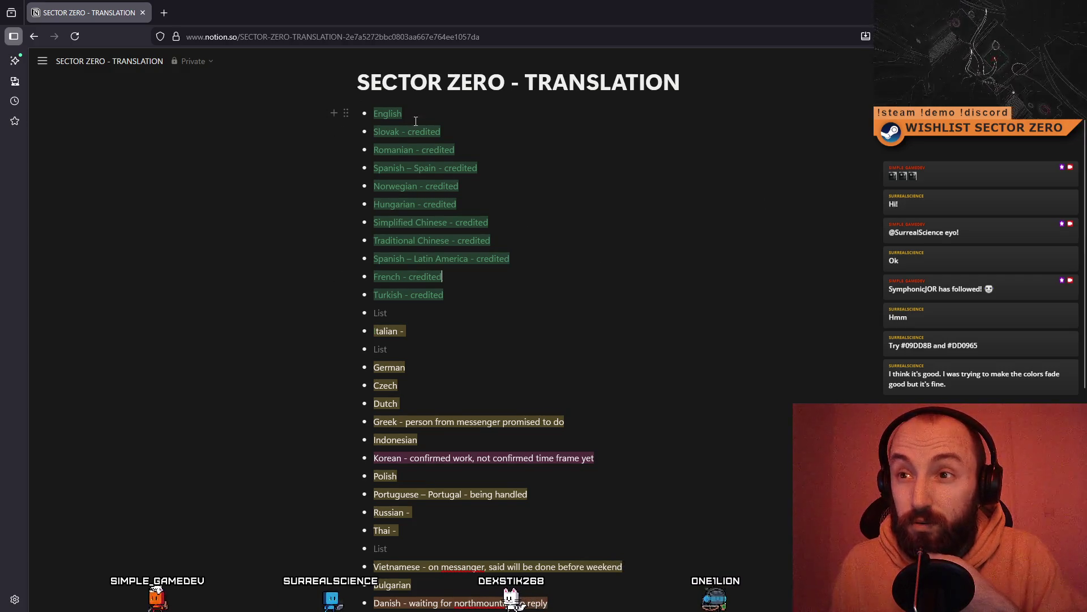
scroll(433, 332, down, 4)
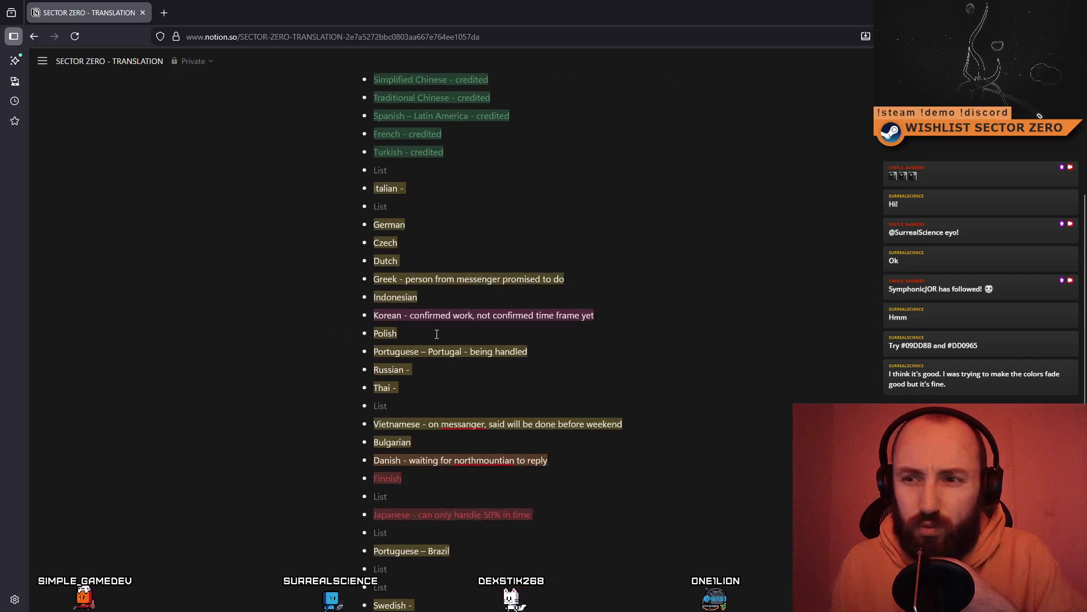
scroll(446, 332, down, 1)
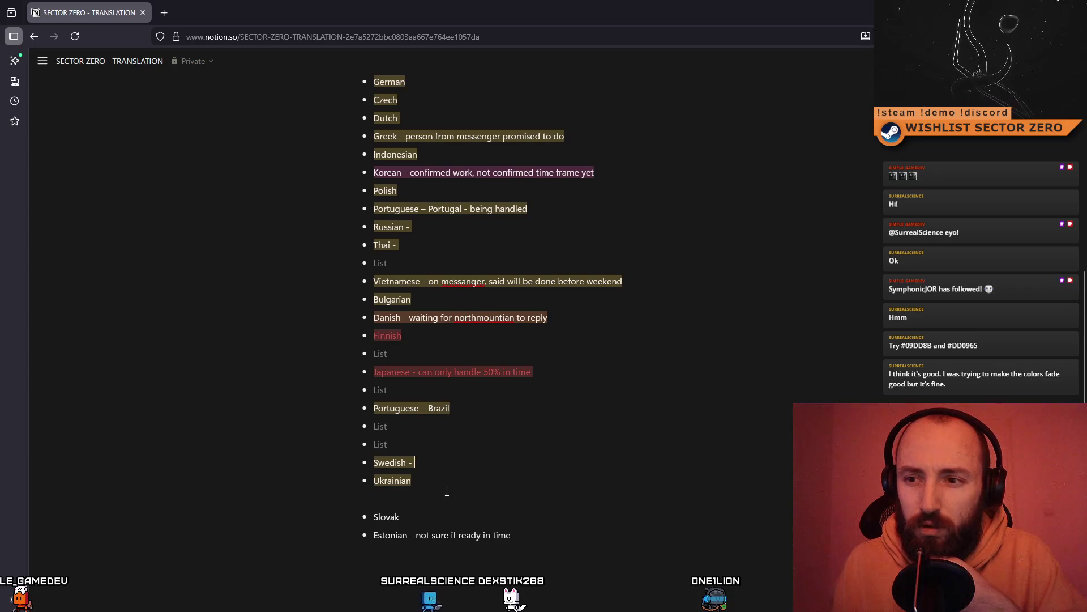
scroll(450, 487, up, 5)
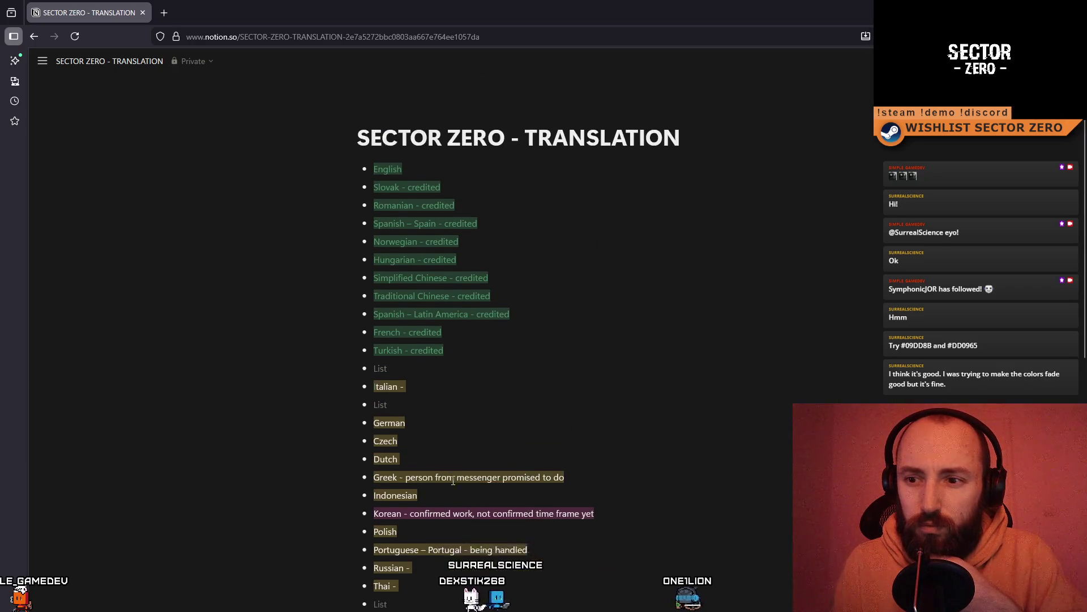
scroll(453, 480, down, 2)
scroll(442, 284, up, 2)
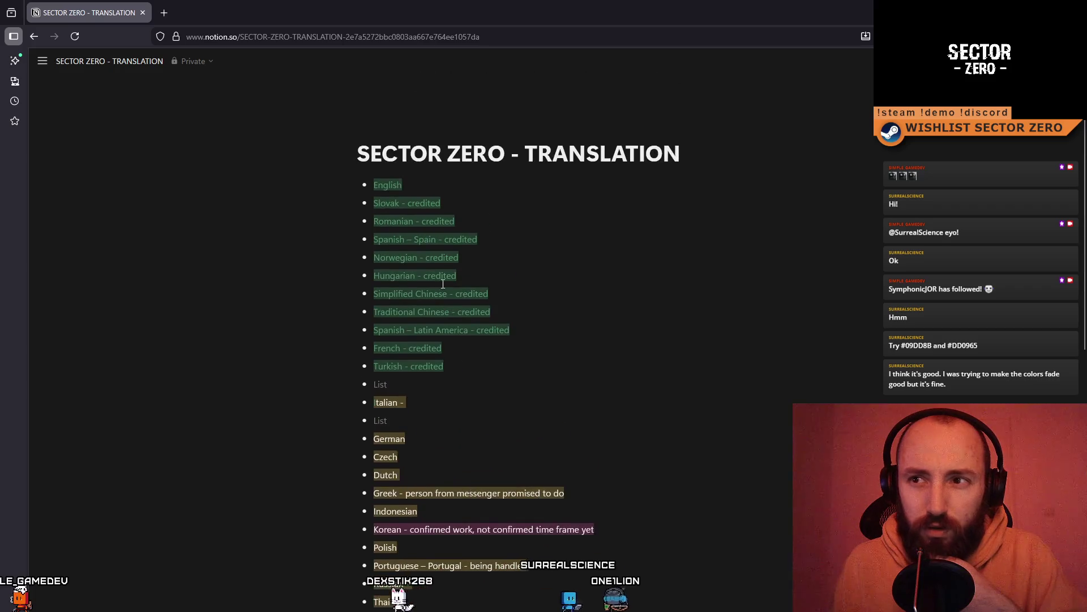
click(501, 424)
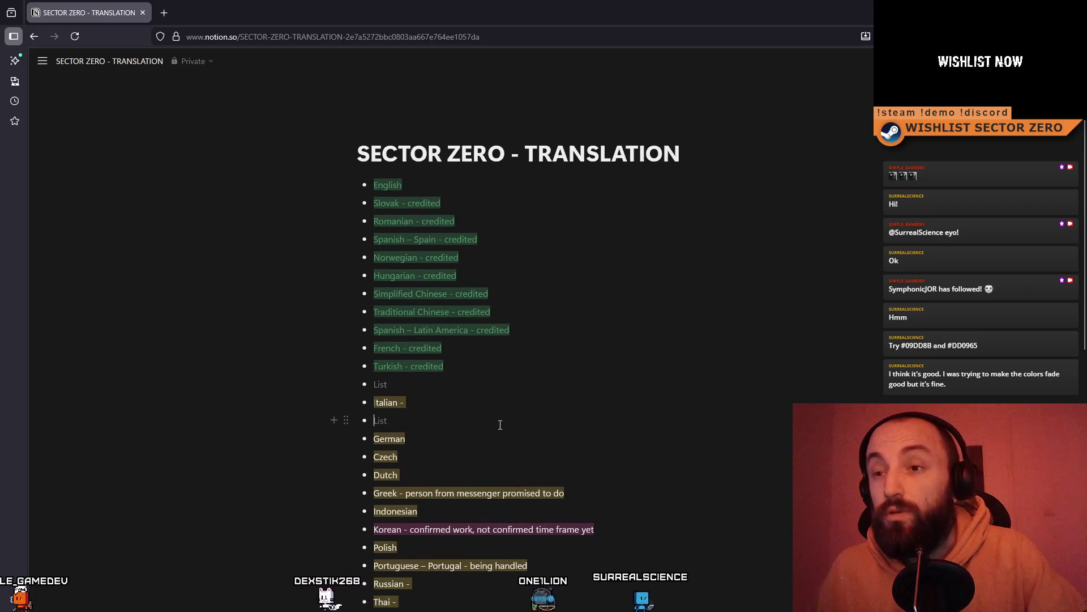
scroll(476, 419, down, 2)
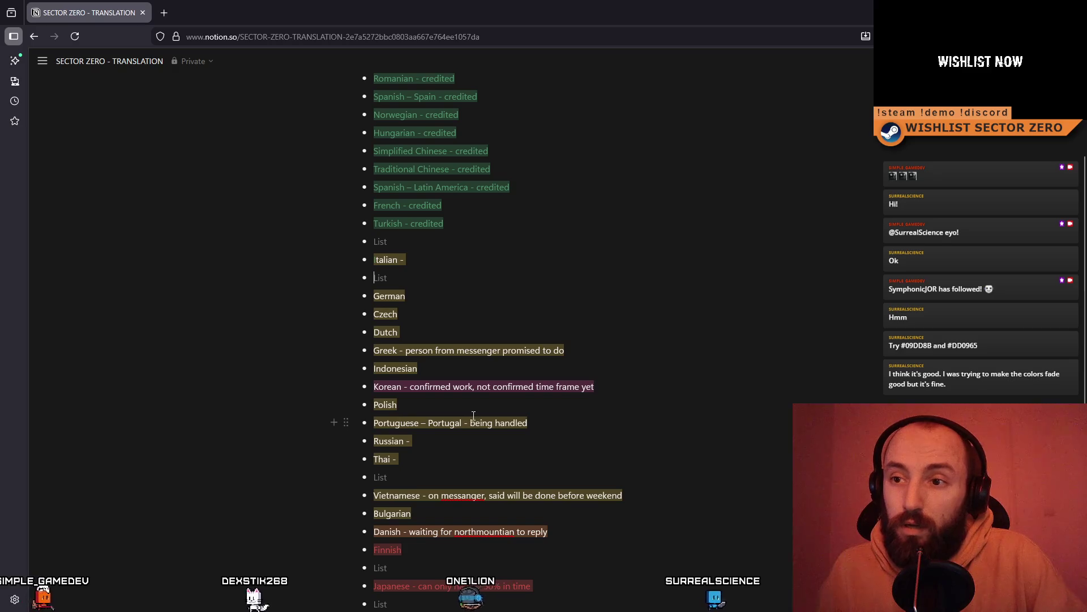
scroll(483, 422, down, 1)
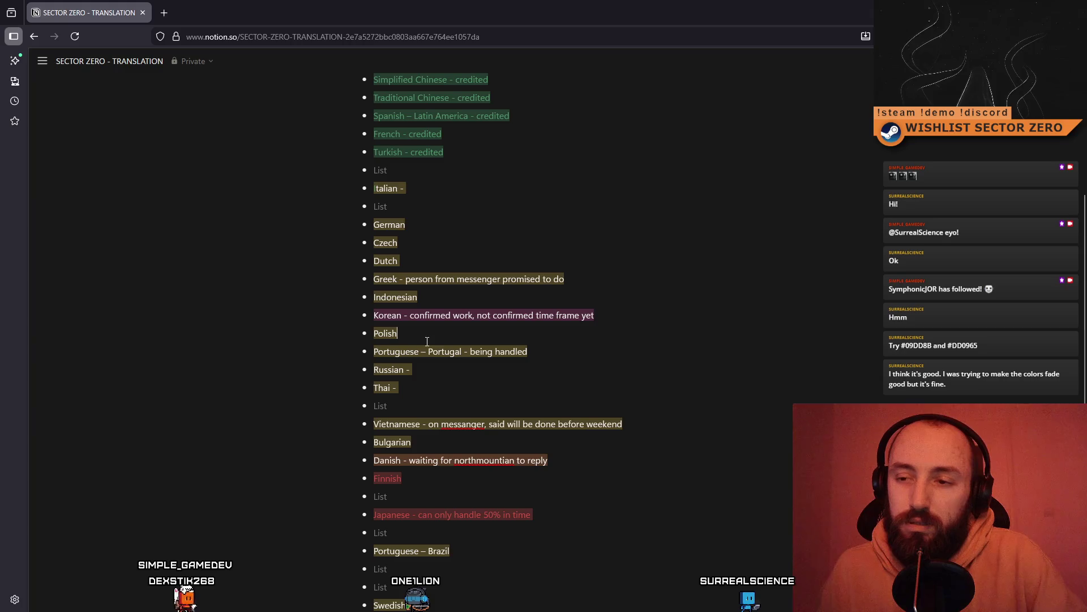
scroll(476, 391, down, 1)
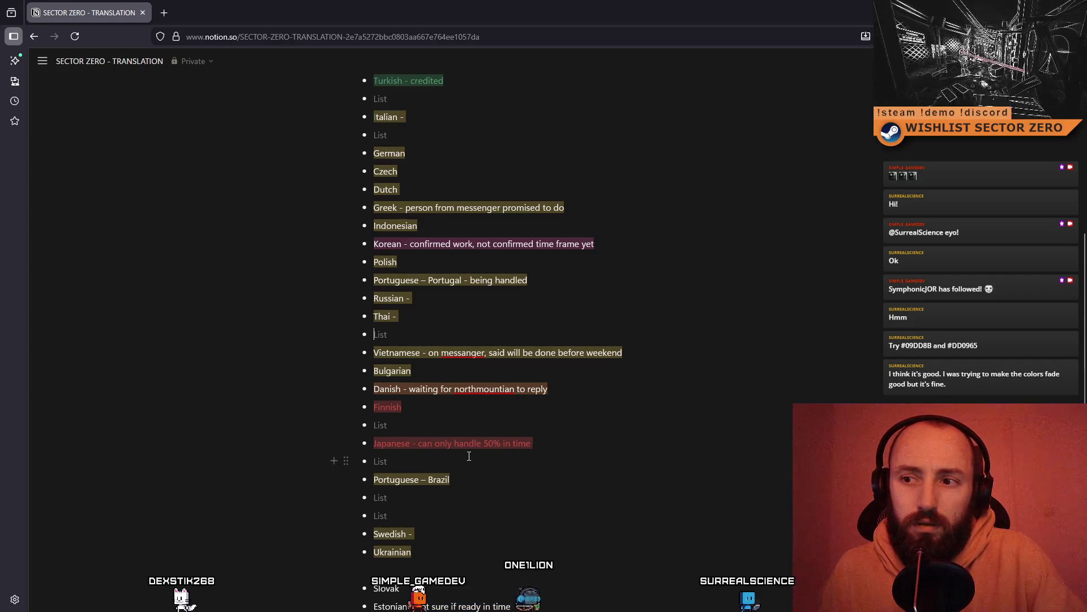
double_click(397, 389)
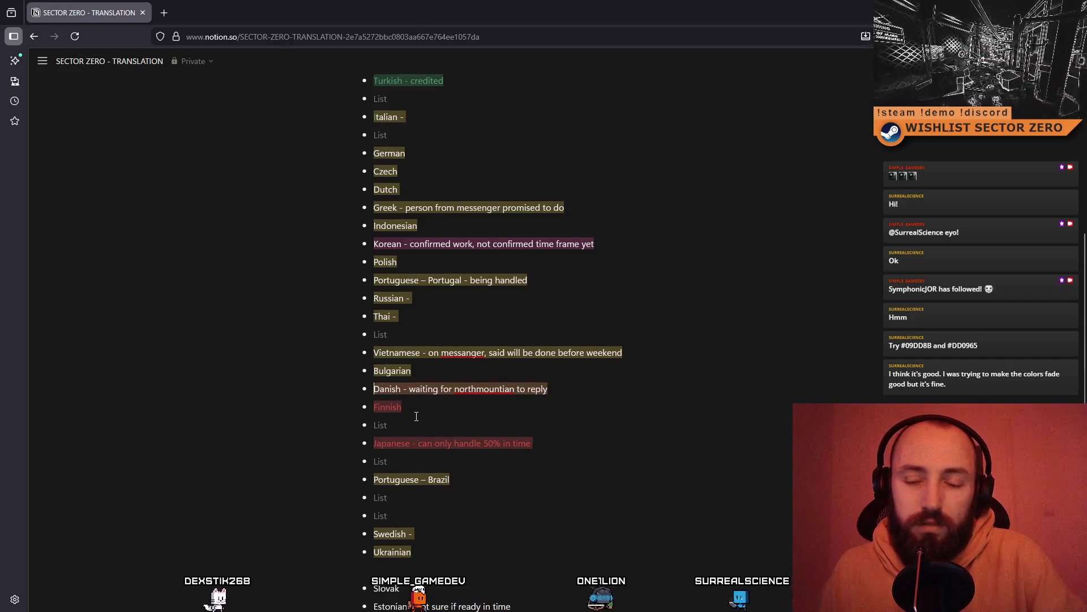
click(451, 404)
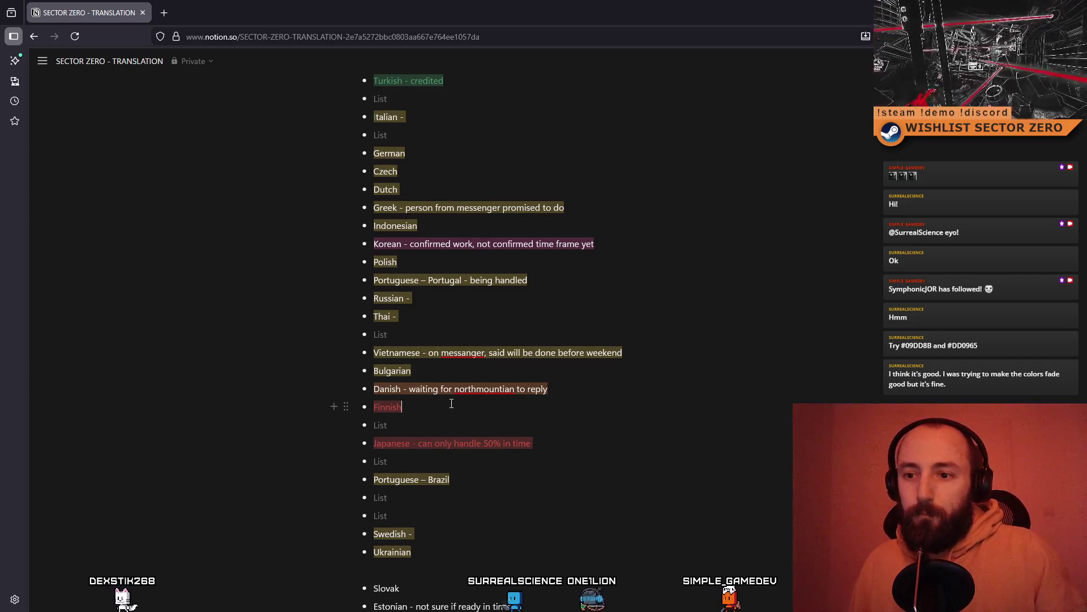
scroll(504, 471, down, 1)
Delete the stray duplicate Slovak entry near the bottom of the list
click(491, 459)
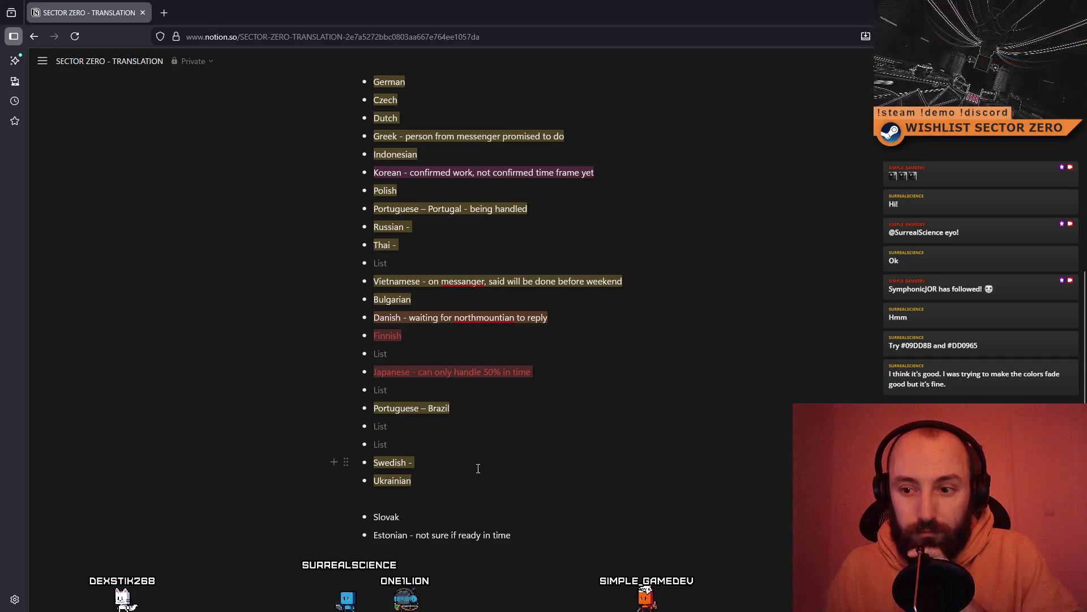
scroll(484, 475, up, 1)
click(466, 505)
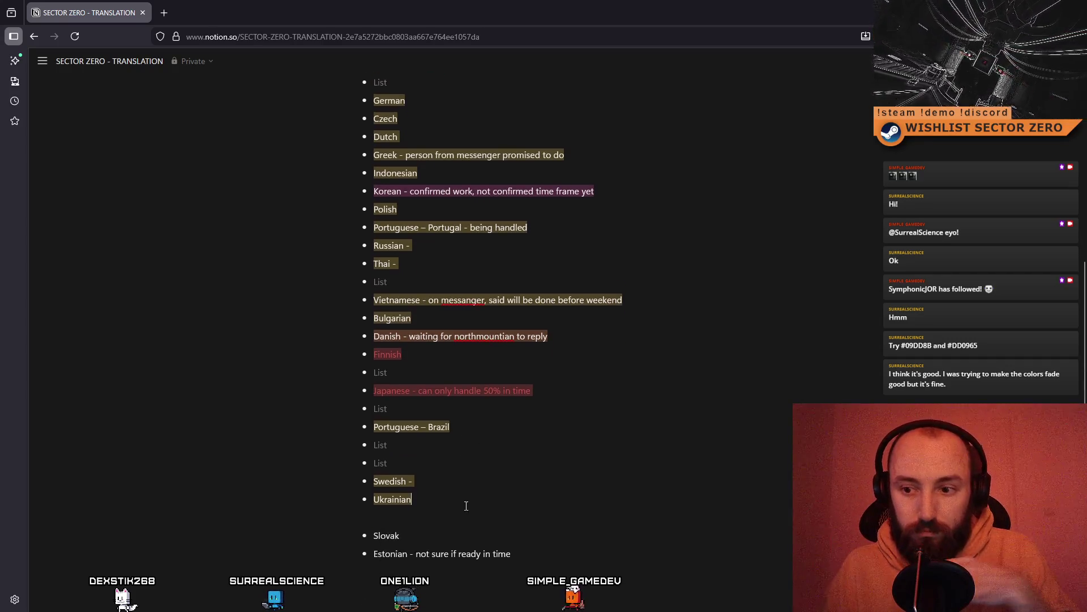
scroll(466, 506, down, 1)
click(440, 518)
key(BackSpace)
key(BackSpace)
key(BackSpace)
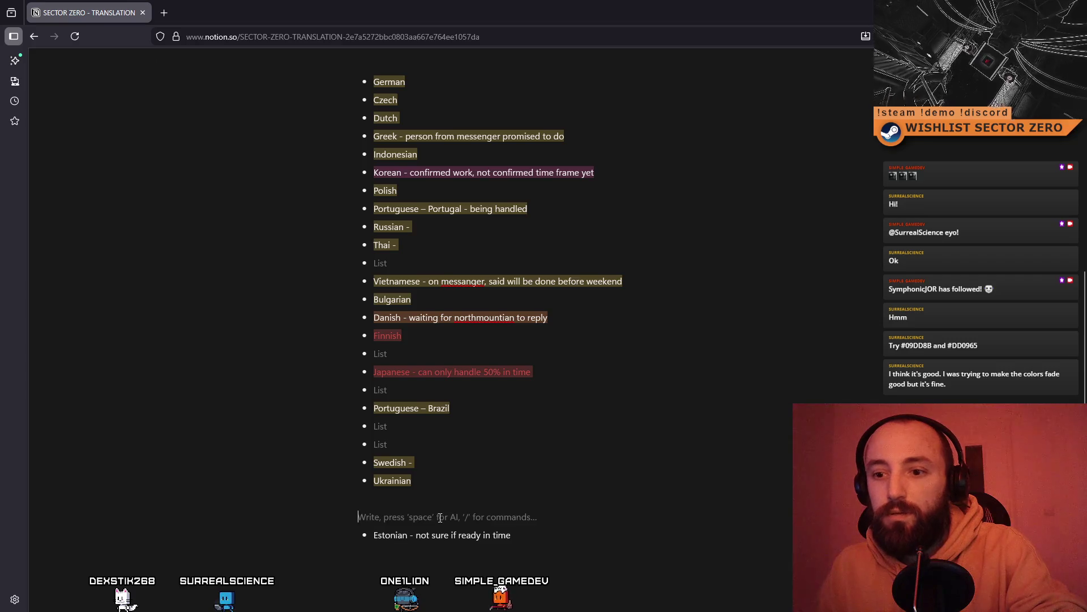
scroll(442, 499, up, 6)
scroll(451, 417, down, 3)
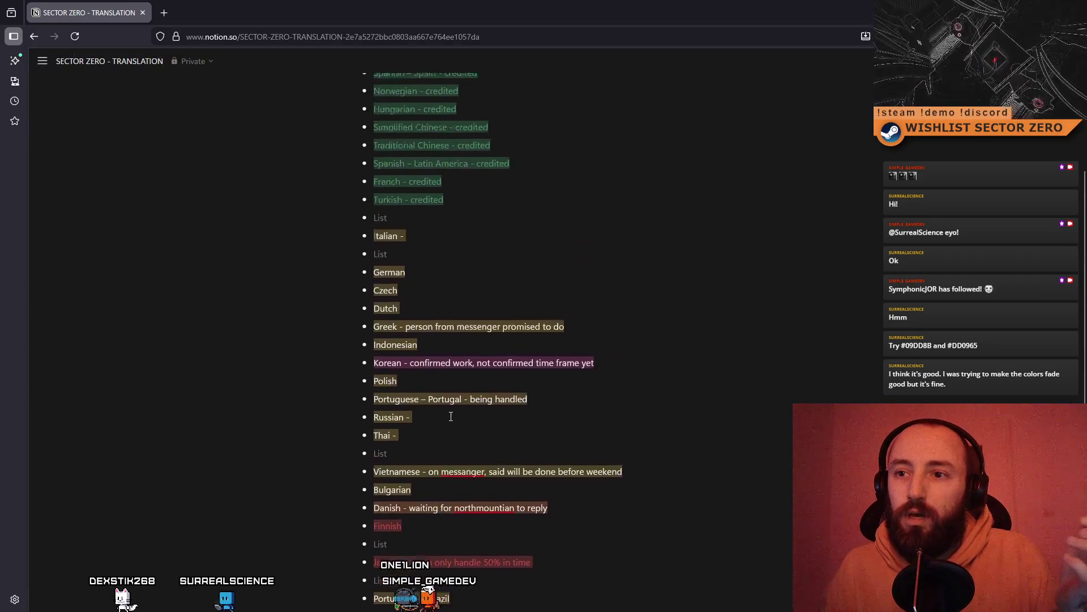
scroll(451, 416, up, 3)
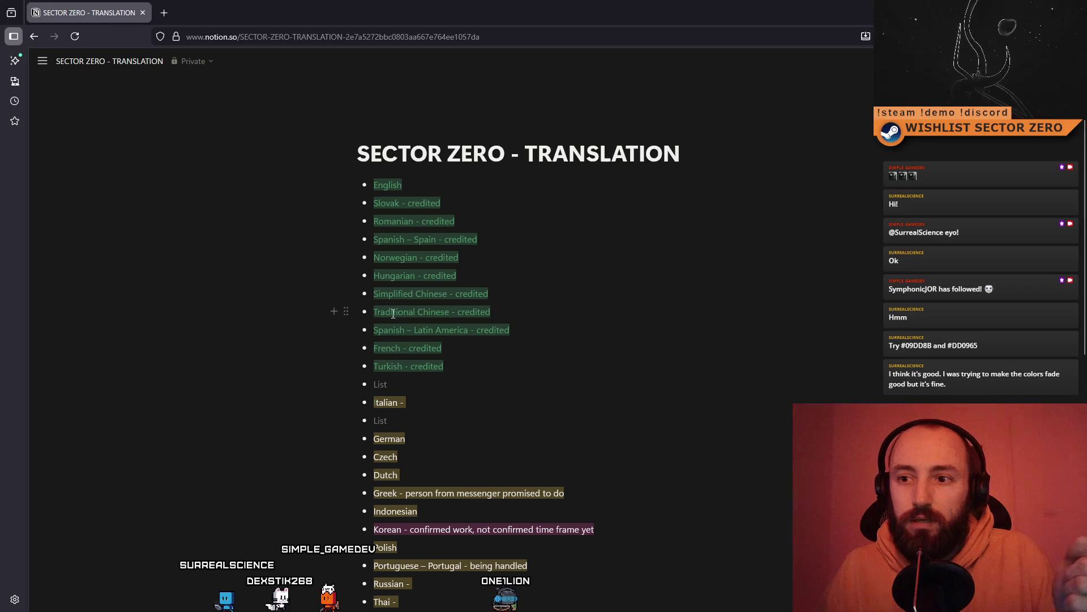
scroll(454, 369, down, 5)
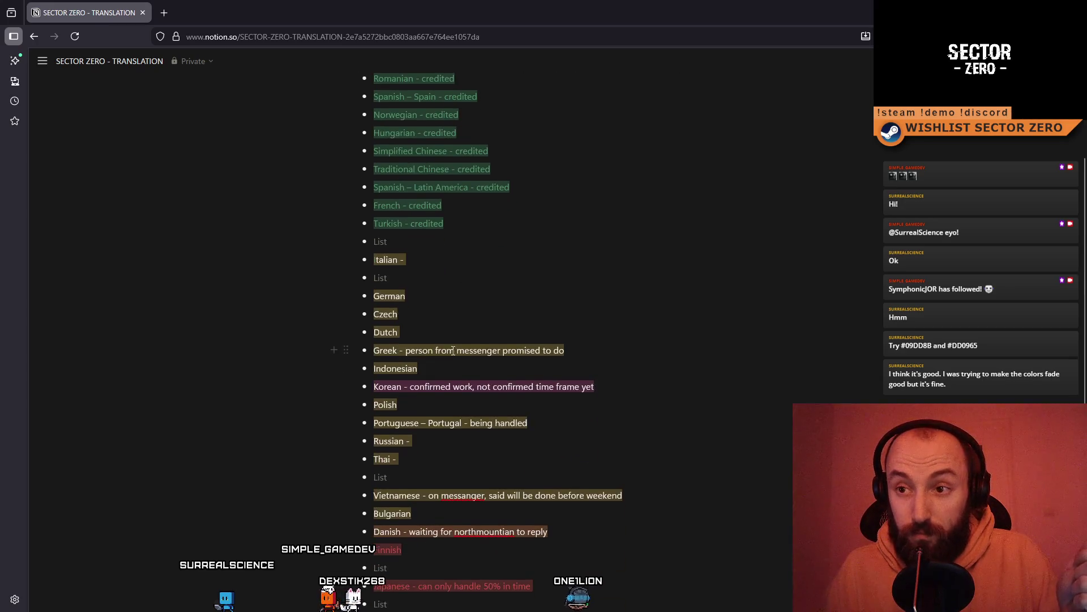
scroll(430, 283, up, 3)
Delete the empty List bullets above and below Italian
click(411, 238)
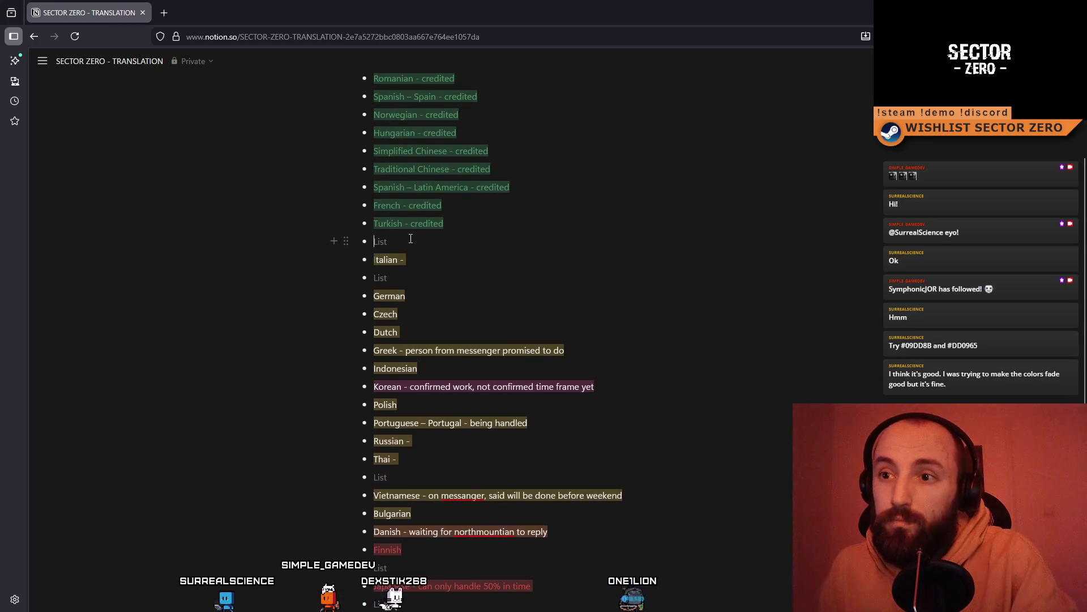
key(BackSpace)
click(430, 262)
key(BackSpace)
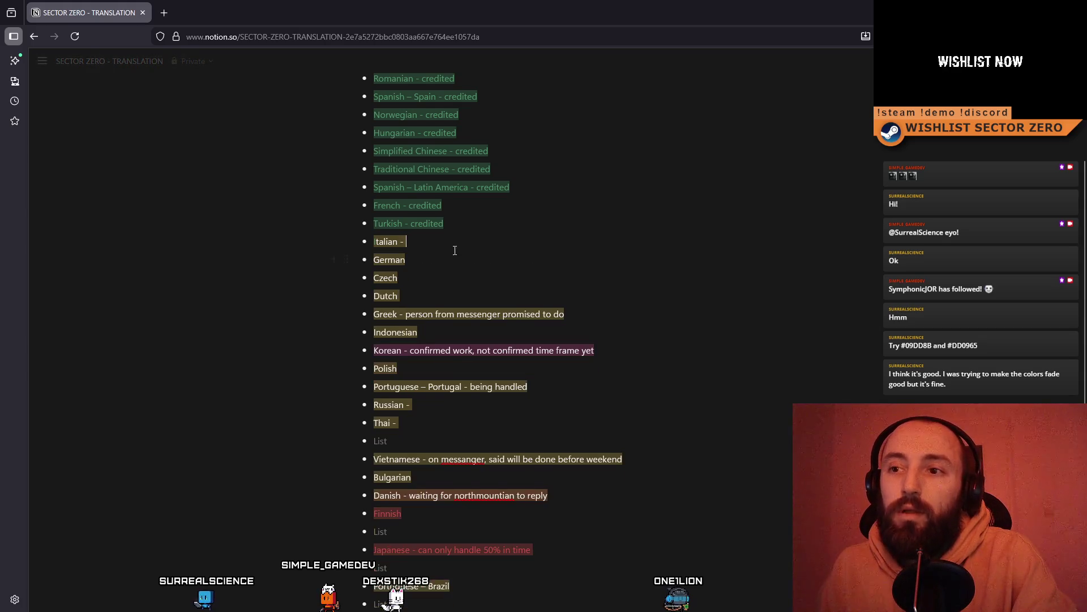
scroll(441, 314, up, 2)
scroll(449, 311, down, 5)
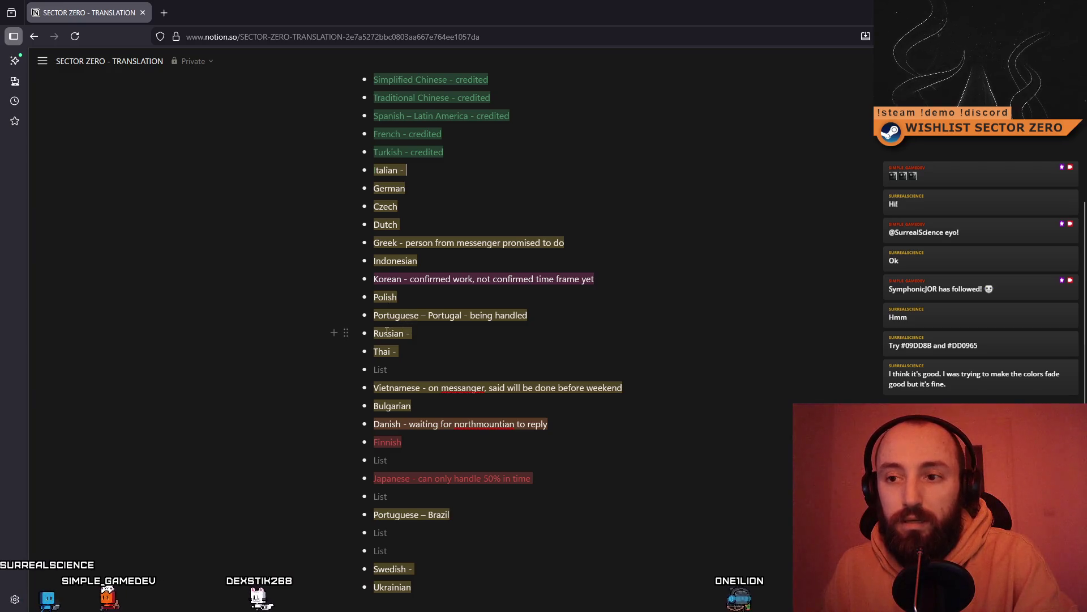
Delete the empty bullets under Thai, Finnish, Japanese and Portuguese – Brazil
click(390, 370)
key(BackSpace)
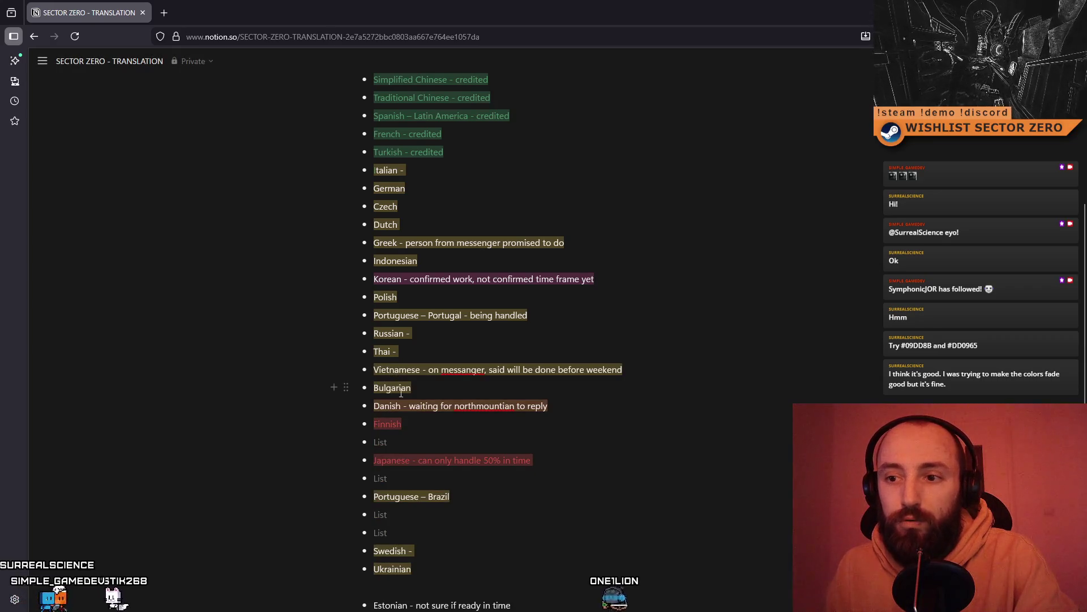
key(BackSpace)
key(BackSpace)
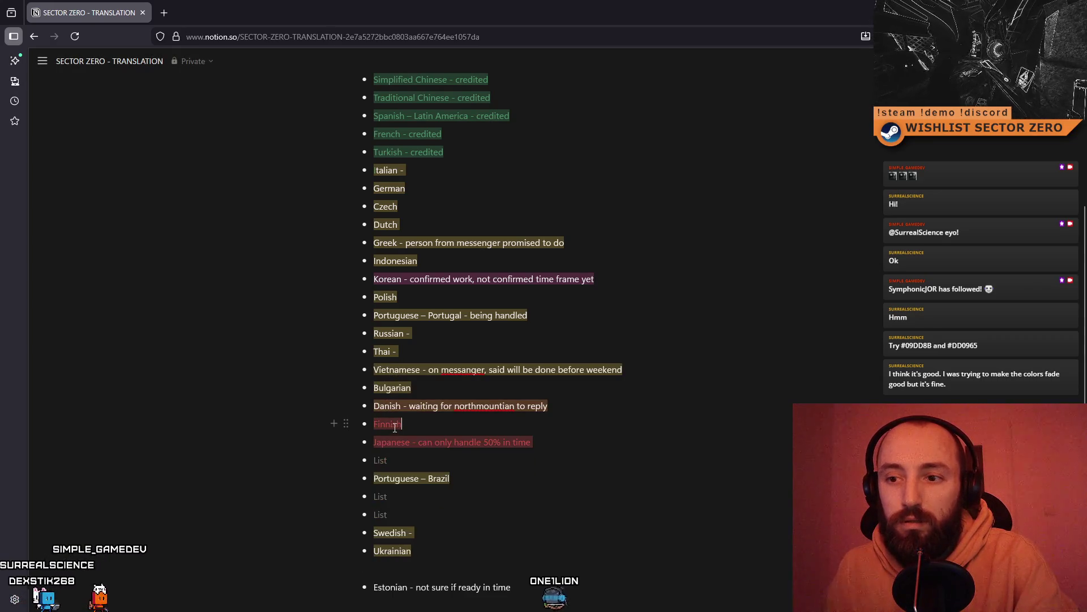
scroll(399, 433, down, 3)
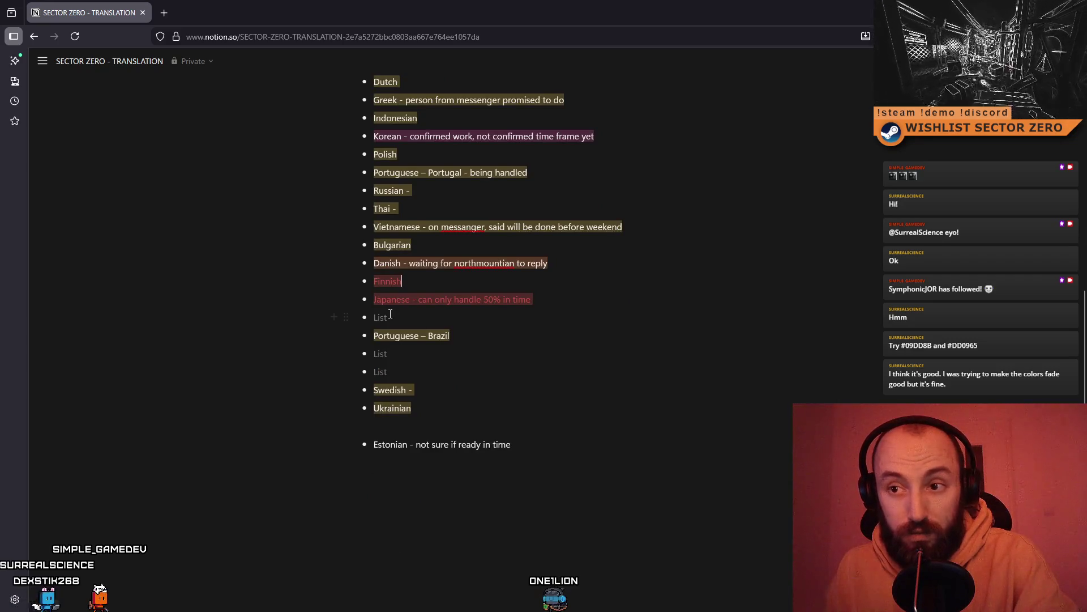
key(BackSpace)
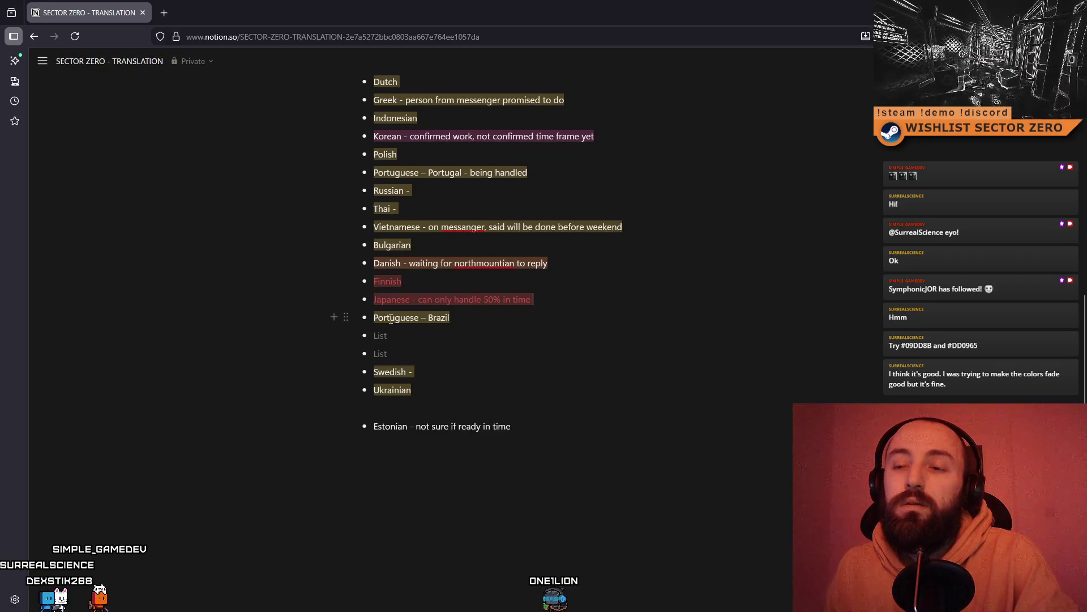
key(BackSpace)
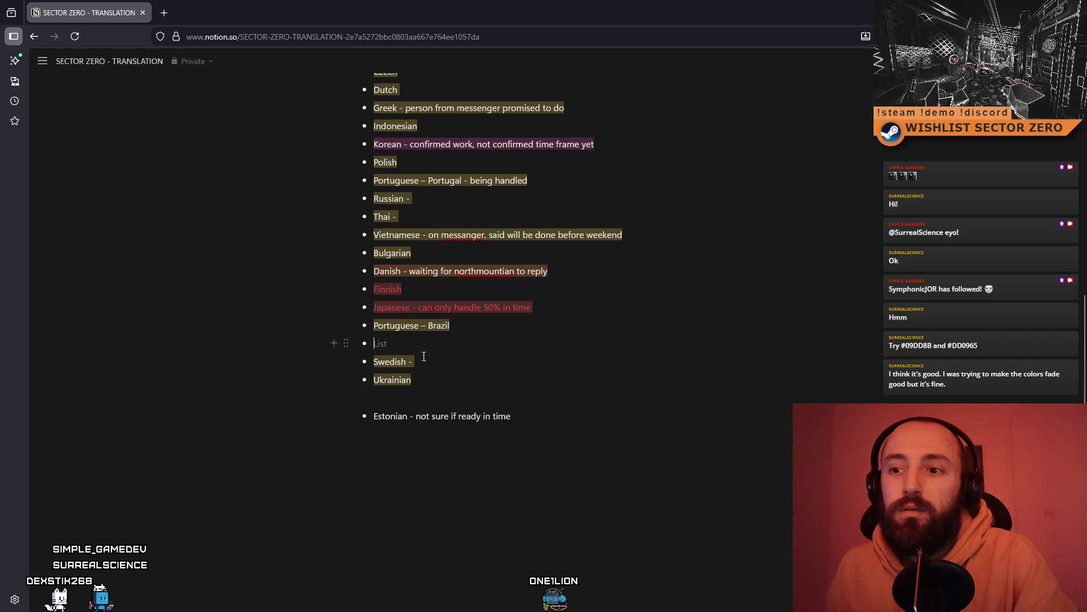
key(BackSpace)
key(BackSpace)
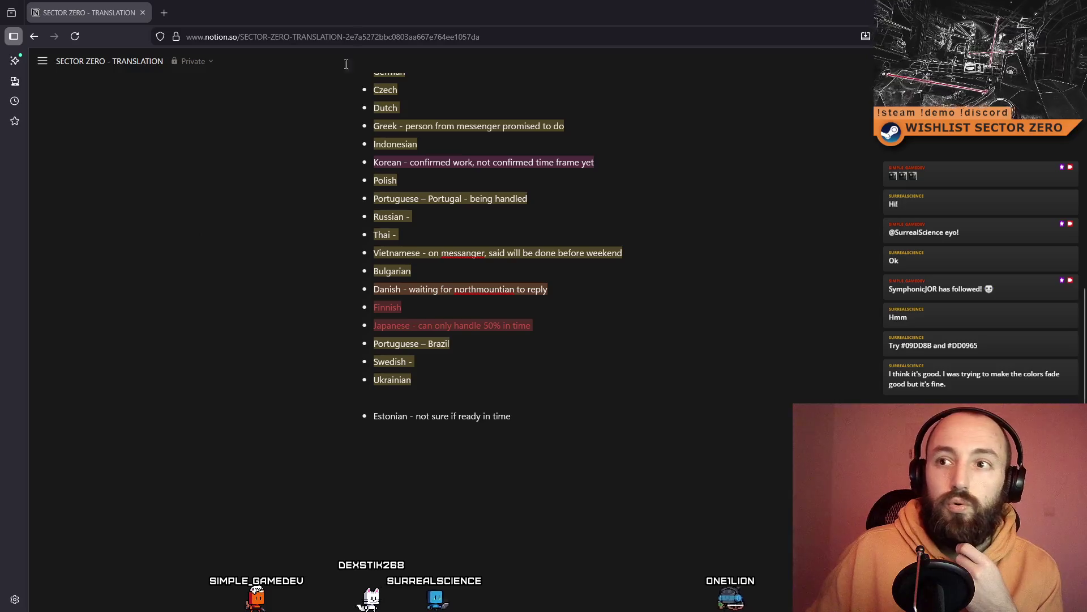
key(alt+Tab)
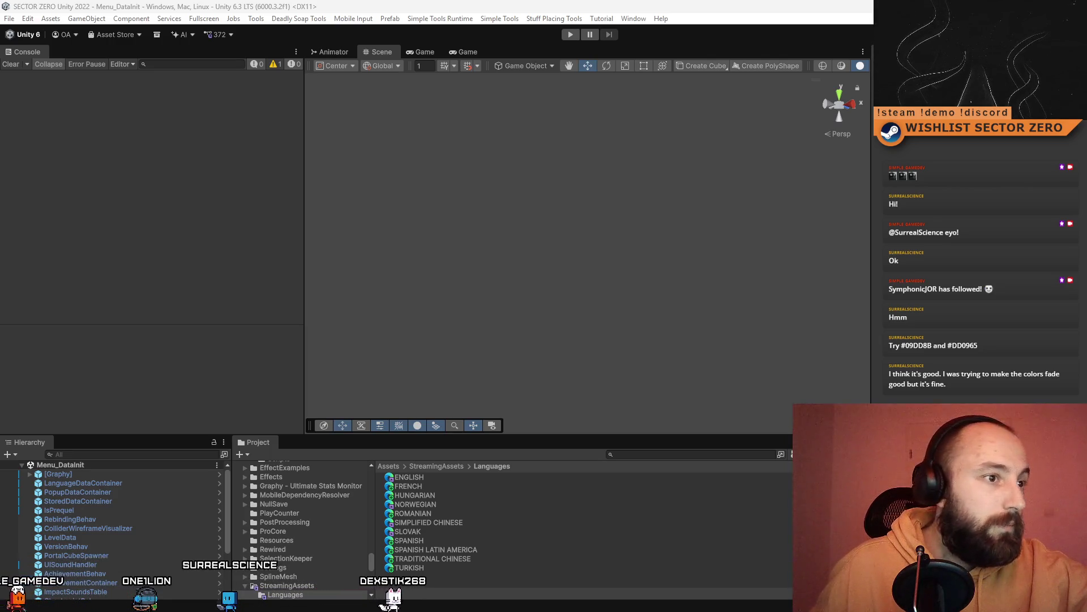
Switch from Unity to GIMP with the SECTOR_ZERO_capsule_616_353_frame.xcf file
key(alt+Tab)
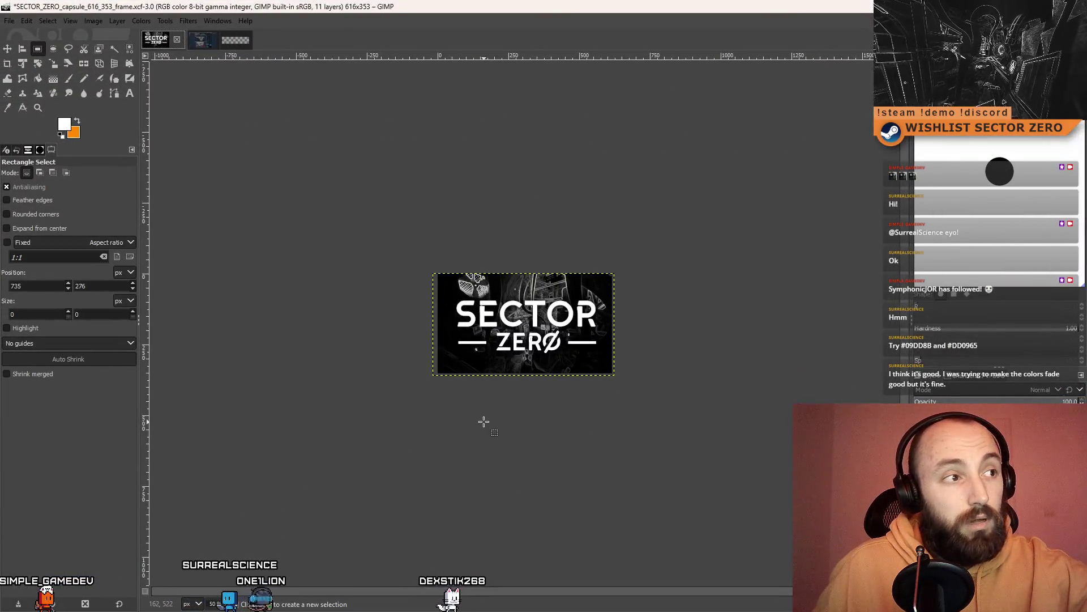
Compare the capsule image against the Steam store page screenshot, ending on the capsule
scroll(567, 408, right, 4)
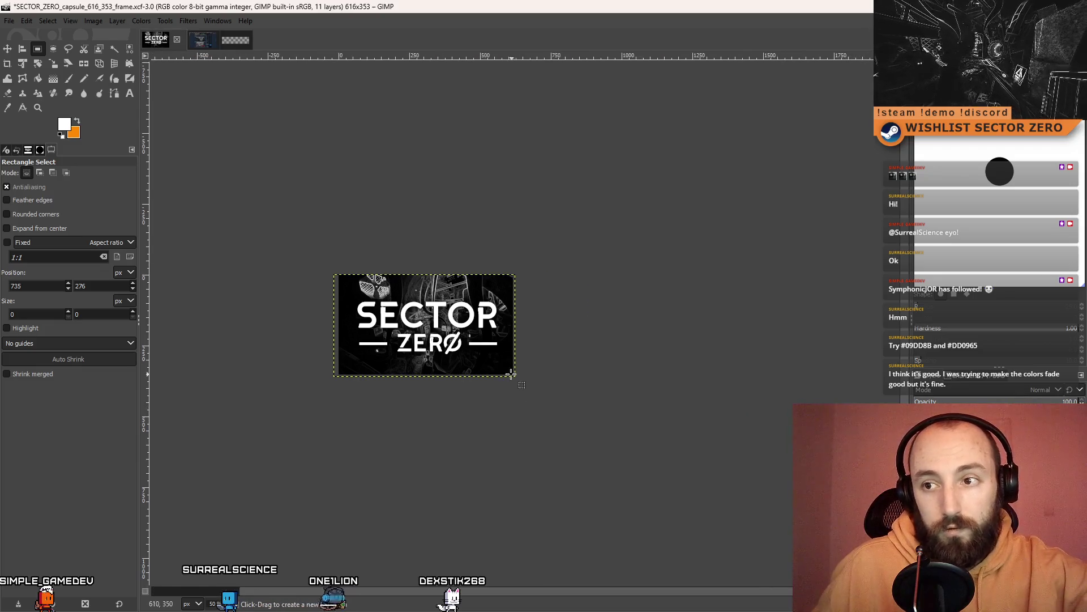
scroll(401, 343, up, 3)
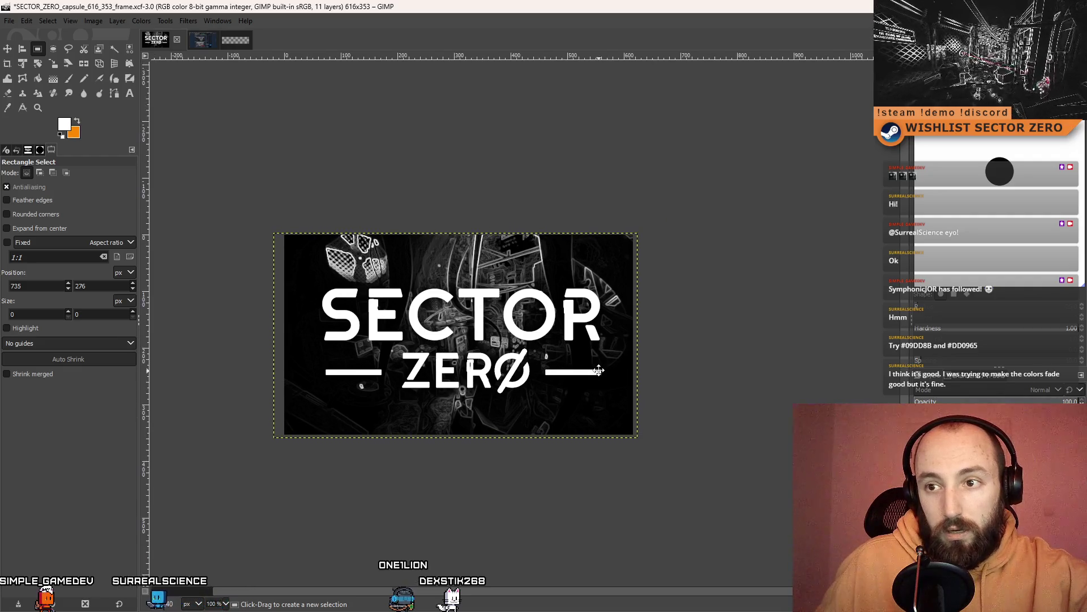
drag(596, 364, 599, 371)
click(213, 46)
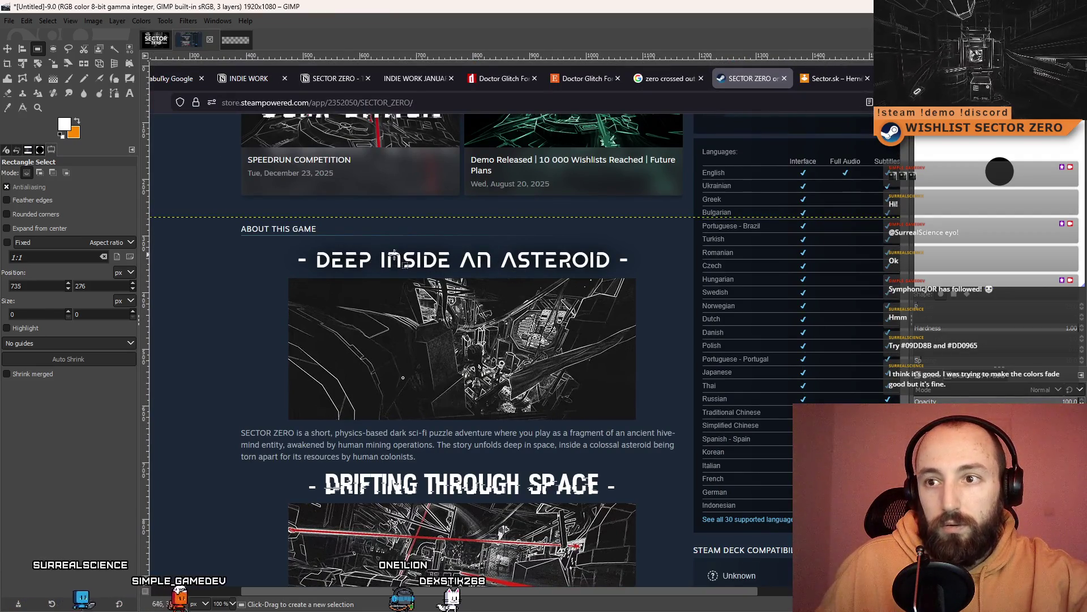
click(155, 42)
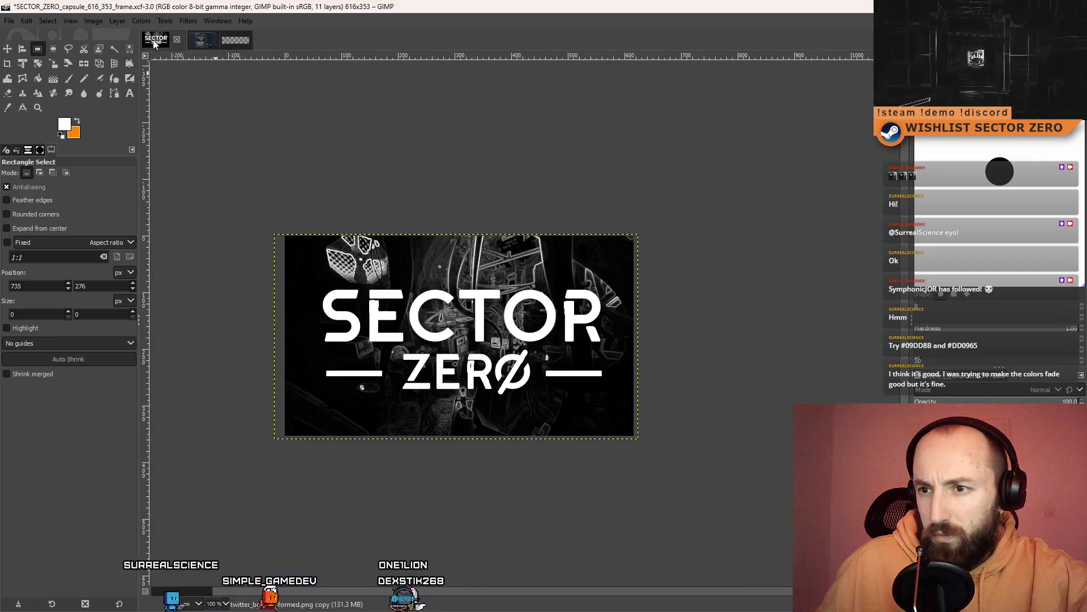
click(195, 41)
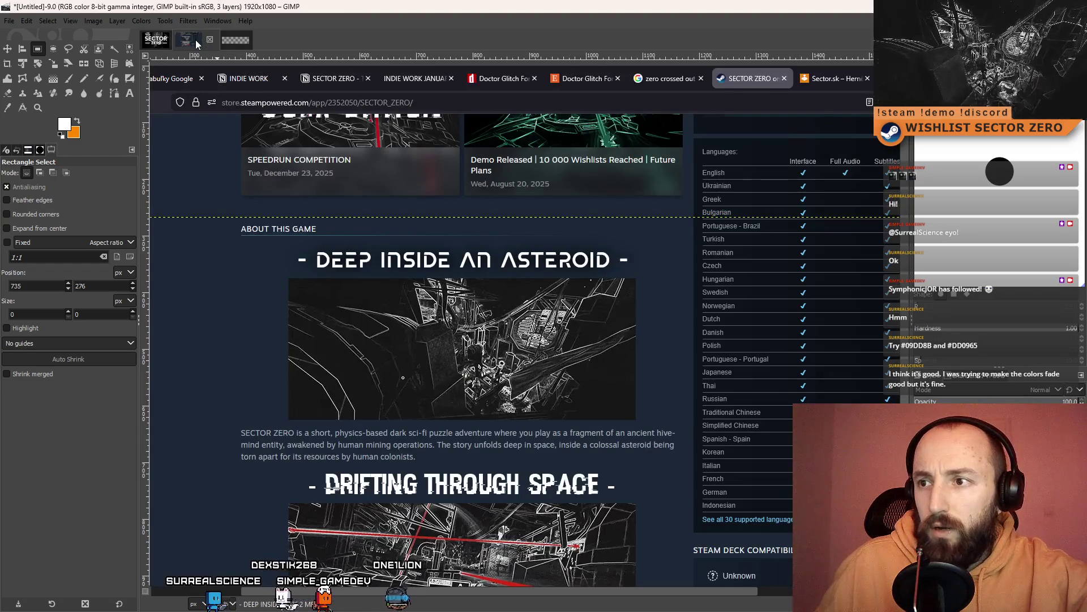
click(158, 43)
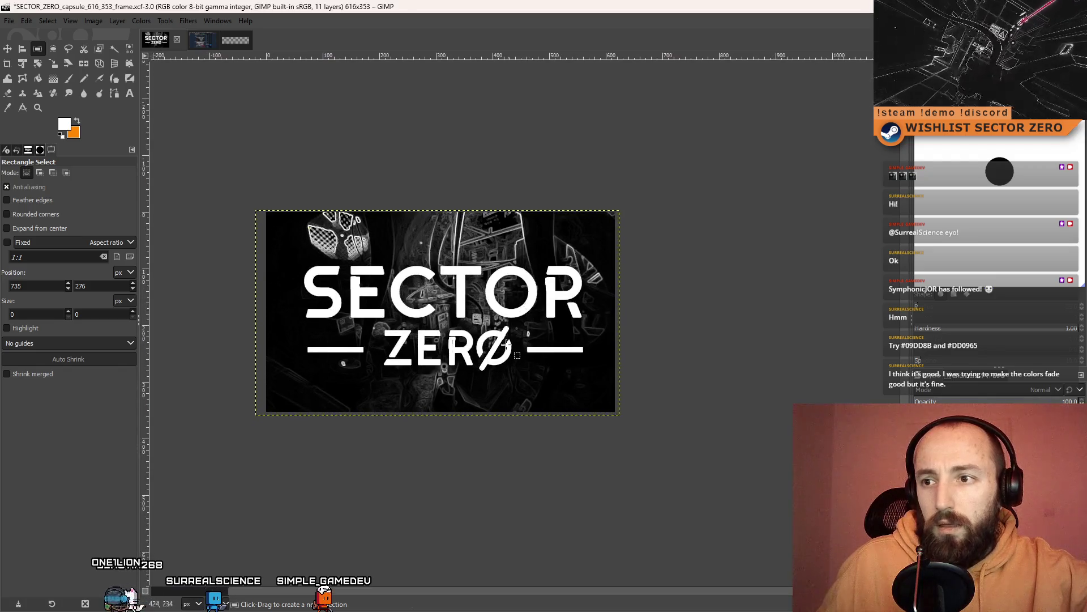
Undo and redo through history comparing the drop-shadow, glitch, clean and alternative title versions
scroll(516, 345, down, 6)
scroll(515, 345, up, 6)
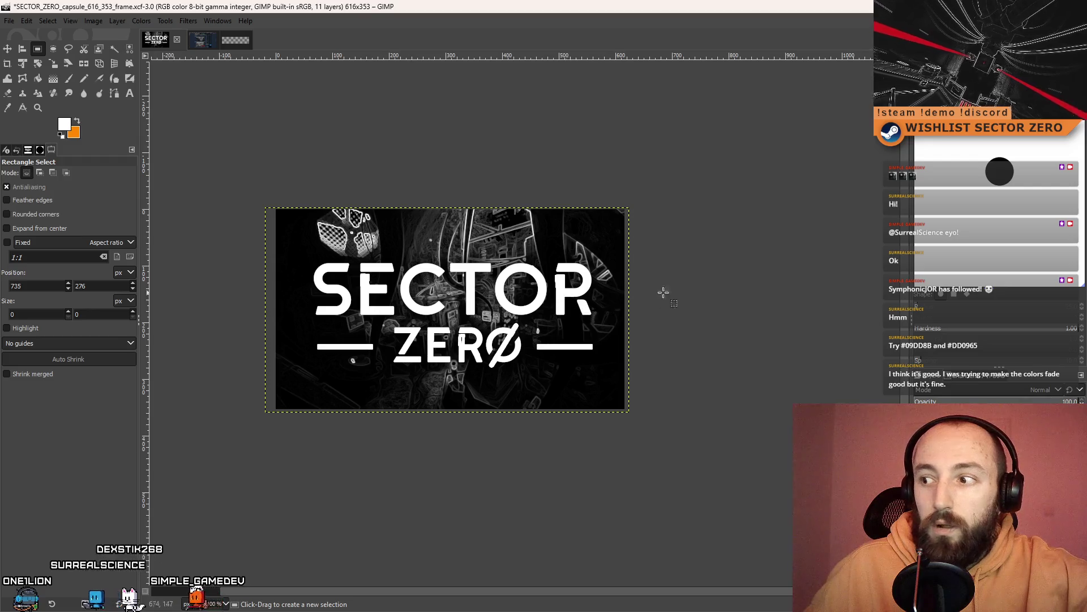
key(ctrl+z)
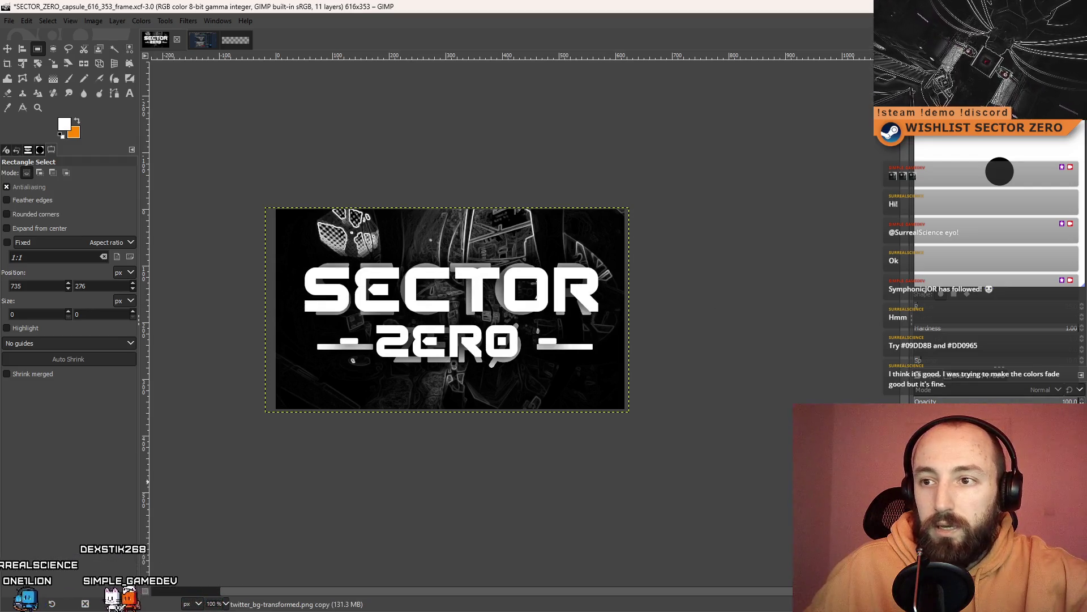
key(ctrl+y)
key(ctrl+y)
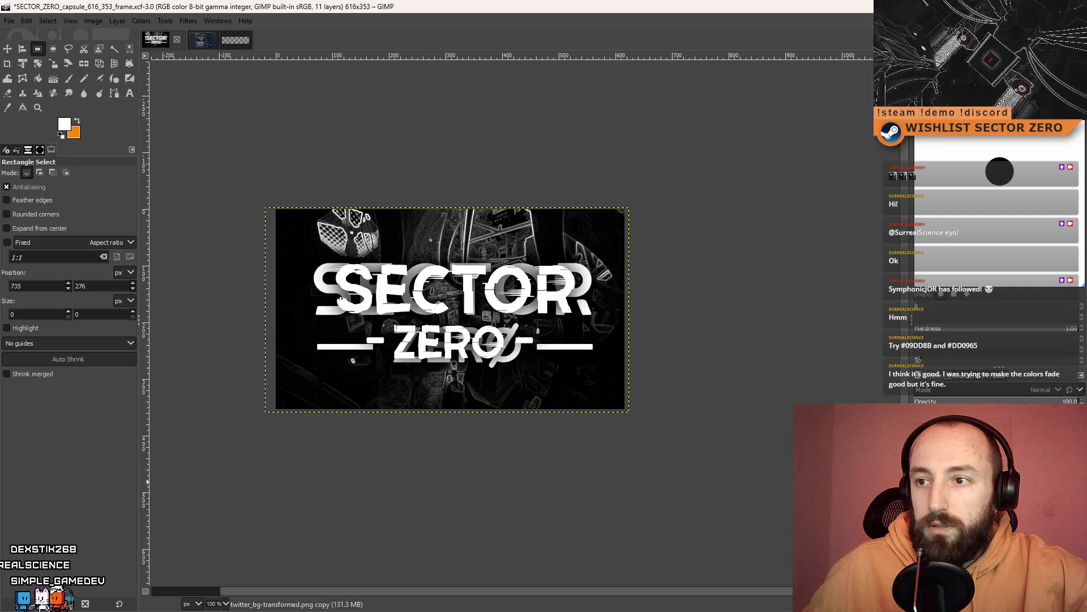
key(ctrl+z)
key(ctrl+y)
key(ctrl+z)
key(ctrl+y)
key(ctrl+z)
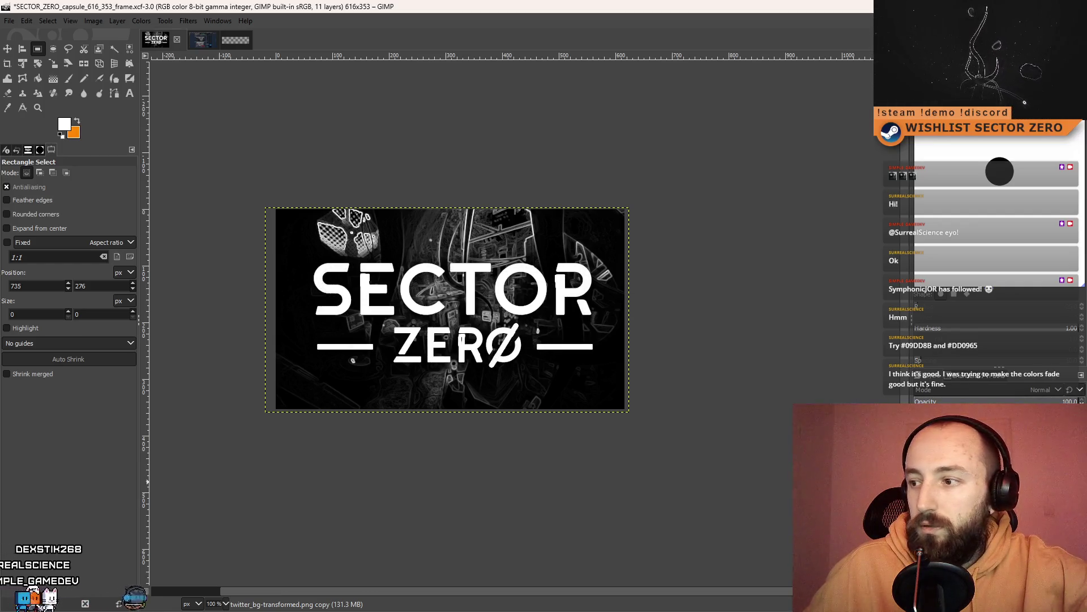
key(ctrl+z)
key(ctrl+y)
key(ctrl+y)
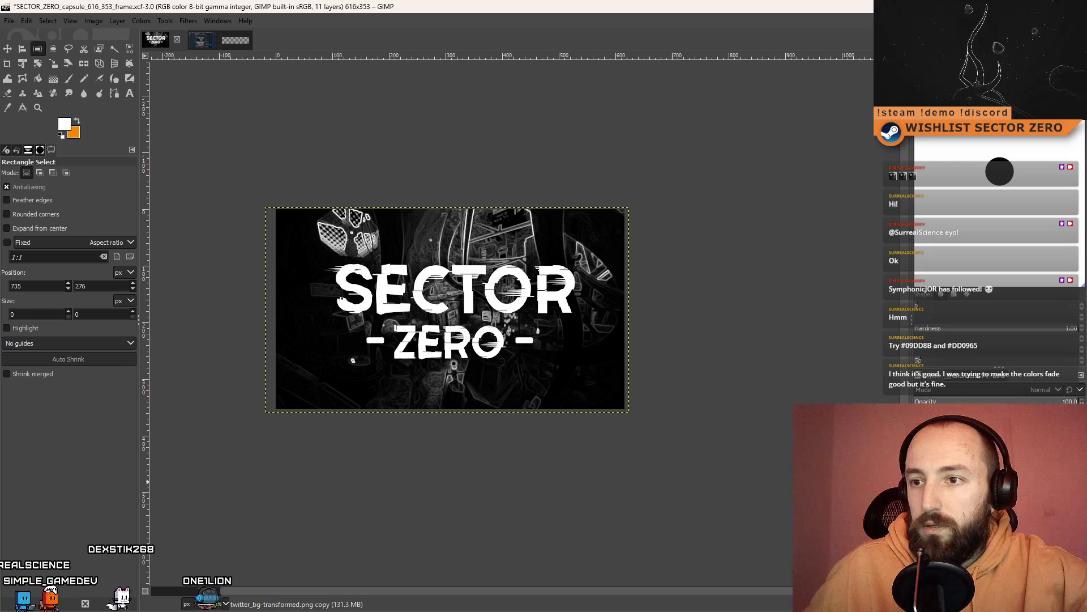
key(ctrl+z)
key(ctrl+z)
key(ctrl+y)
key(ctrl+y)
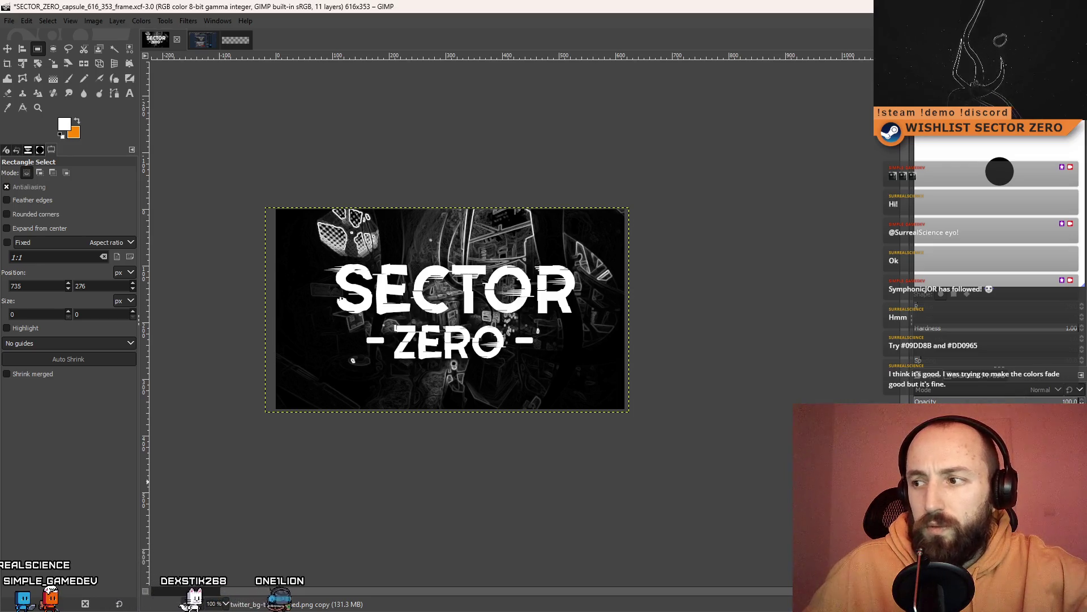
key(ctrl+z)
key(ctrl+z)
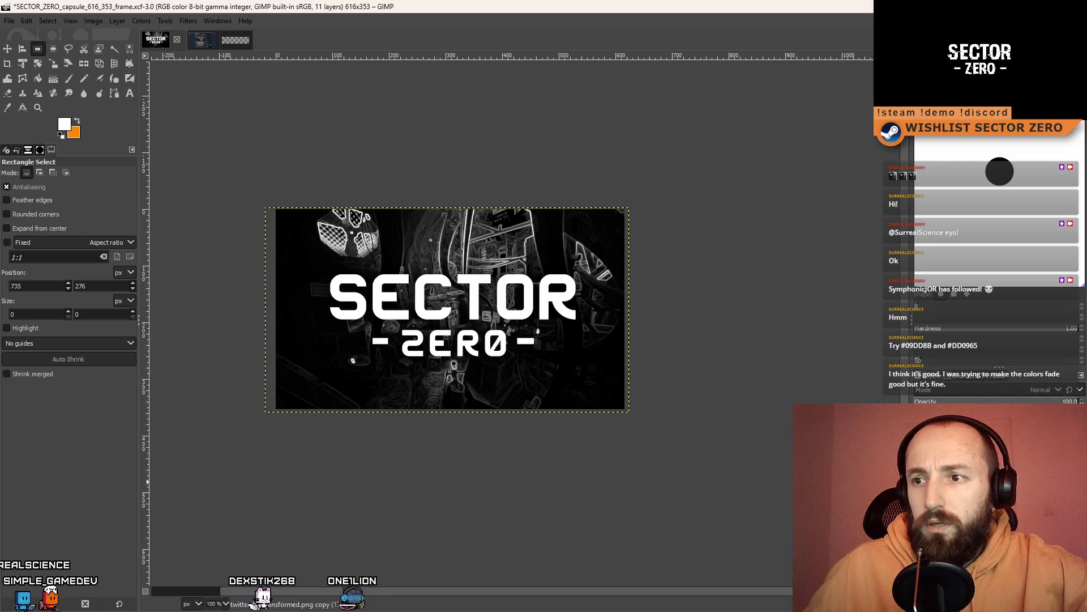
Step through history to the blocky SECTØR 2ERO title version
ctrl+scroll(763, 410, down, 1)
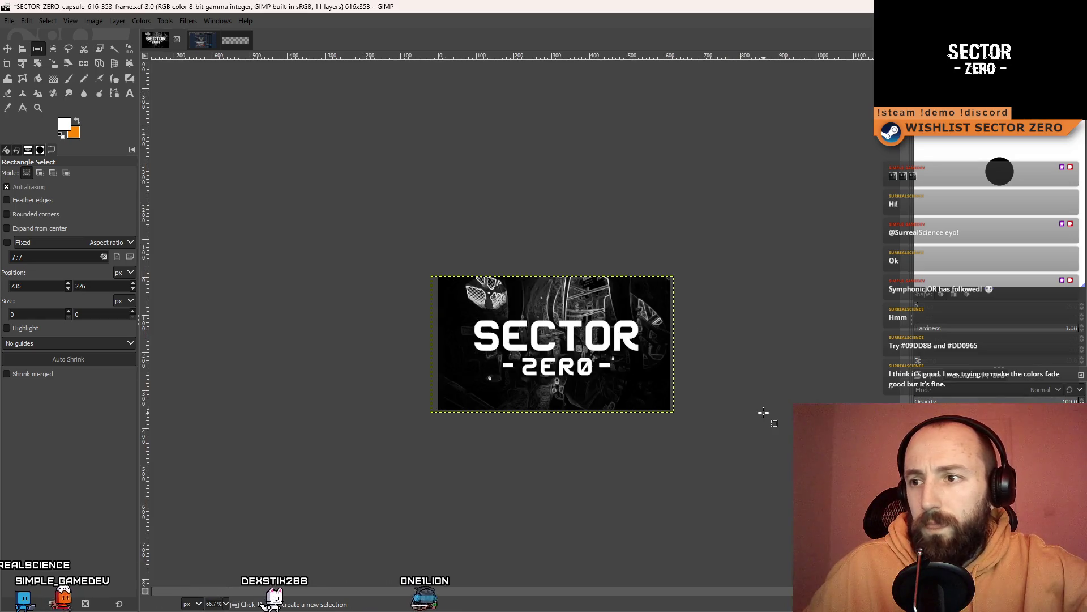
ctrl+scroll(767, 406, down, 3)
ctrl+scroll(562, 348, up, 4)
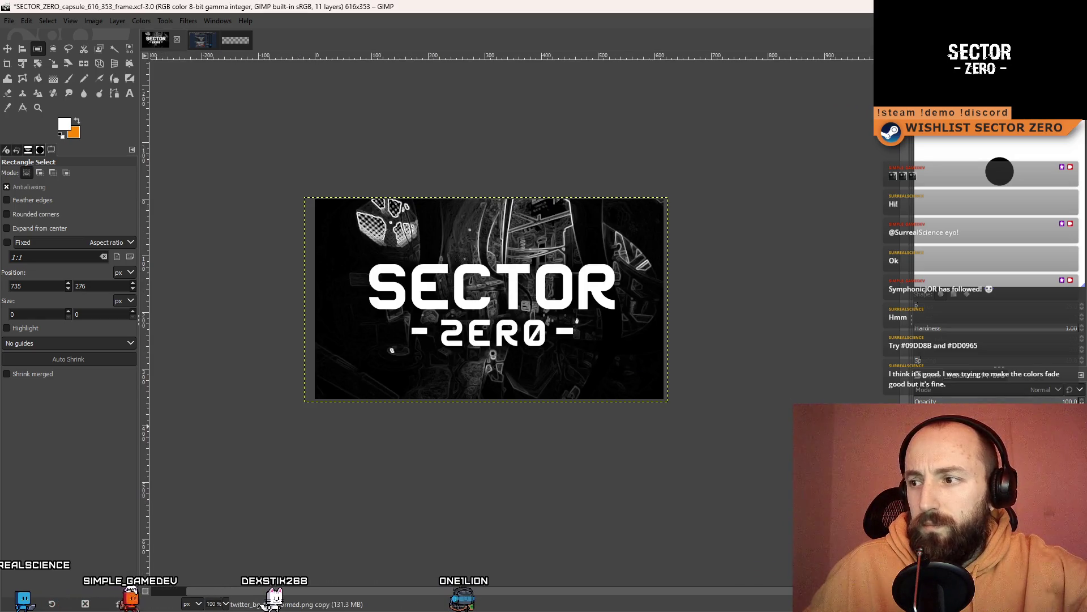
key(ctrl+y)
key(ctrl+y)
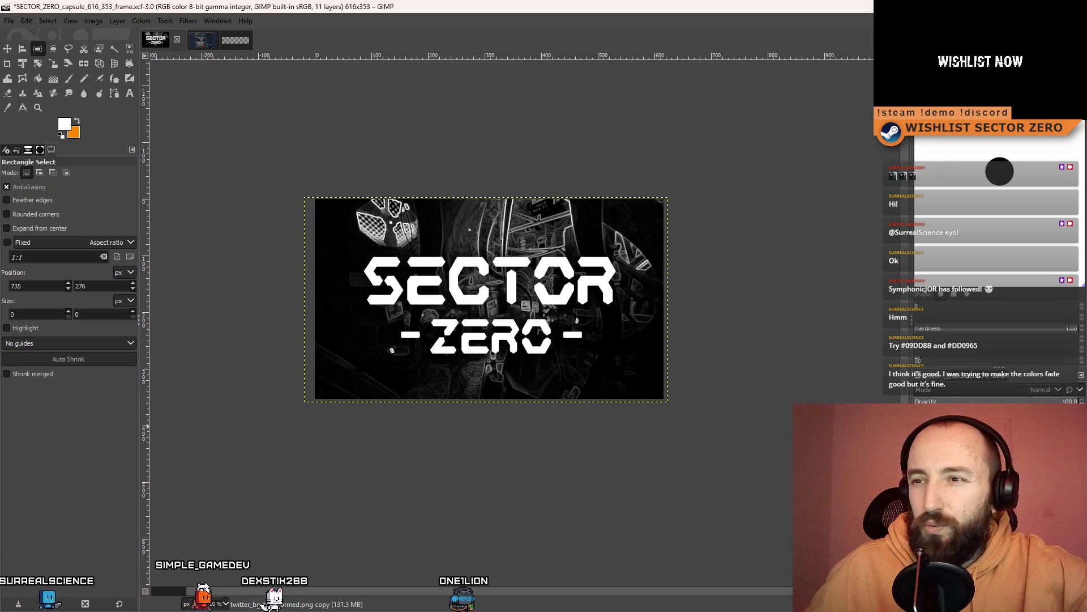
key(ctrl+z)
key(ctrl+z)
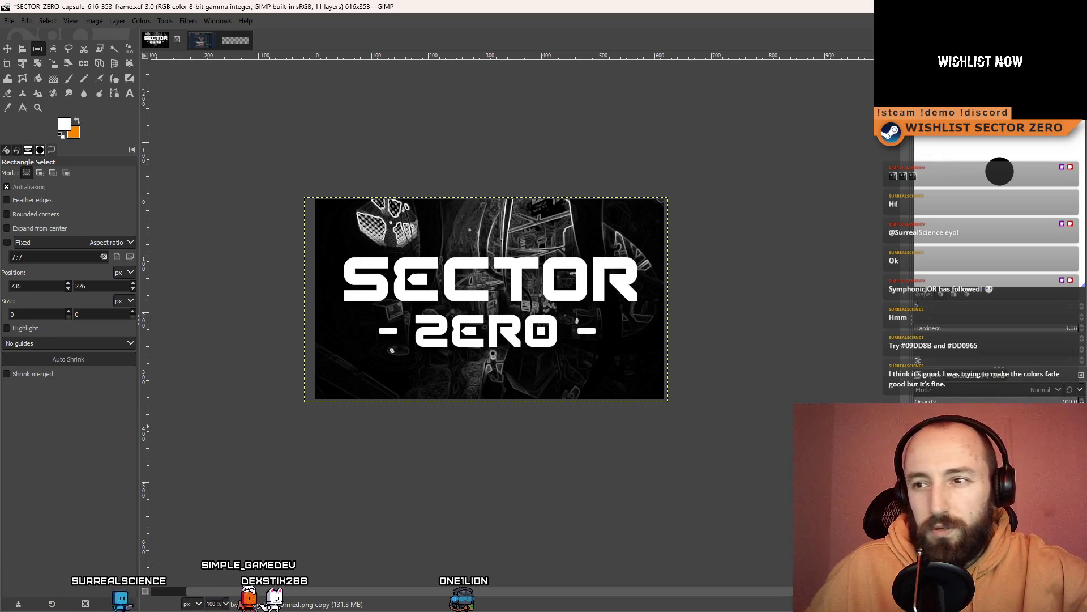
key(ctrl+z)
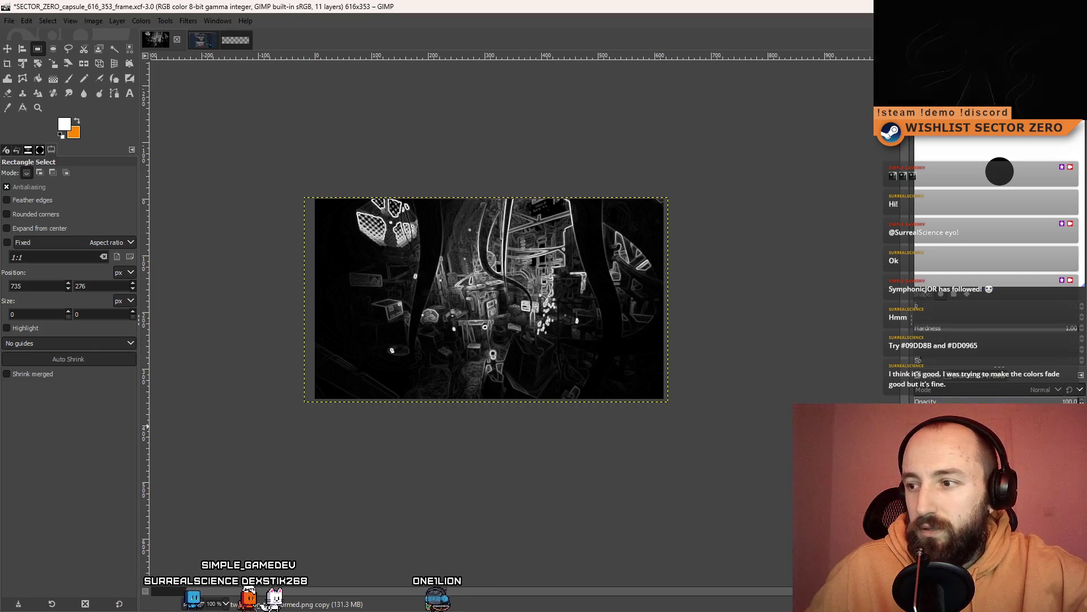
key(ctrl+y)
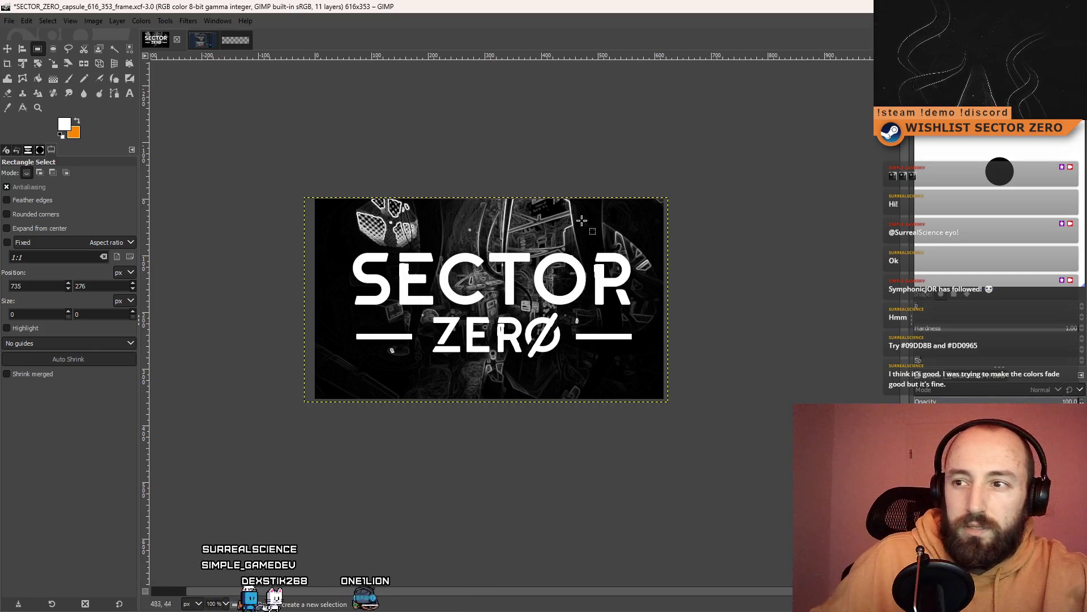
key(ctrl+y)
key(ctrl+y)
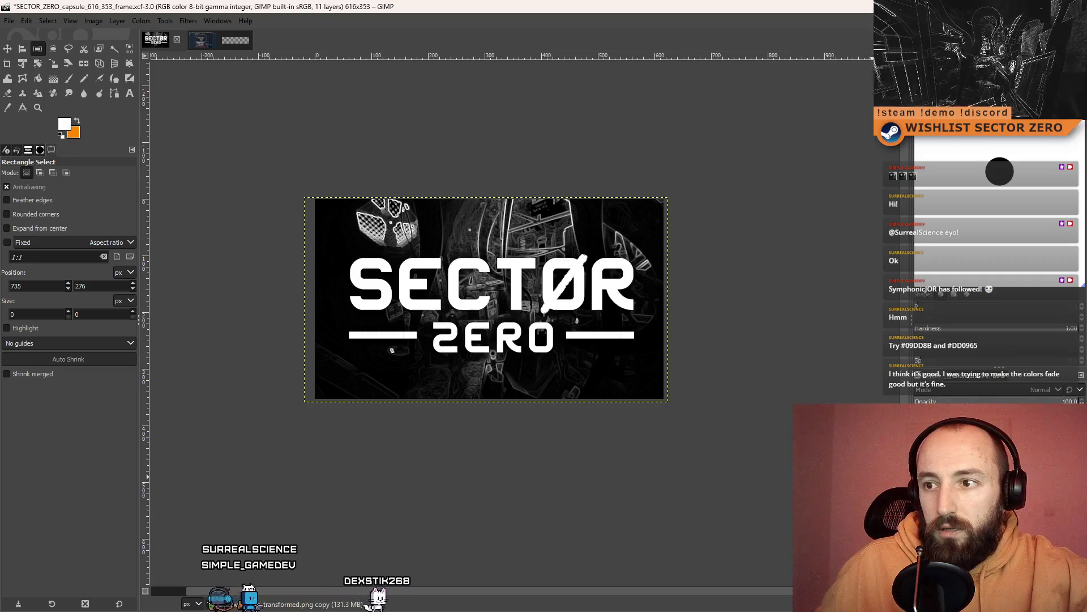
Step back through history comparing the narrower-font and glitch-style SECTOR ZERO titles
scroll(707, 413, down, 4)
scroll(573, 370, up, 4)
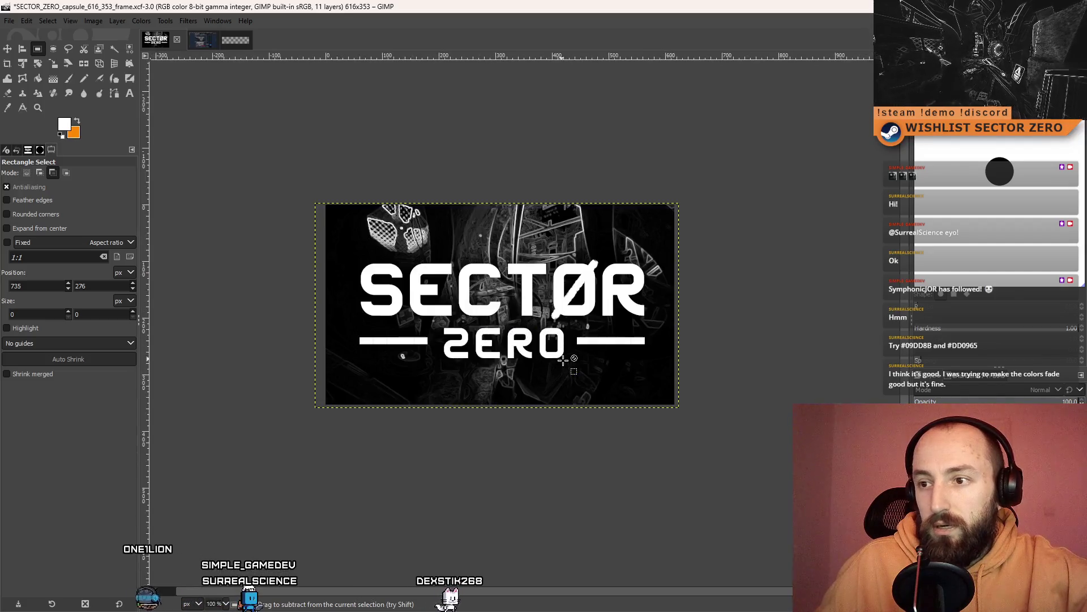
scroll(561, 362, down, 2)
key(ctrl+z)
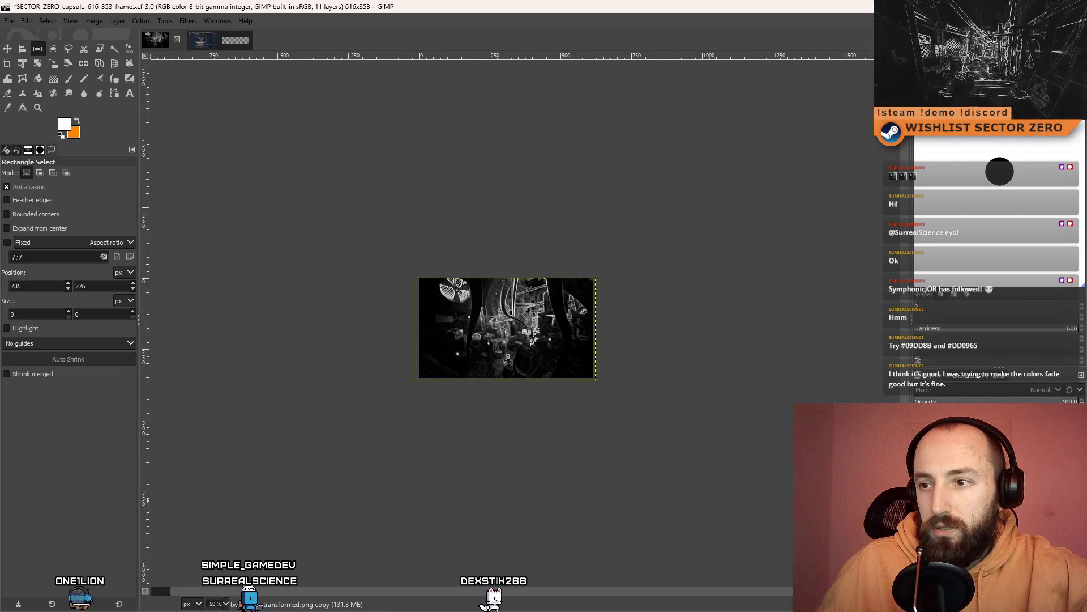
key(ctrl+z)
key(ctrl+y)
key(ctrl+z)
key(ctrl+y)
key(ctrl+y)
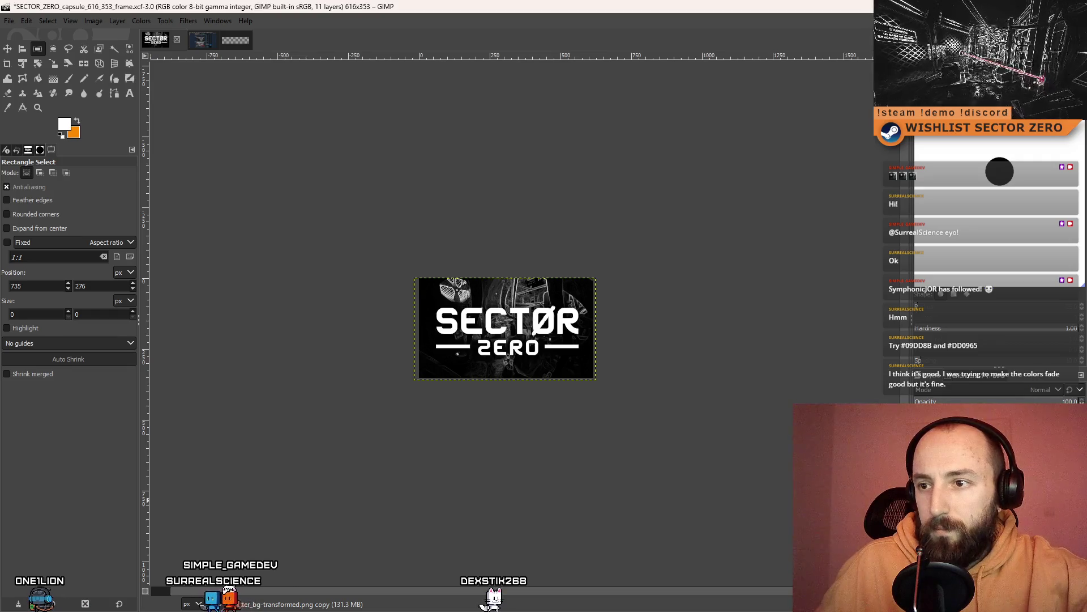
key(ctrl+z)
key(ctrl+y)
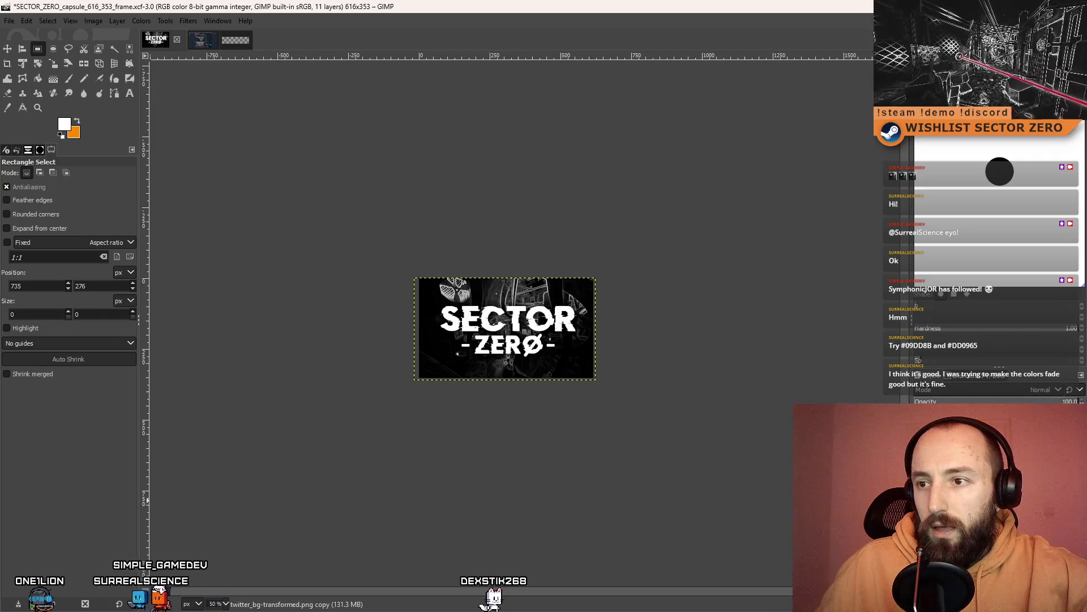
key(ctrl+z)
key(ctrl+z)
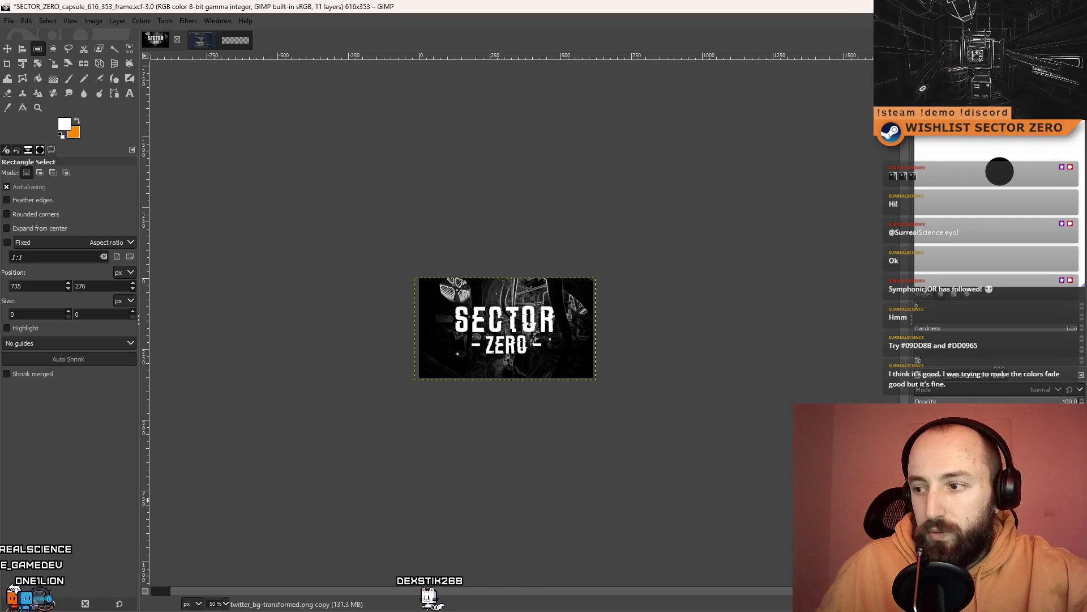
key(ctrl+y)
key(ctrl+y)
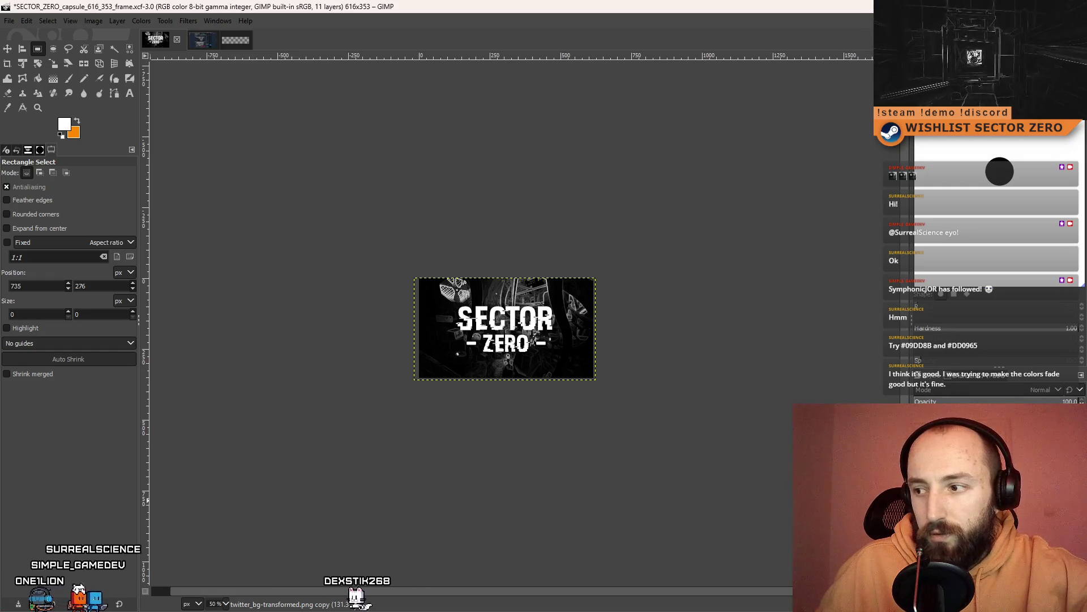
Settle on the wide-font SECTOR ZERØ title with long dash lines on both sides
key(ctrl+y)
key(ctrl+y)
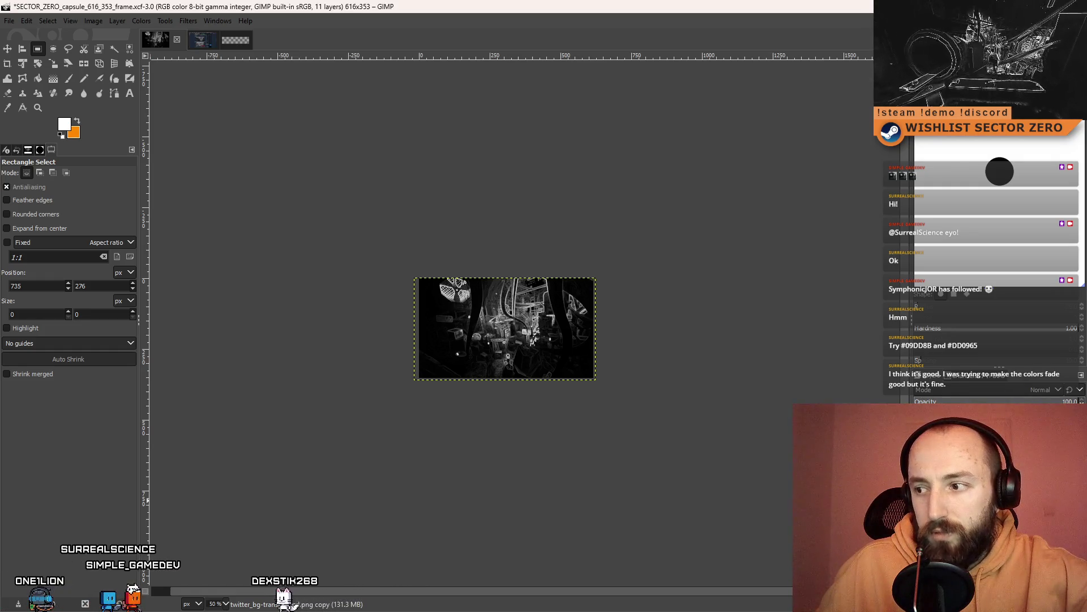
key(ctrl+z)
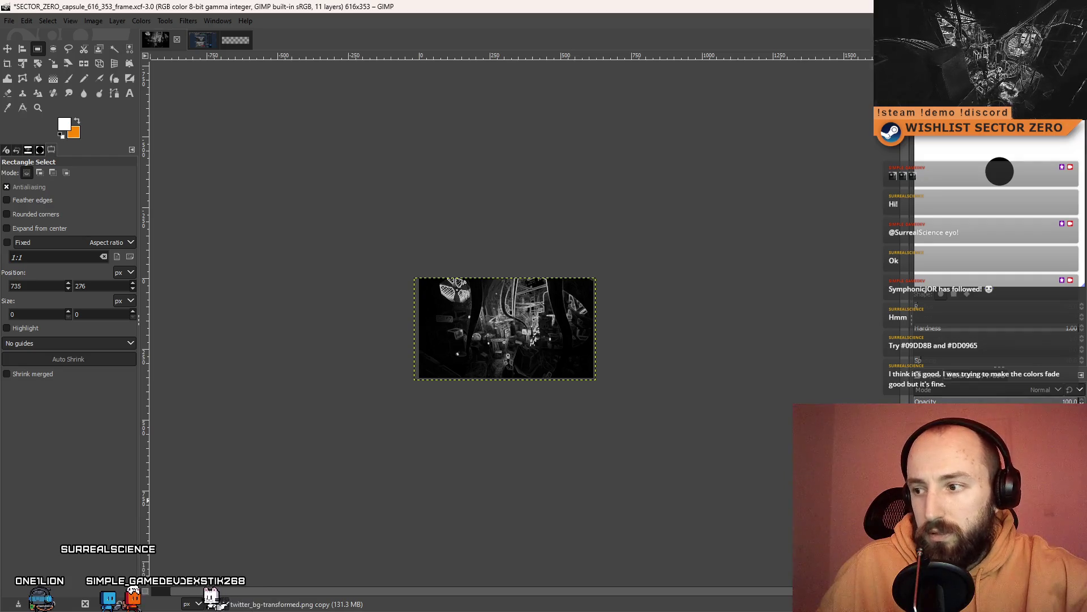
key(ctrl+z)
key(ctrl+y)
key(ctrl+y)
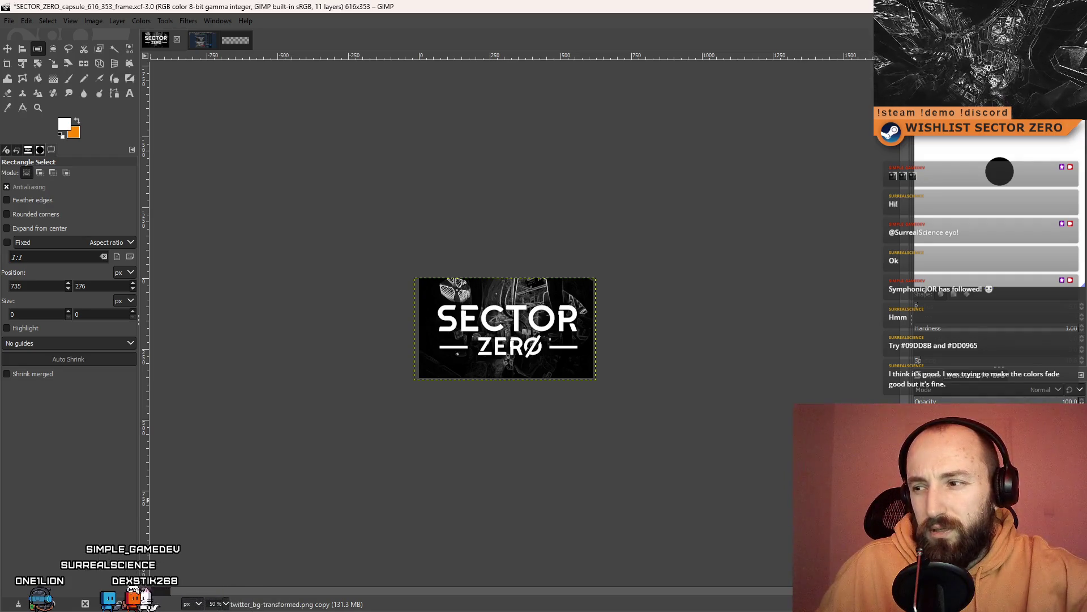
key(ctrl+z)
key(ctrl+y)
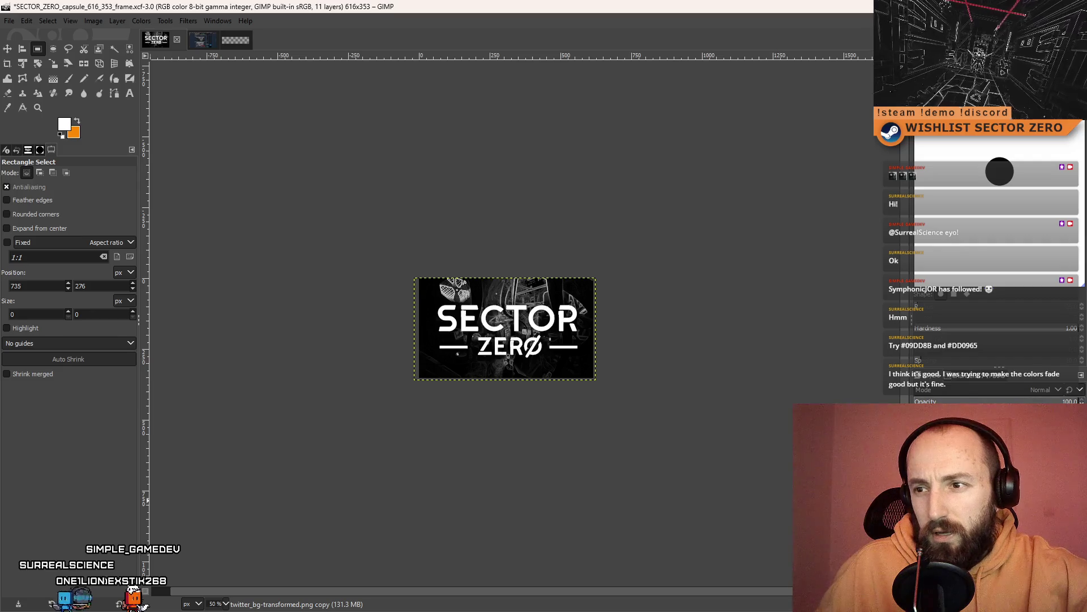
key(ctrl+z)
key(ctrl+y)
key(ctrl+z)
key(ctrl+y)
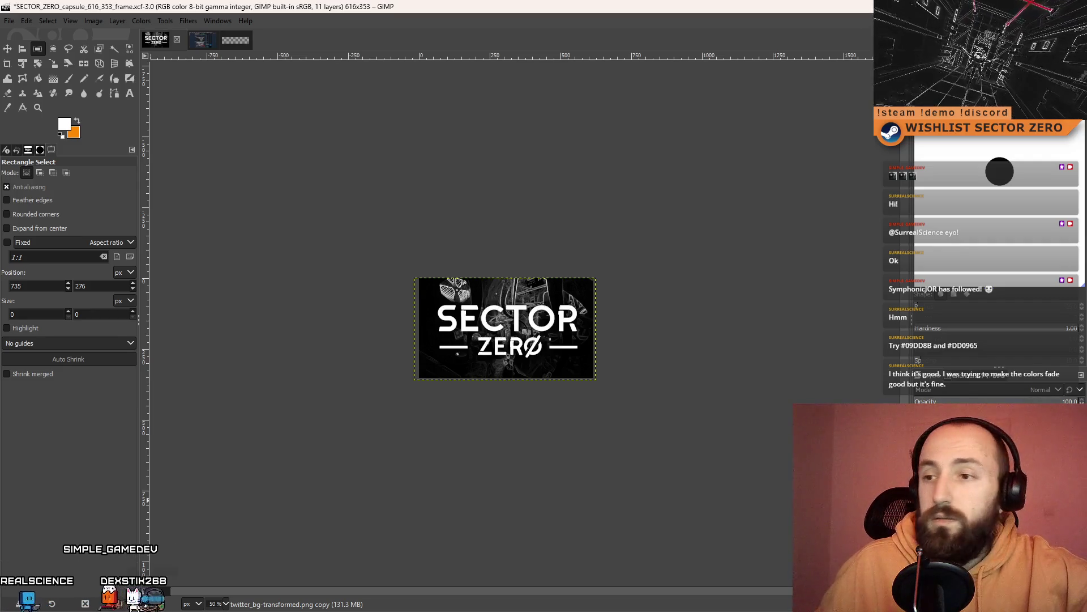
scroll(523, 327, up, 3)
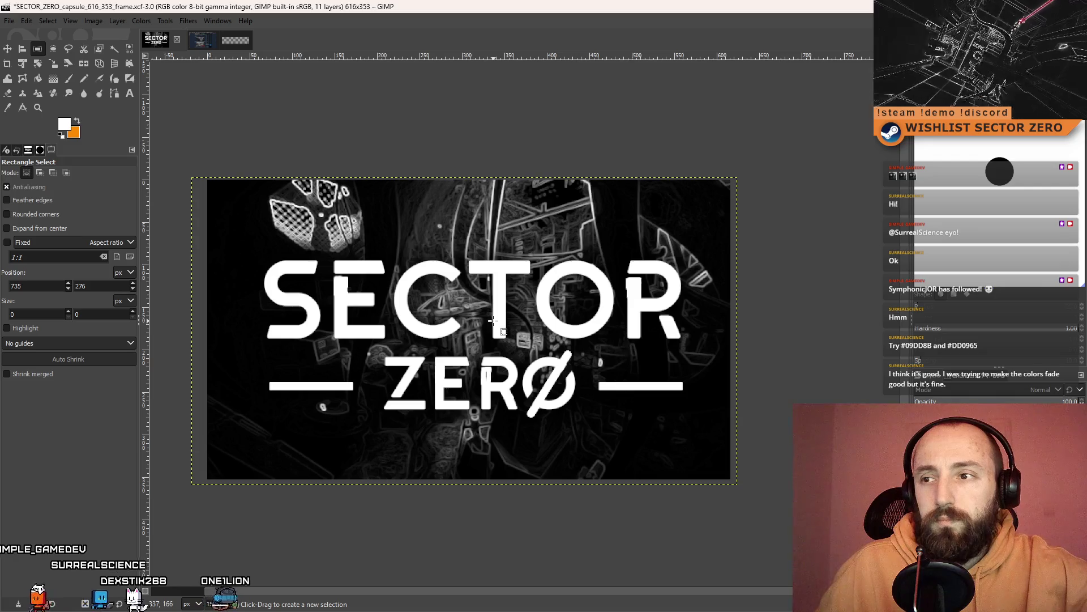
scroll(419, 318, up, 1)
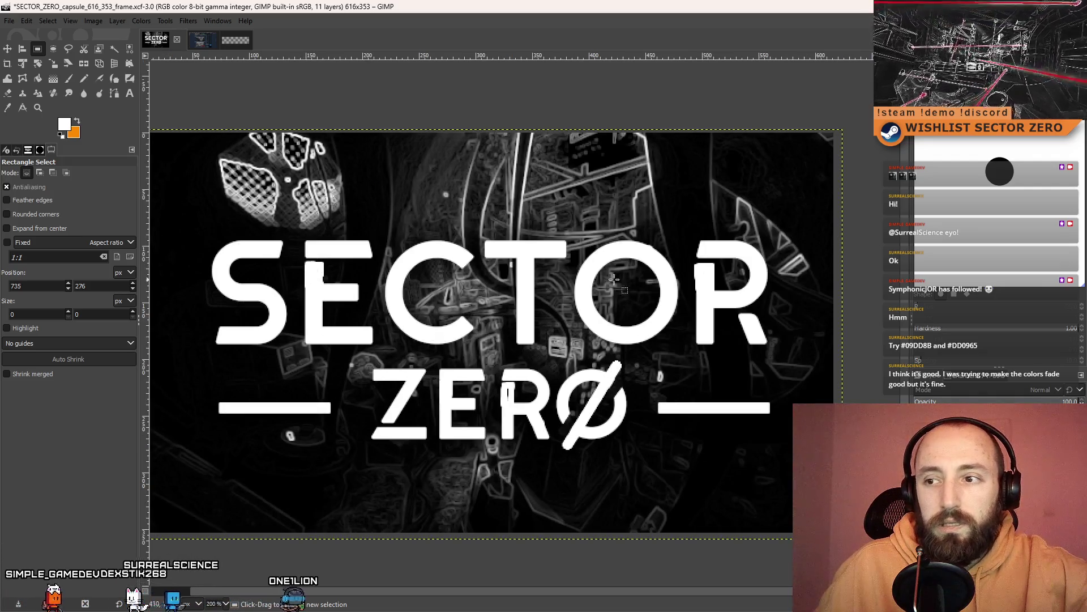
scroll(625, 272, down, 5)
scroll(521, 293, up, 5)
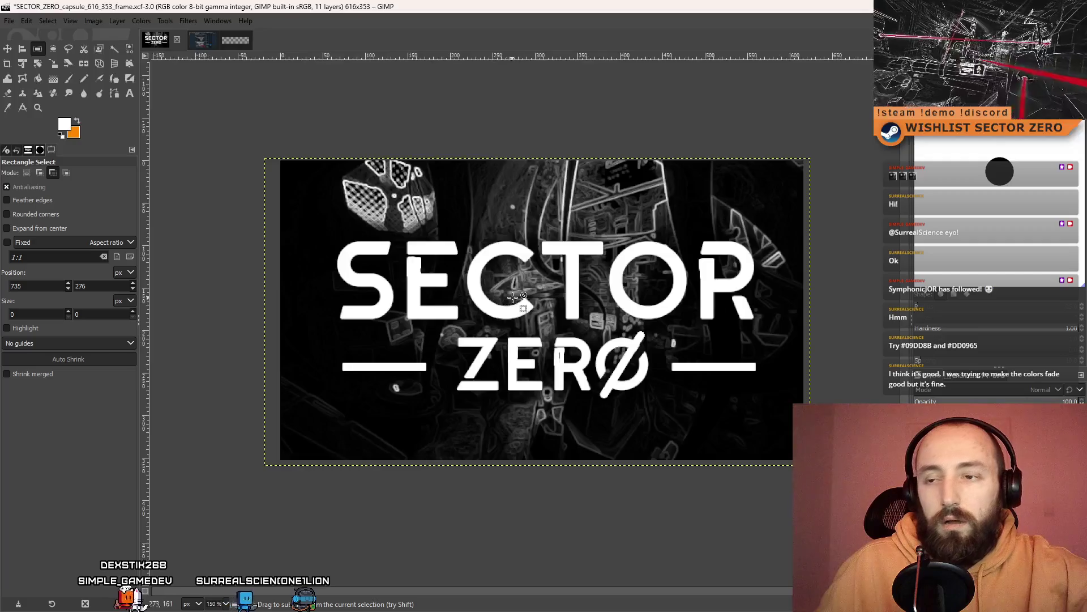
scroll(521, 293, down, 3)
scroll(521, 294, up, 1)
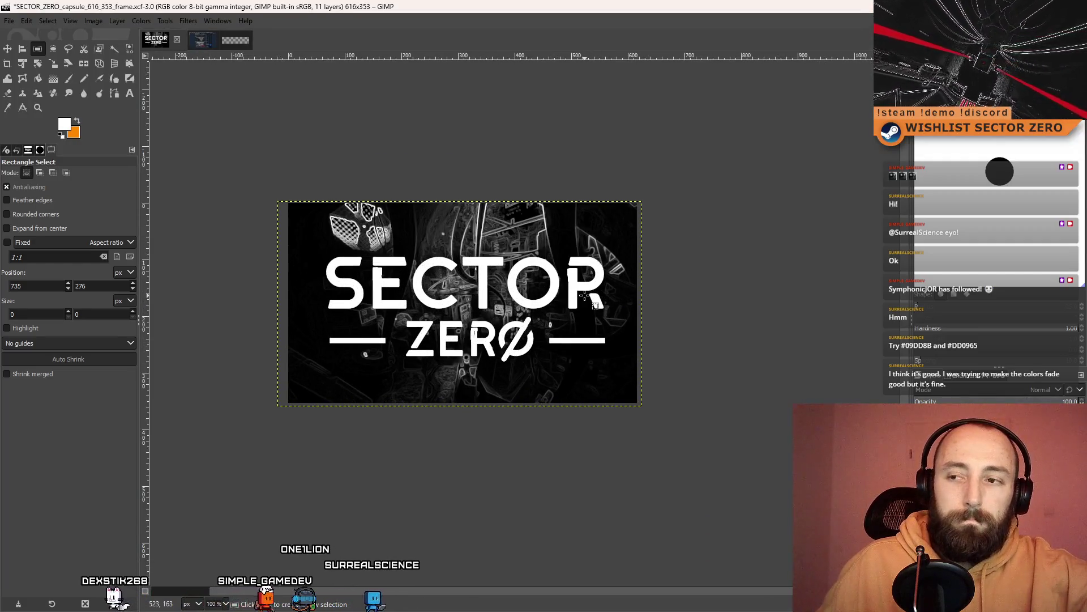
click(202, 41)
scroll(453, 272, up, 4)
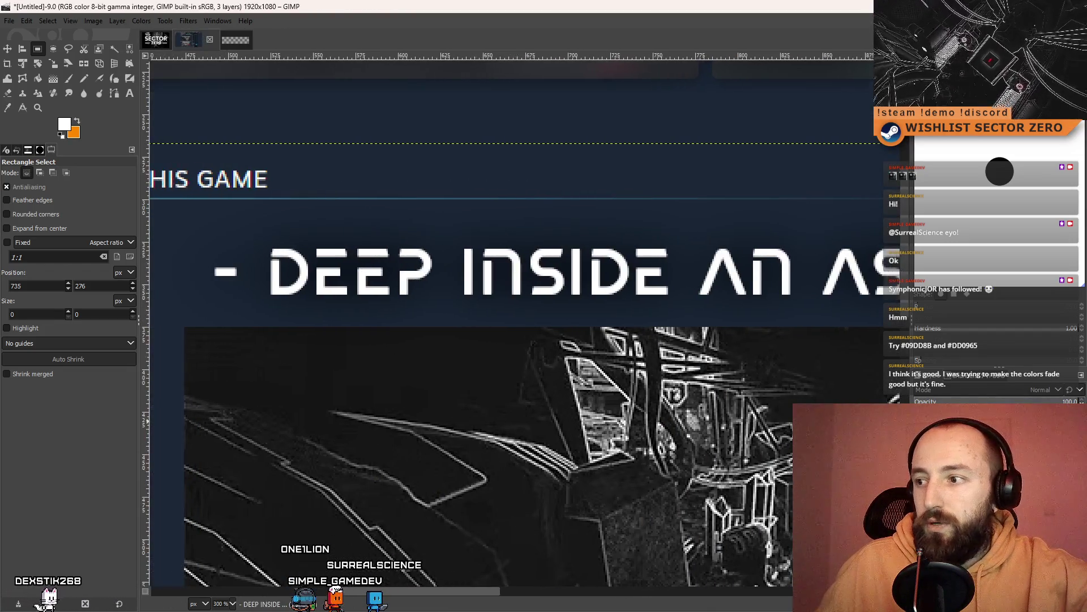
scroll(697, 309, down, 2)
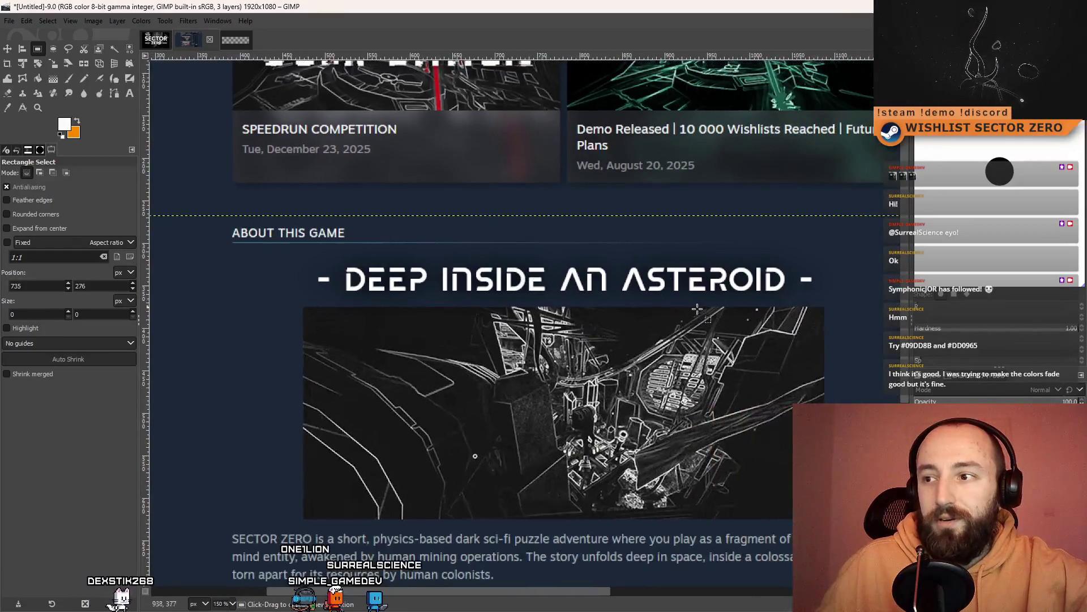
scroll(697, 309, down, 4)
scroll(421, 437, up, 3)
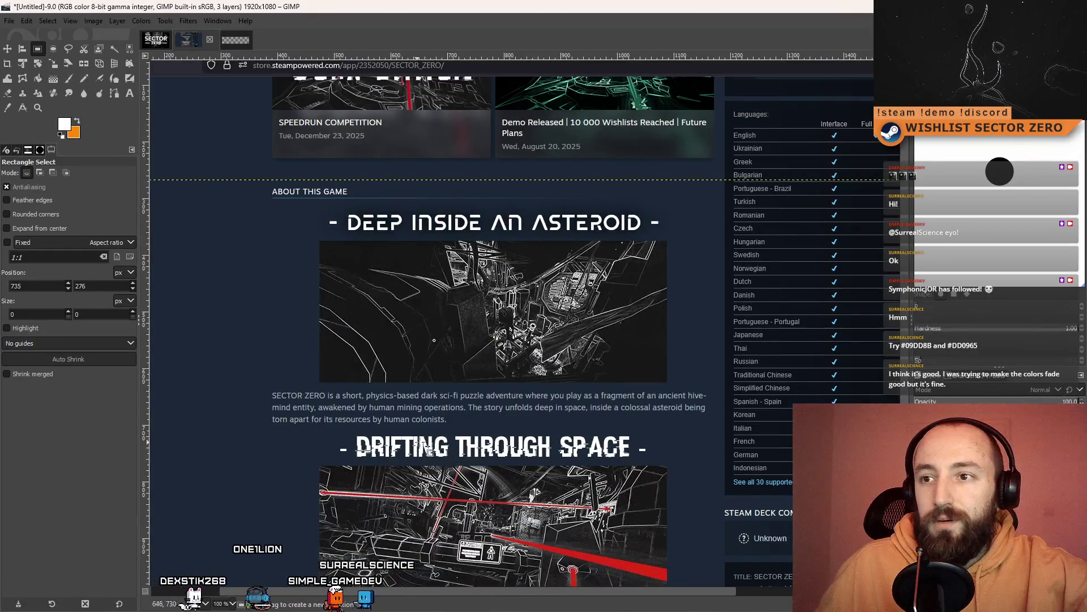
click(69, 79)
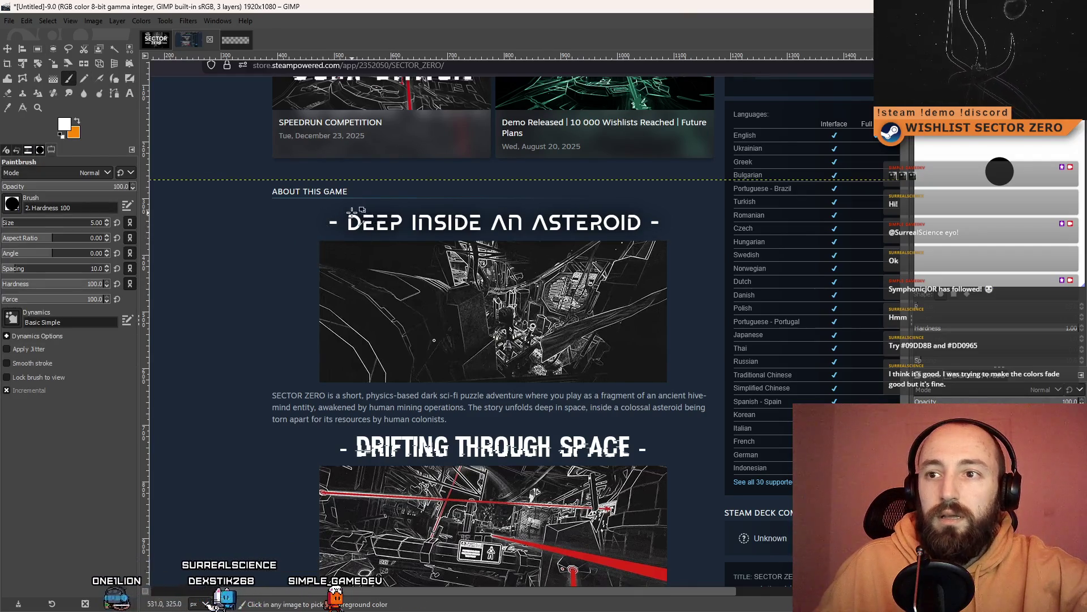
scroll(378, 229, up, 3)
scroll(458, 245, up, 5)
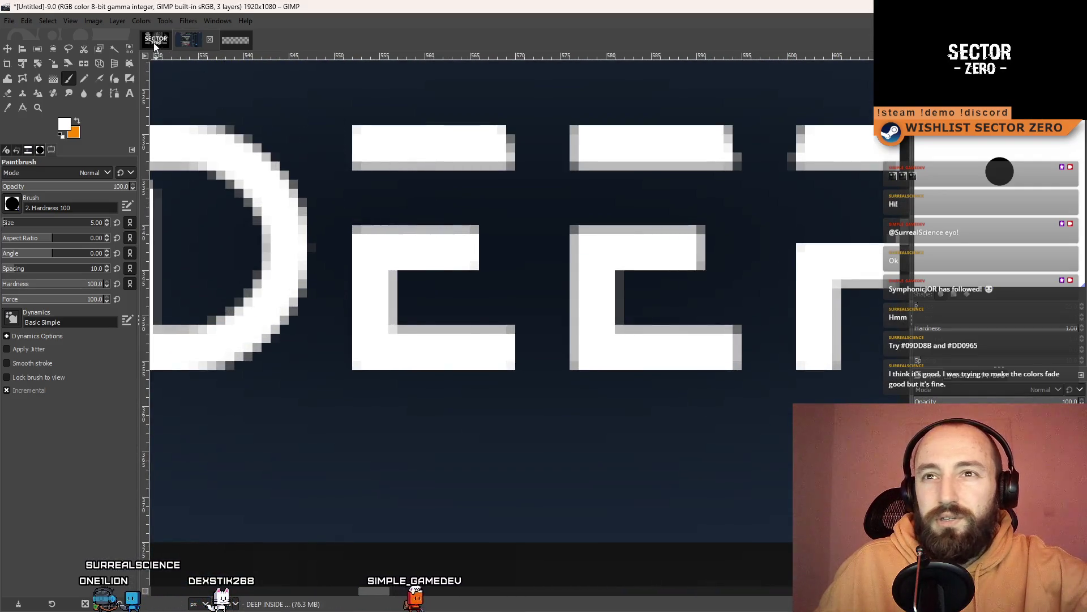
key(alt+1)
click(202, 40)
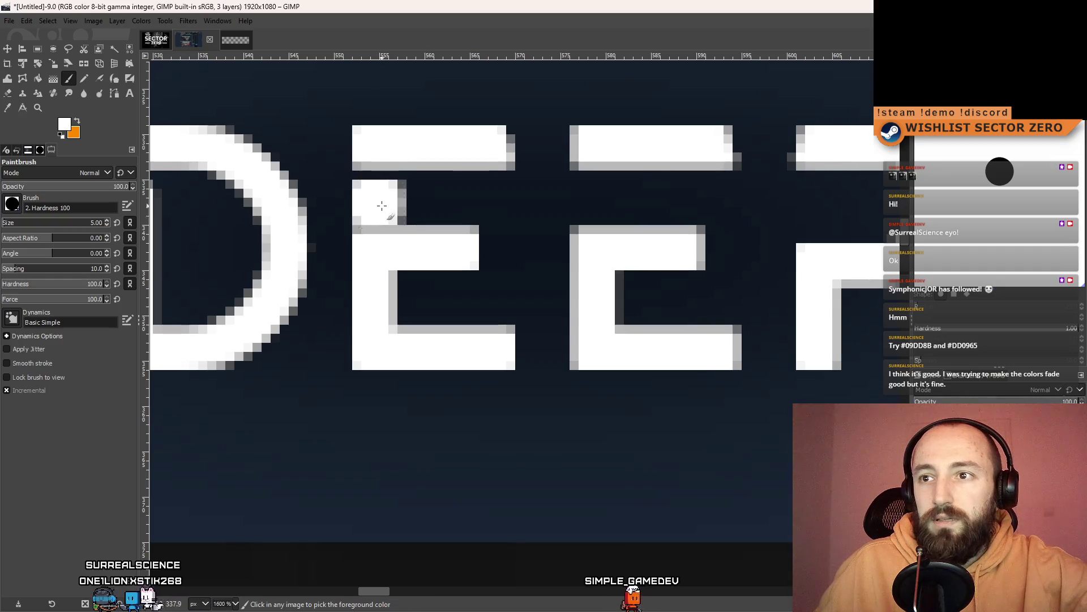
click(381, 222)
ctrl+scroll(386, 218, down, 4)
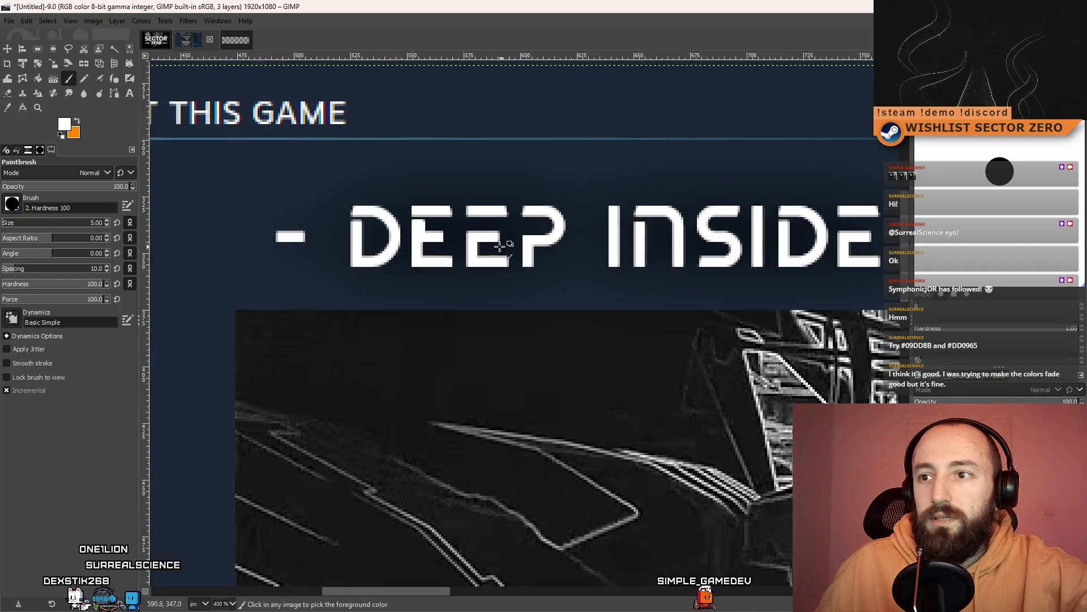
ctrl+scroll(461, 224, up, 6)
mouse_move(478, 197)
mouse_down()
mouse_move(490, 217)
mouse_move(483, 207)
mouse_up()
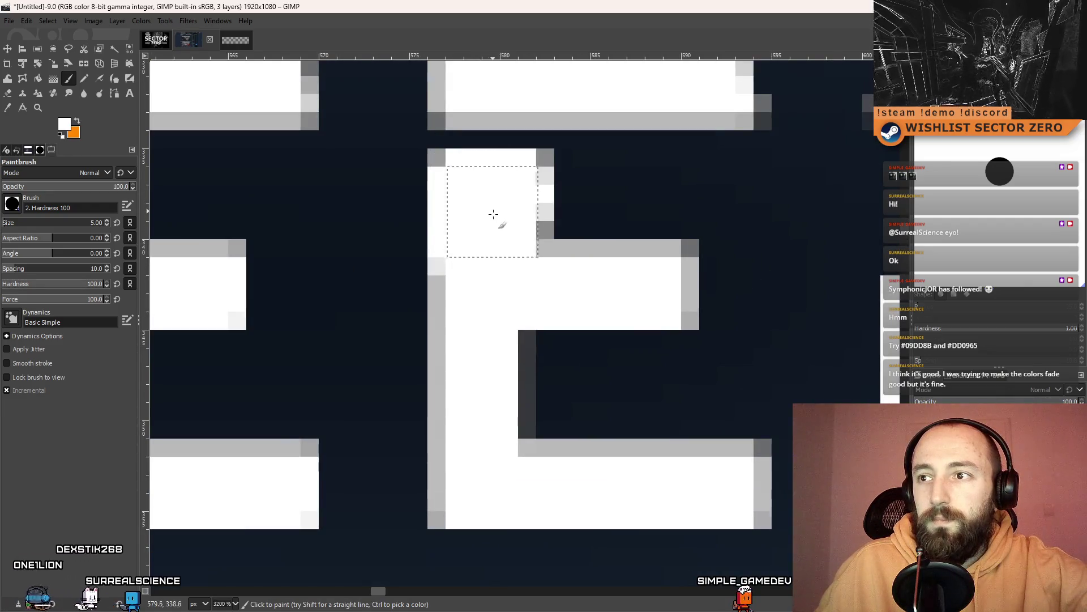
ctrl+scroll(493, 214, down, 10)
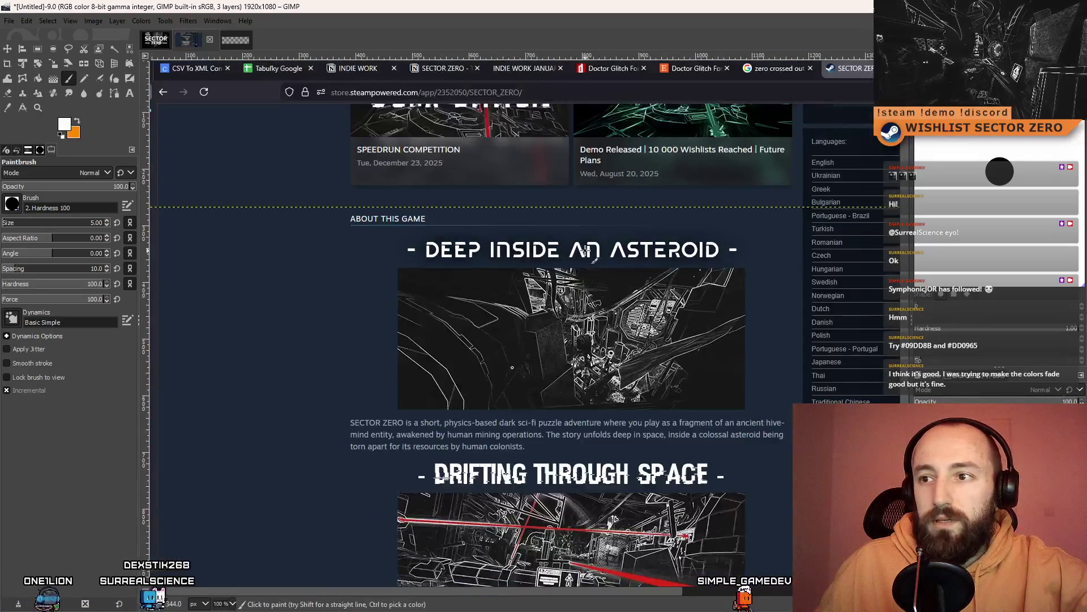
ctrl+scroll(587, 251, up, 5)
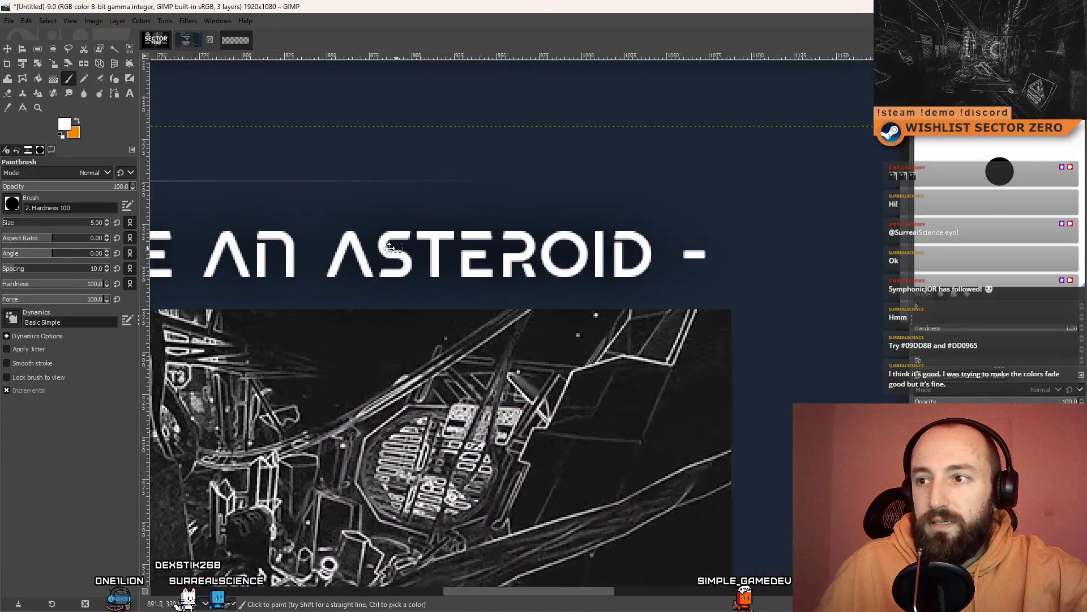
ctrl+scroll(389, 247, up, 5)
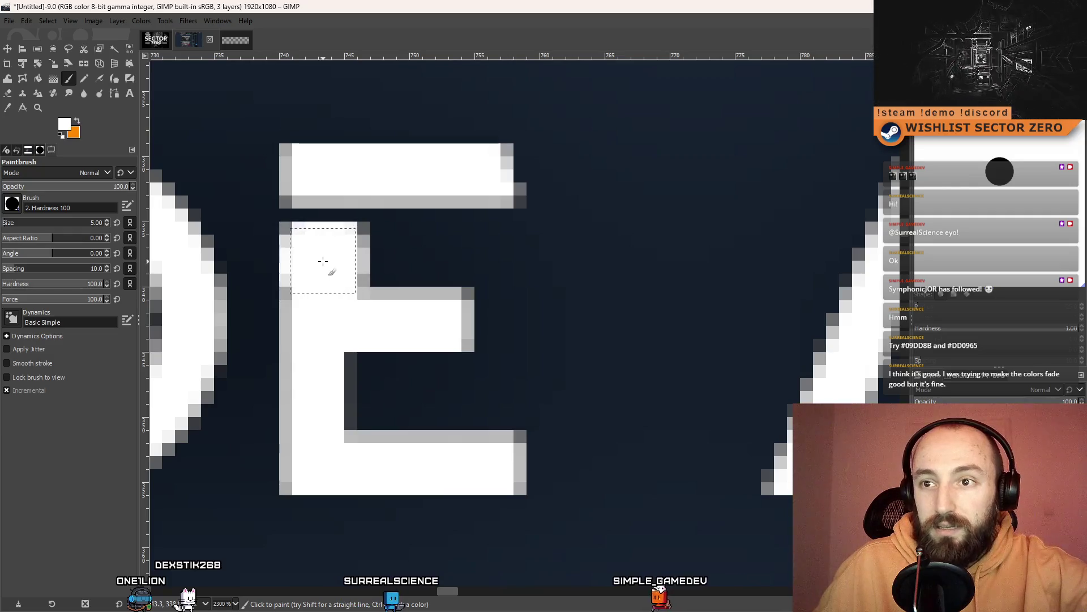
ctrl+scroll(332, 279, down, 8)
scroll(576, 264, down, 10)
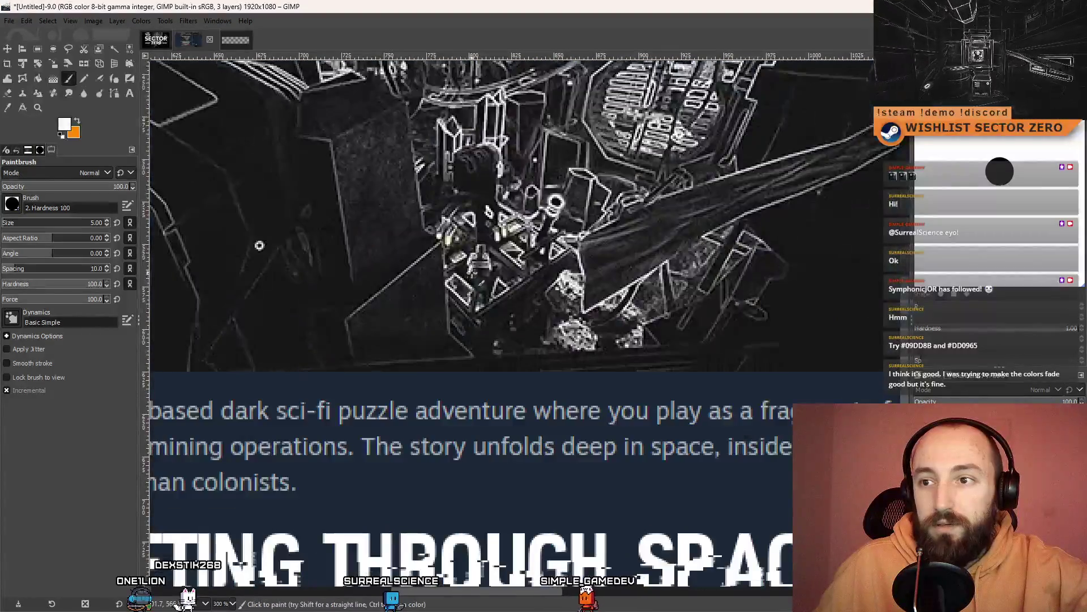
ctrl+scroll(576, 264, down, 4)
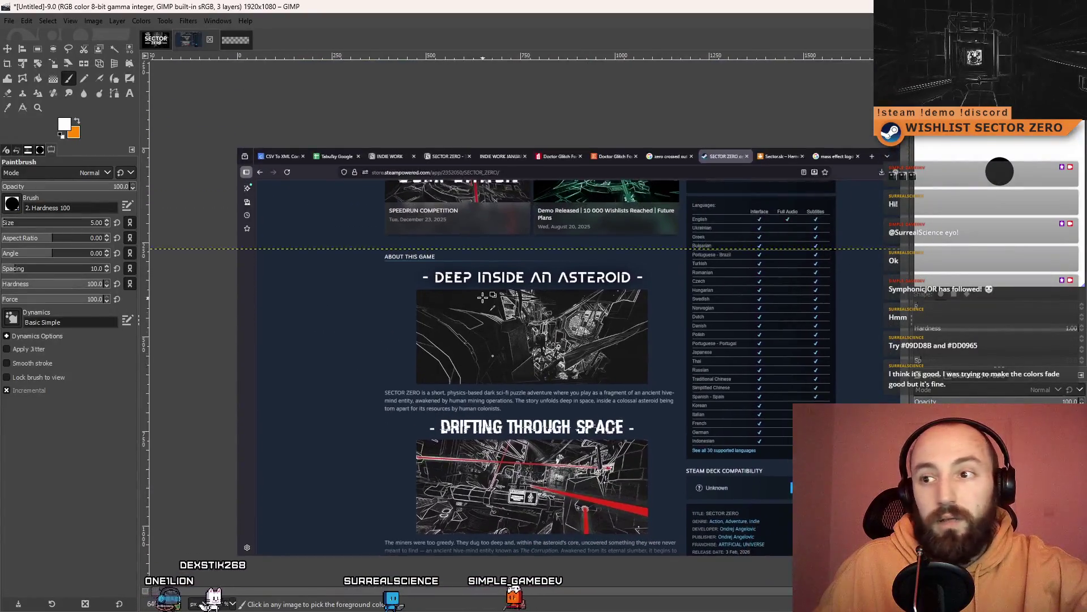
ctrl+scroll(550, 289, up, 5)
drag(543, 283, 499, 291)
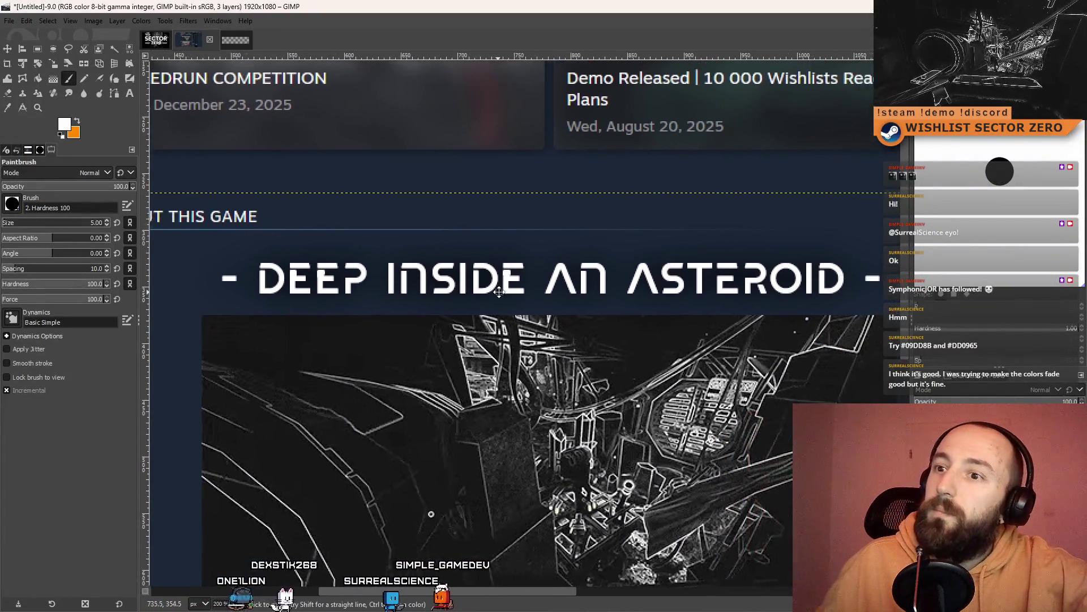
shift+scroll(612, 269, right, 5)
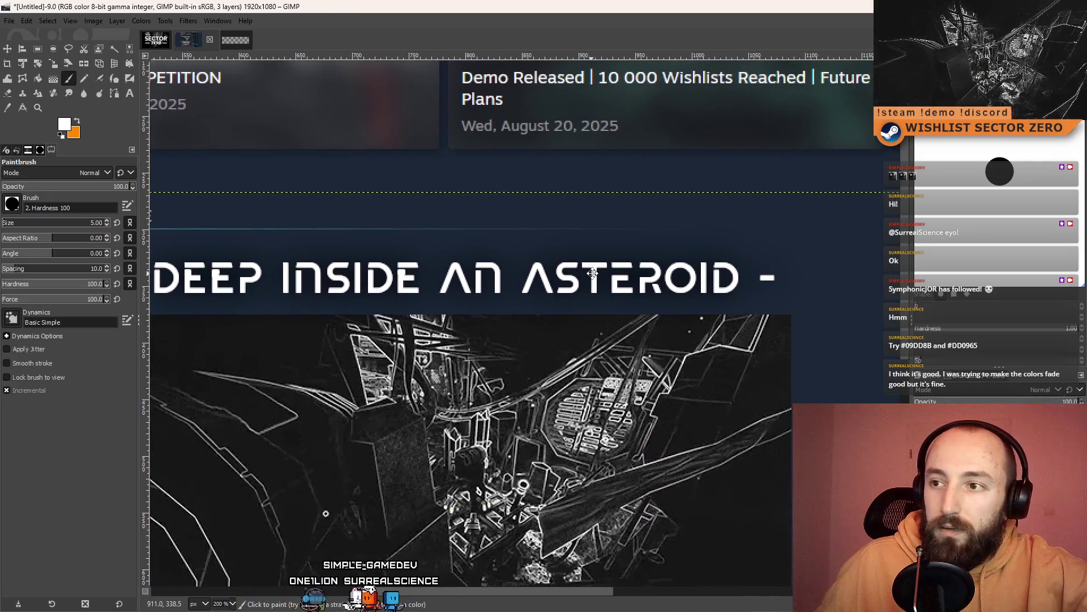
ctrl+scroll(472, 272, up, 5)
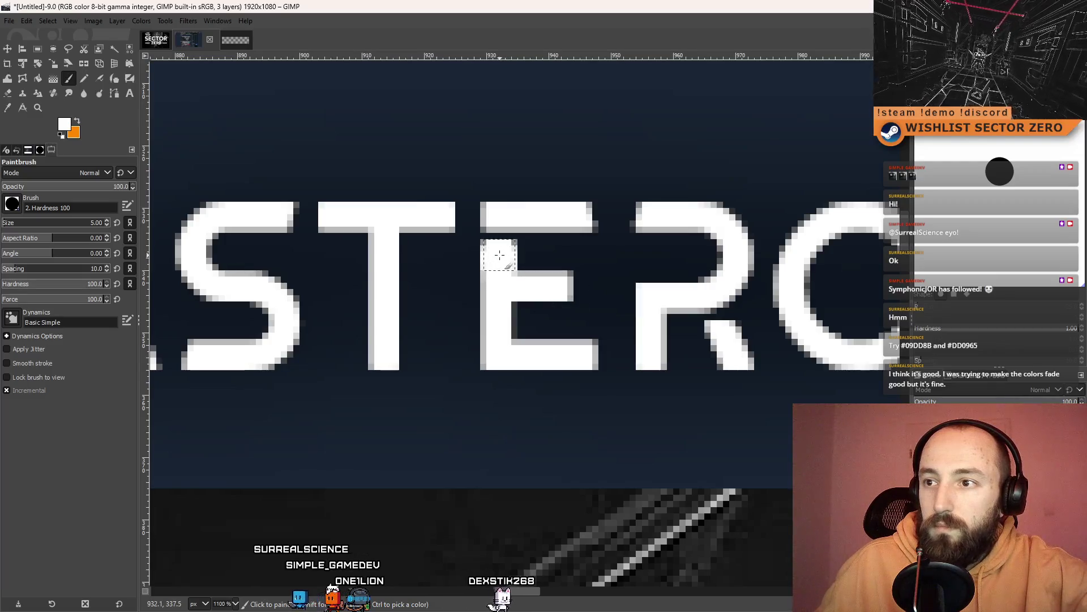
ctrl+scroll(560, 274, down, 5)
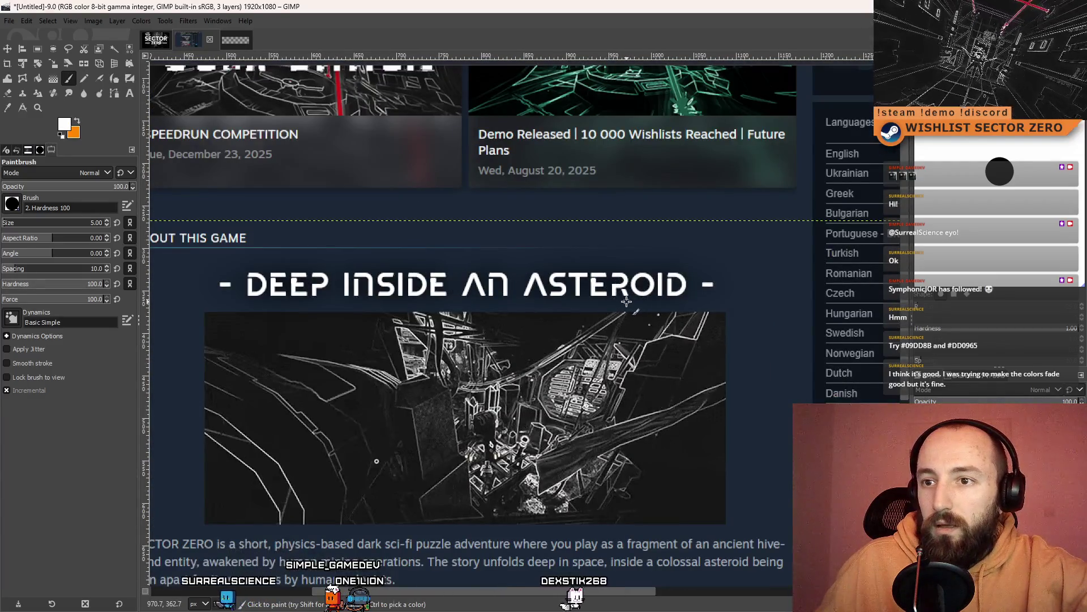
ctrl+scroll(626, 302, down, 4)
ctrl+scroll(542, 252, up, 5)
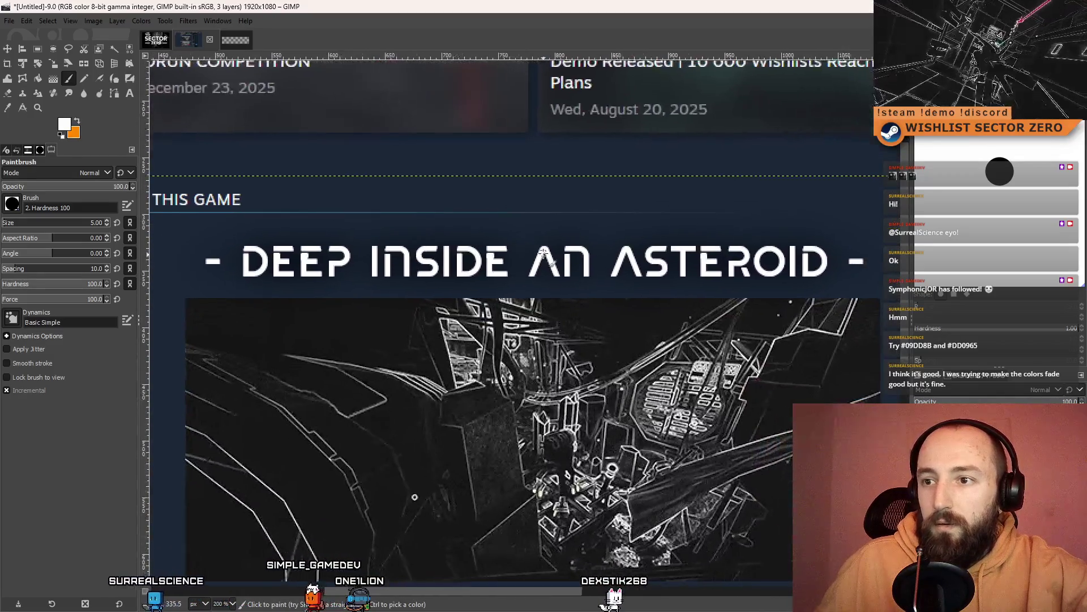
ctrl+scroll(556, 266, down, 2)
scroll(650, 278, right, 2)
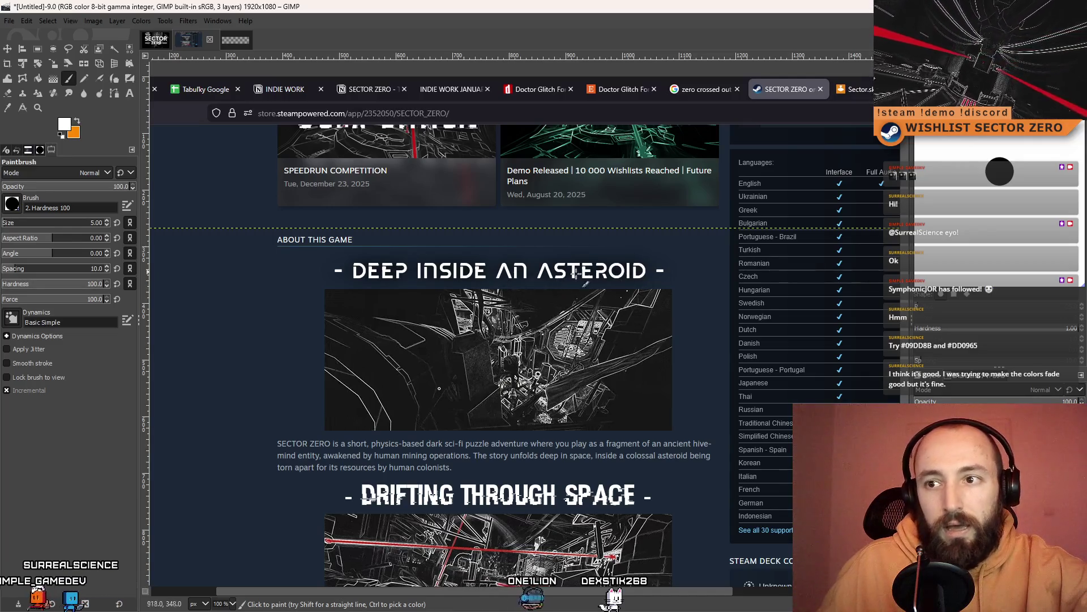
ctrl+scroll(597, 290, up, 6)
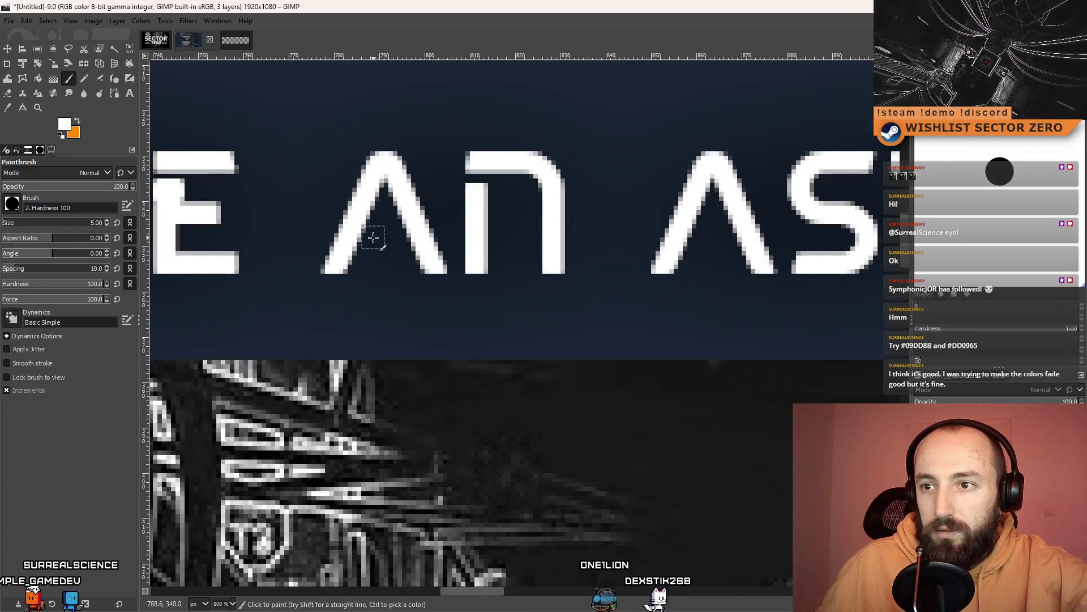
Paint a test white stroke across the A's gap and zoom in on the A of 'AN'
drag(373, 237, 396, 235)
ctrl+scroll(549, 287, down, 8)
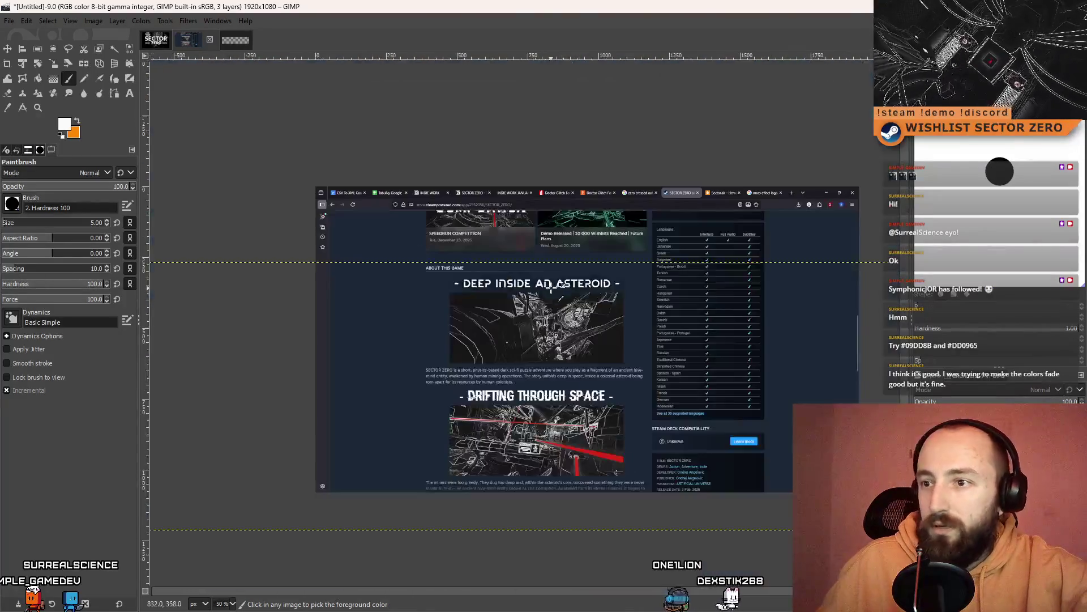
ctrl+scroll(562, 288, up, 5)
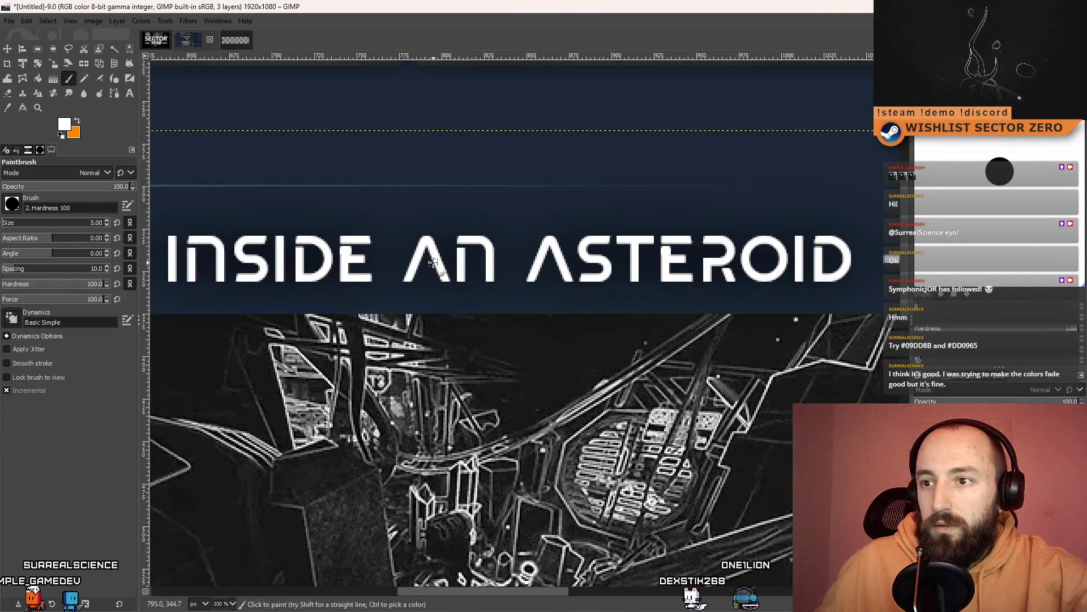
ctrl+scroll(422, 262, up, 3)
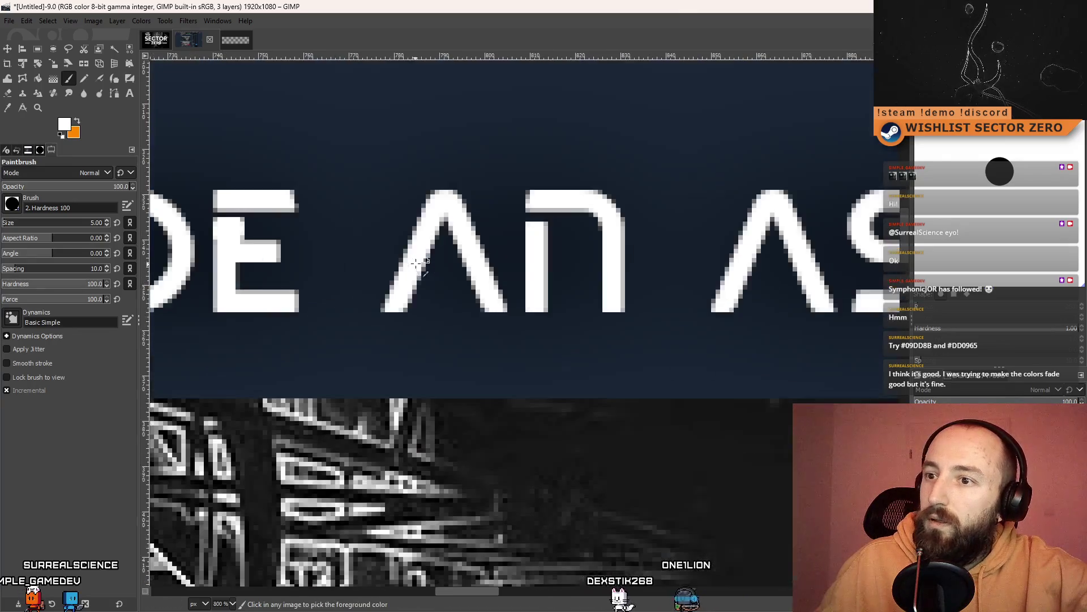
ctrl+scroll(459, 267, down, 6)
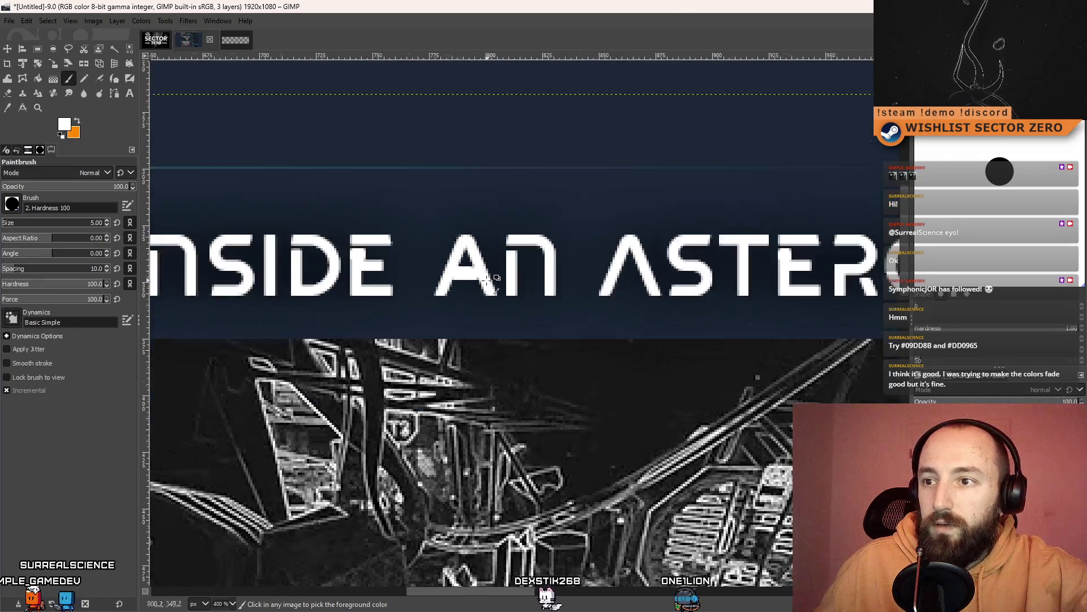
ctrl+scroll(500, 296, up, 6)
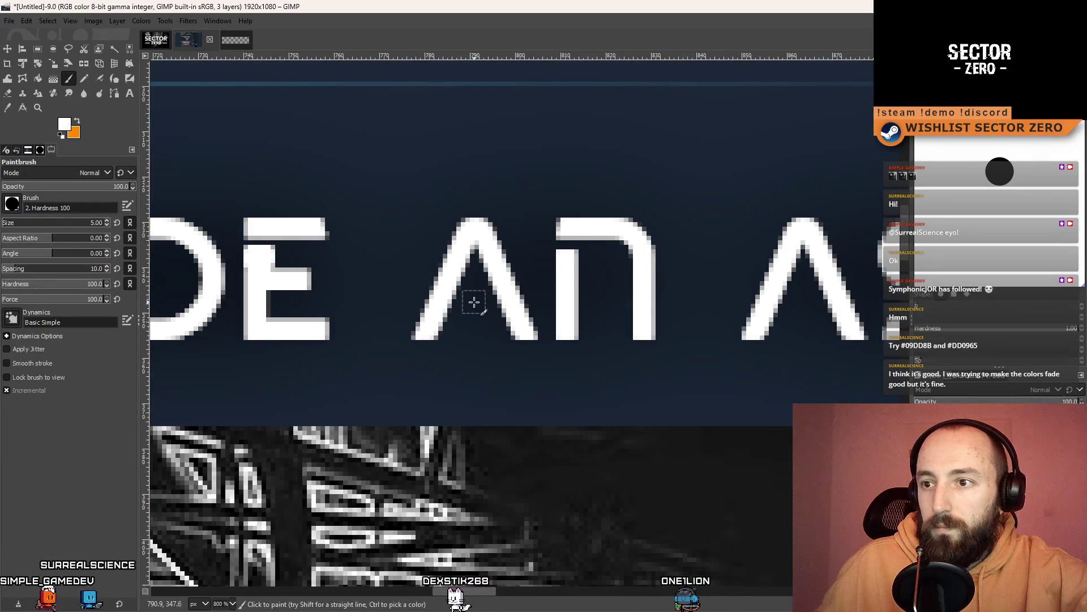
ctrl+scroll(554, 318, down, 3)
ctrl+scroll(553, 320, down, 4)
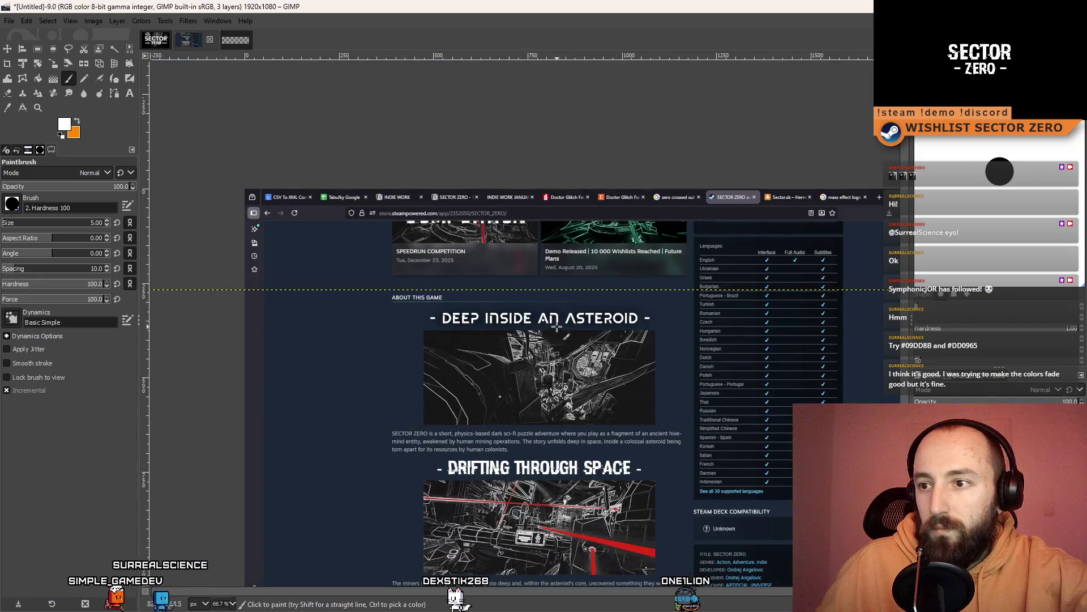
ctrl+scroll(519, 330, up, 6)
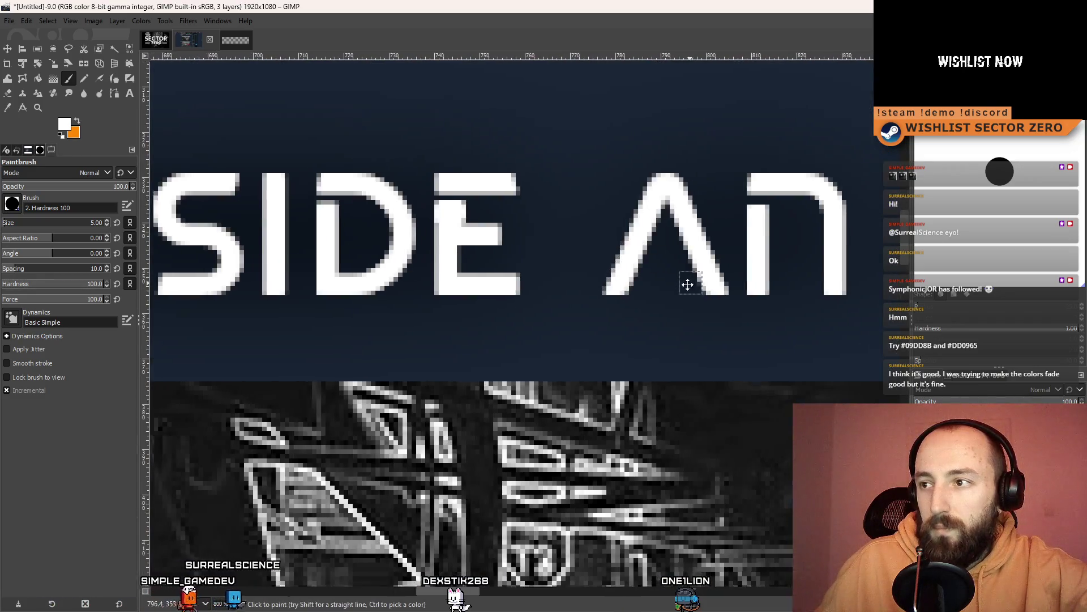
ctrl+scroll(534, 306, down, 5)
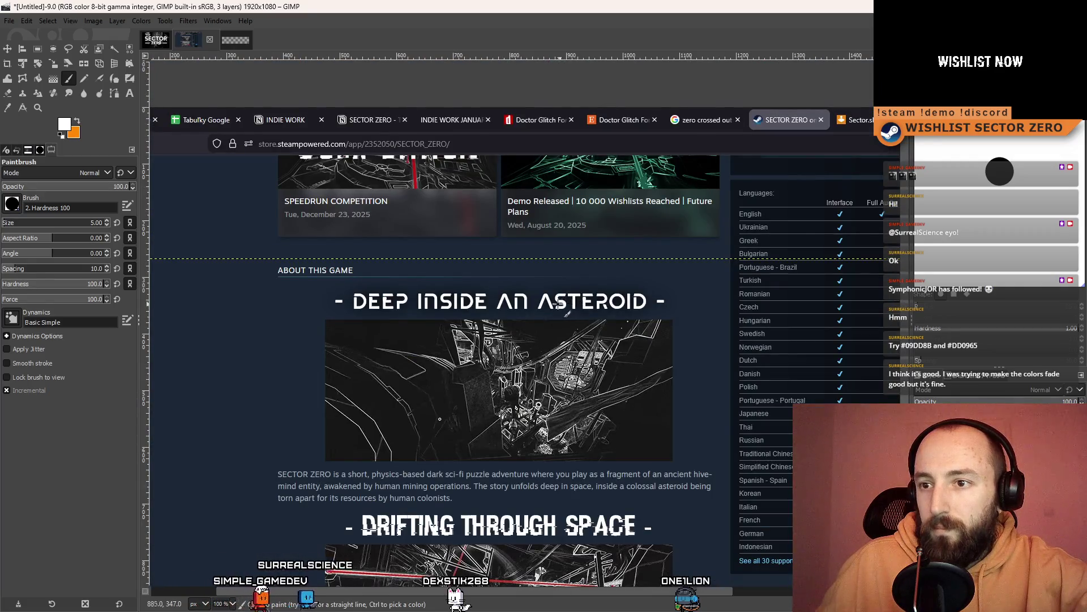
ctrl+scroll(557, 304, up, 1)
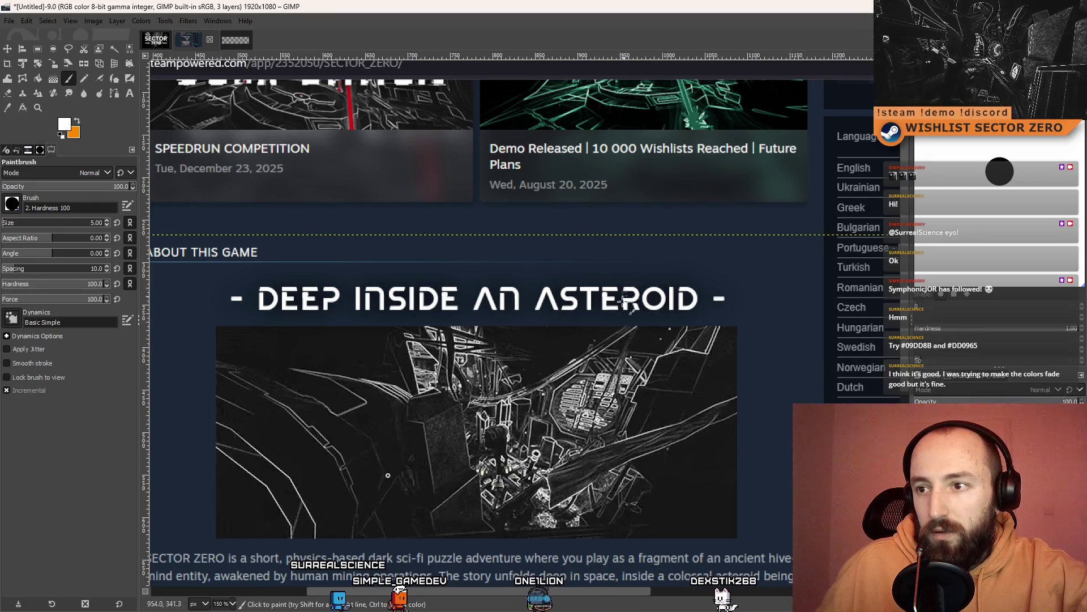
Paint a fine white crossbar inside the A of 'AN'
ctrl+scroll(623, 302, down, 3)
ctrl+scroll(623, 306, up, 3)
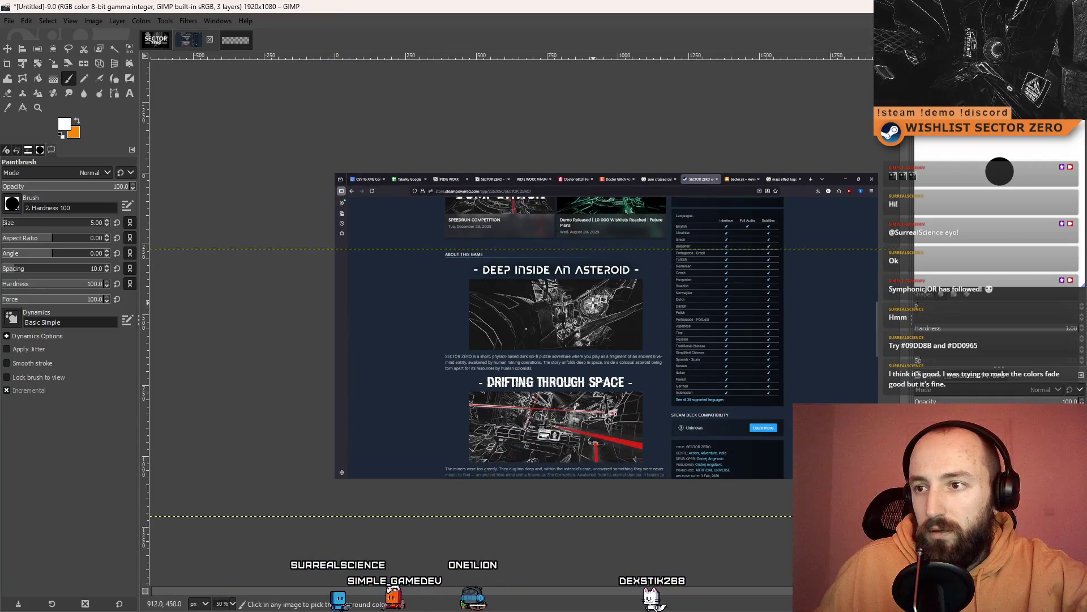
ctrl+scroll(550, 390, up, 7)
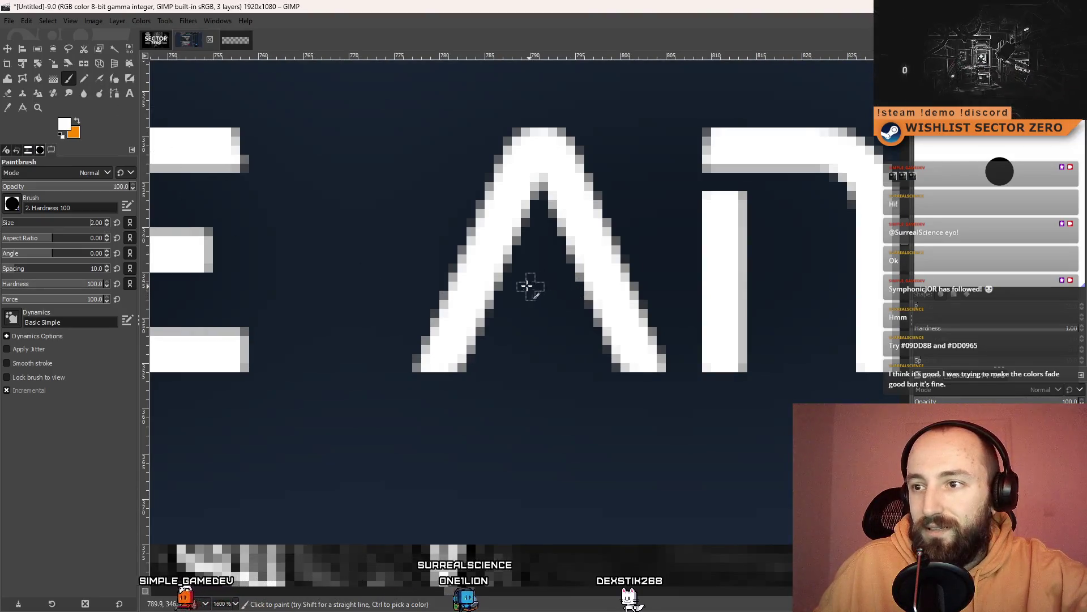
drag(522, 302, 564, 300)
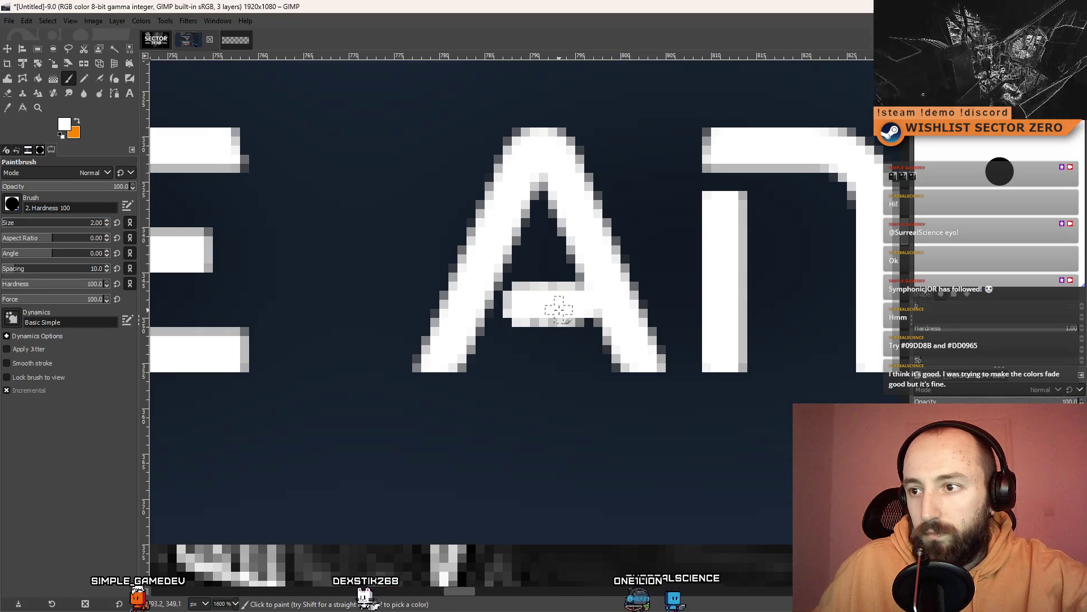
scroll(614, 317, down, 3)
scroll(614, 319, down, 5)
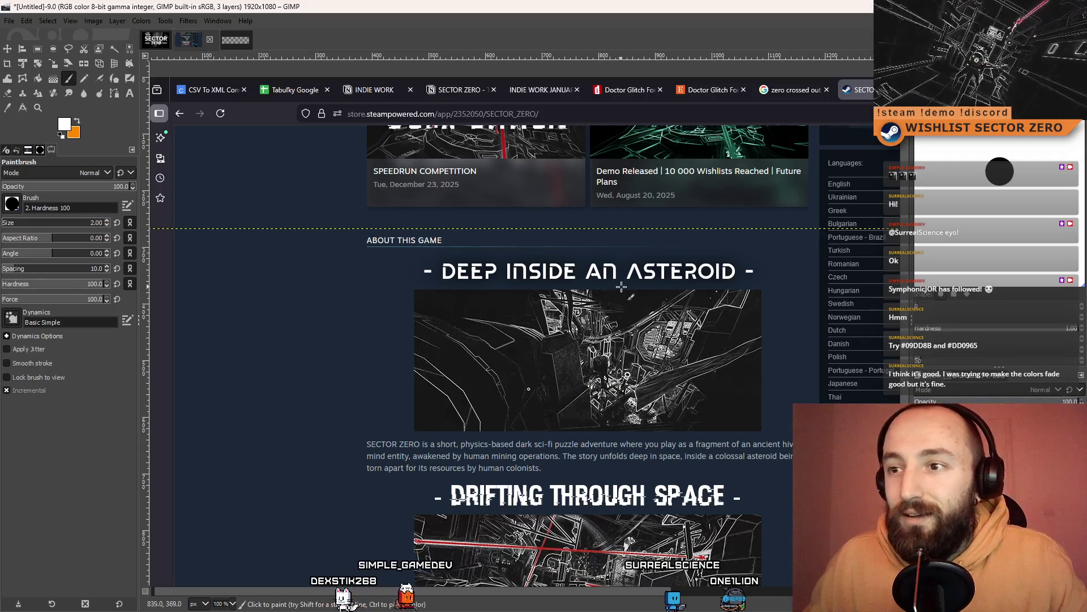
scroll(642, 280, up, 3)
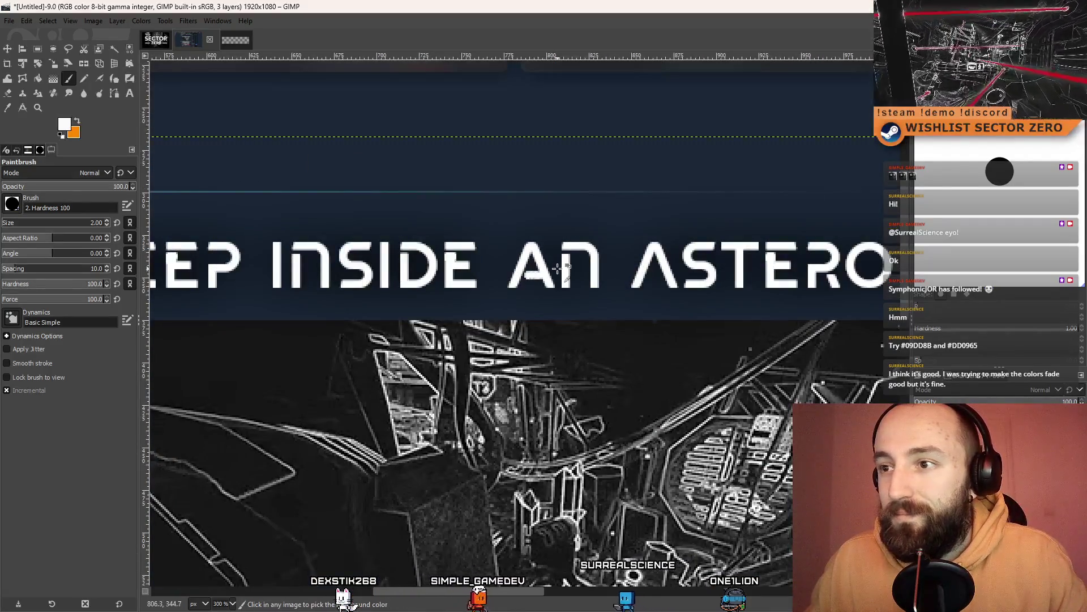
scroll(537, 283, up, 2)
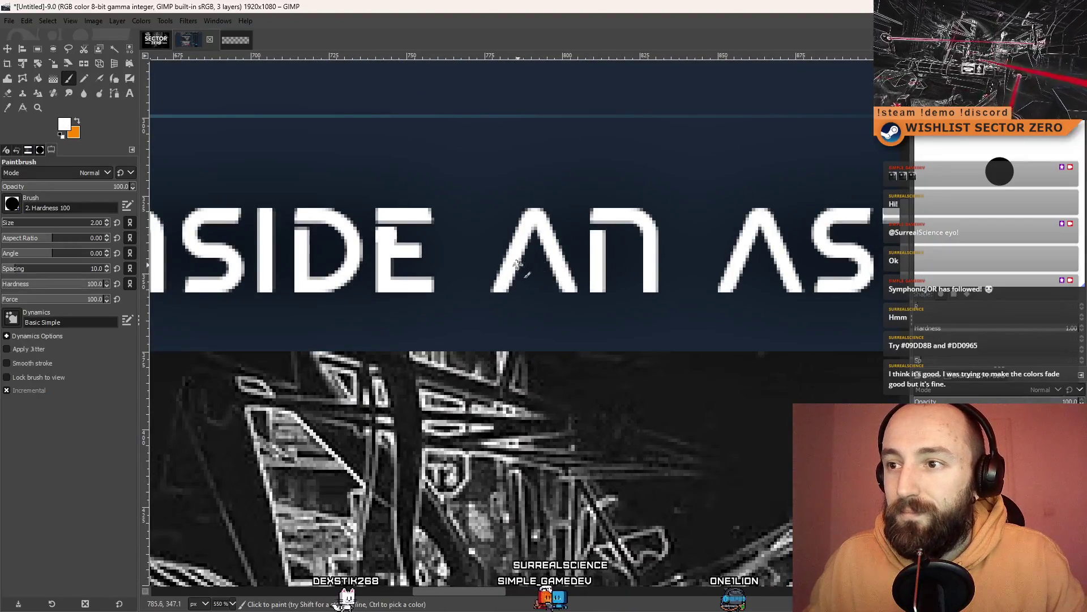
Raise the white Paintbrush to size 4 and start a straight crossbar at the A of 'AN'
click(107, 220)
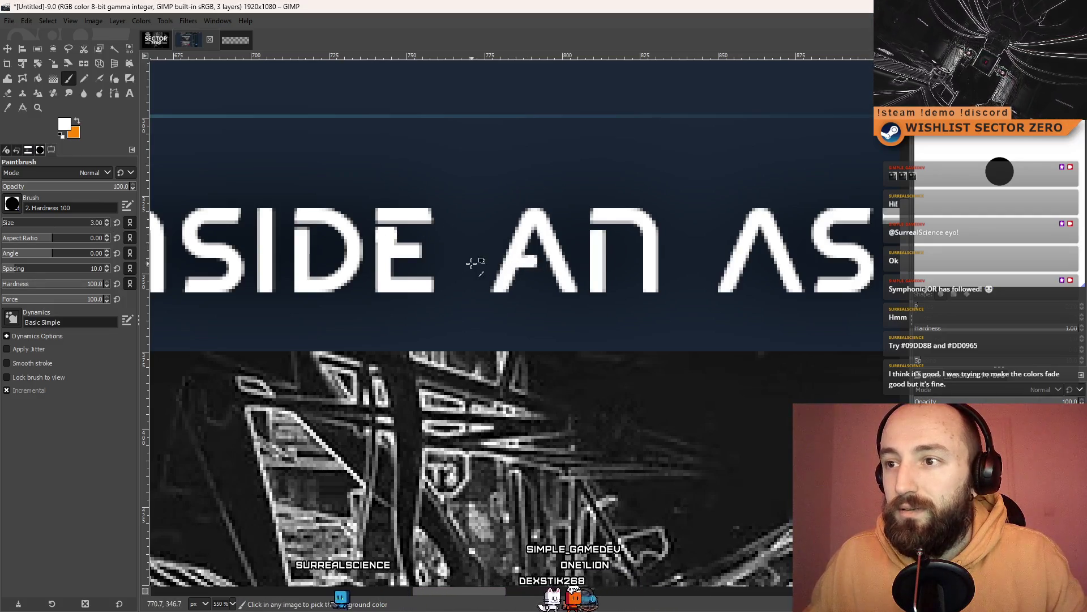
click(107, 220)
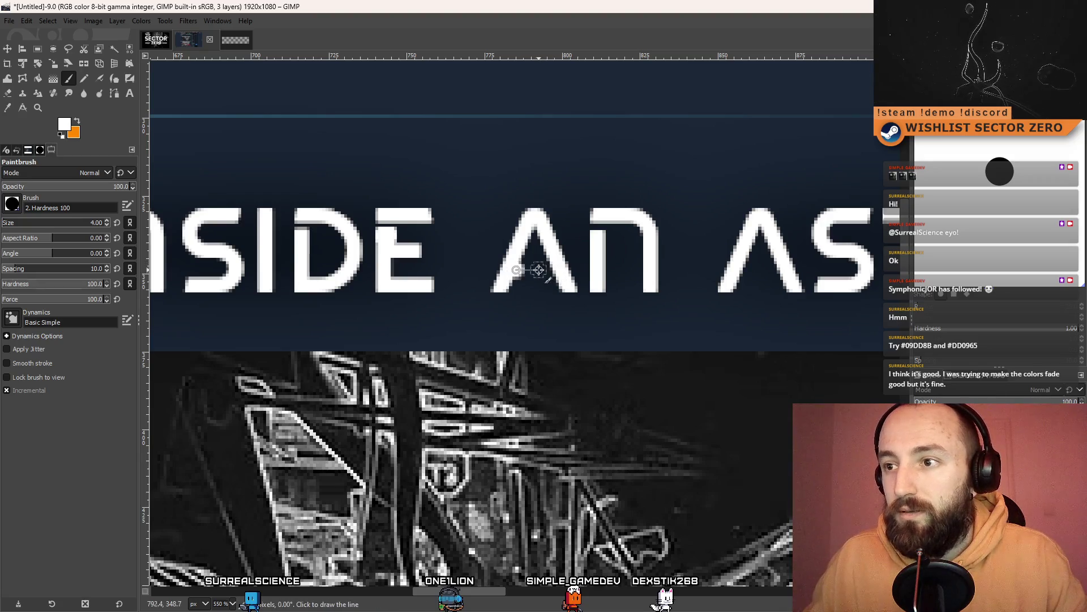
scroll(583, 295, down, 4)
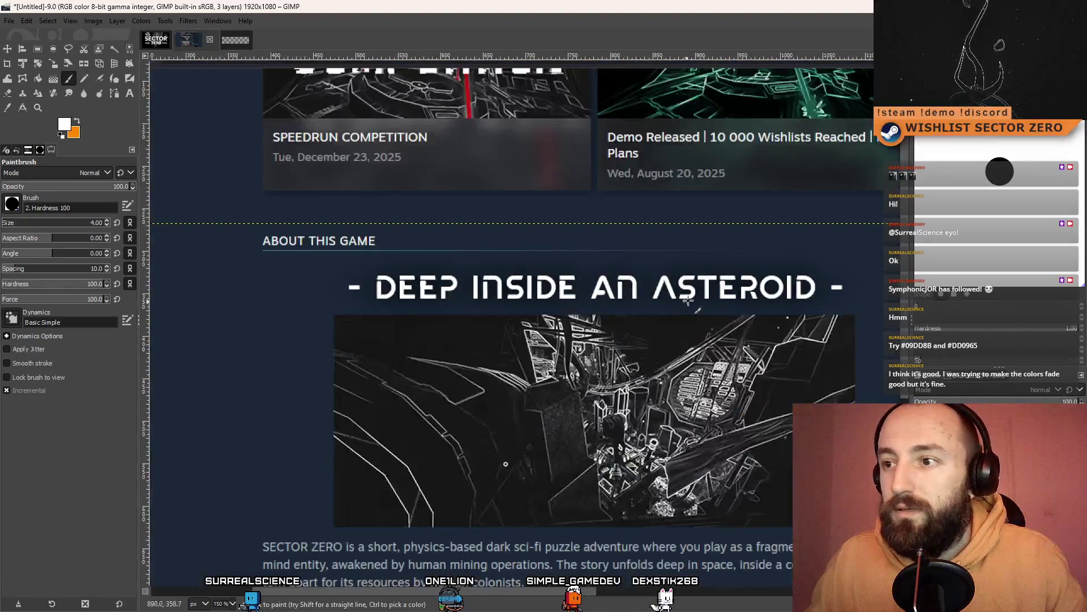
drag(679, 306, 641, 256)
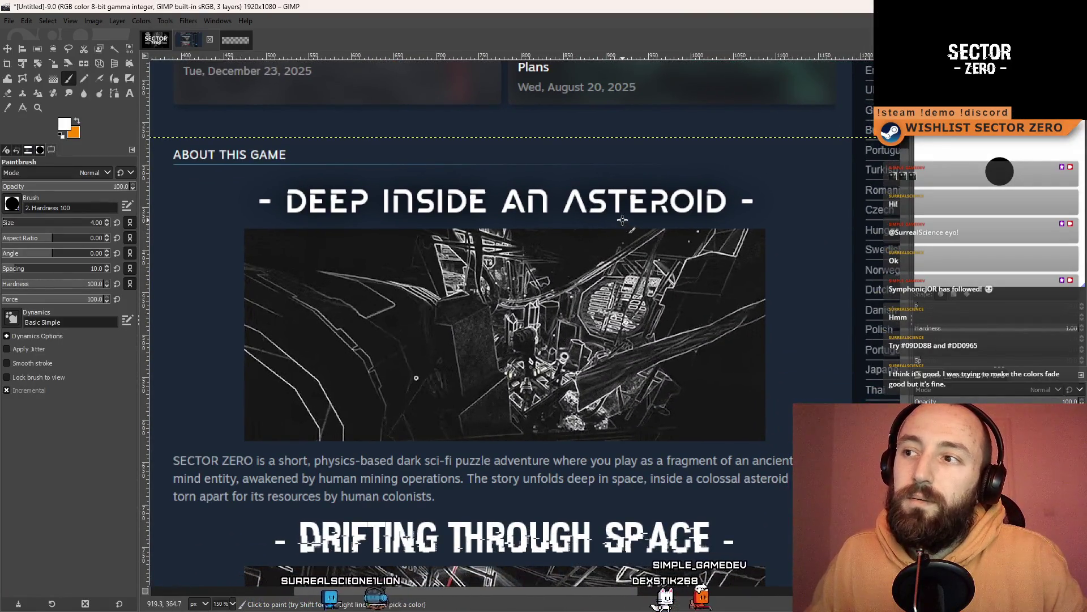
scroll(577, 207, up, 5)
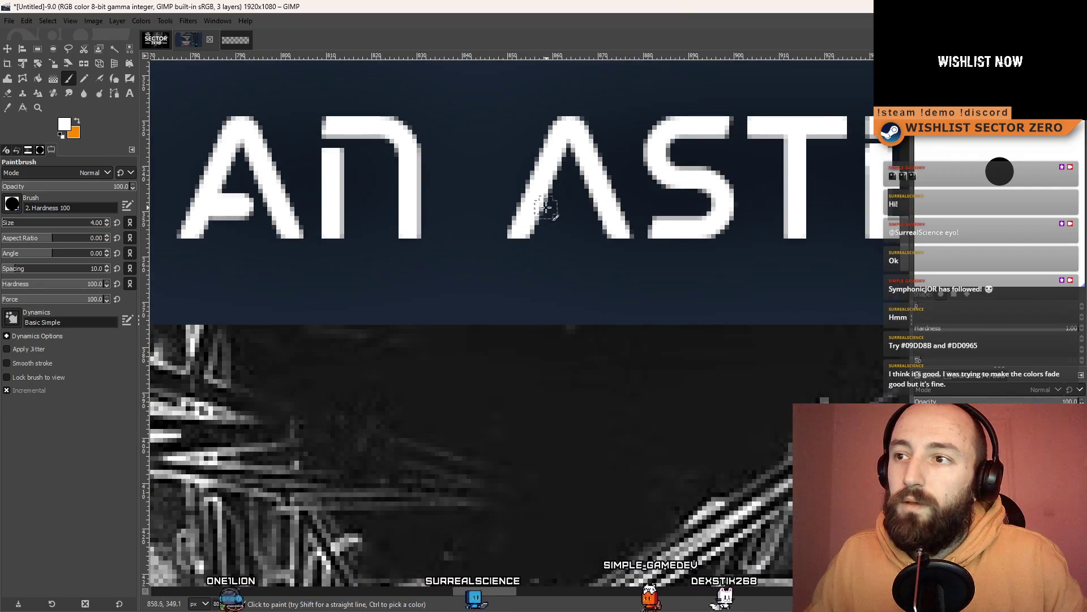
click(546, 207)
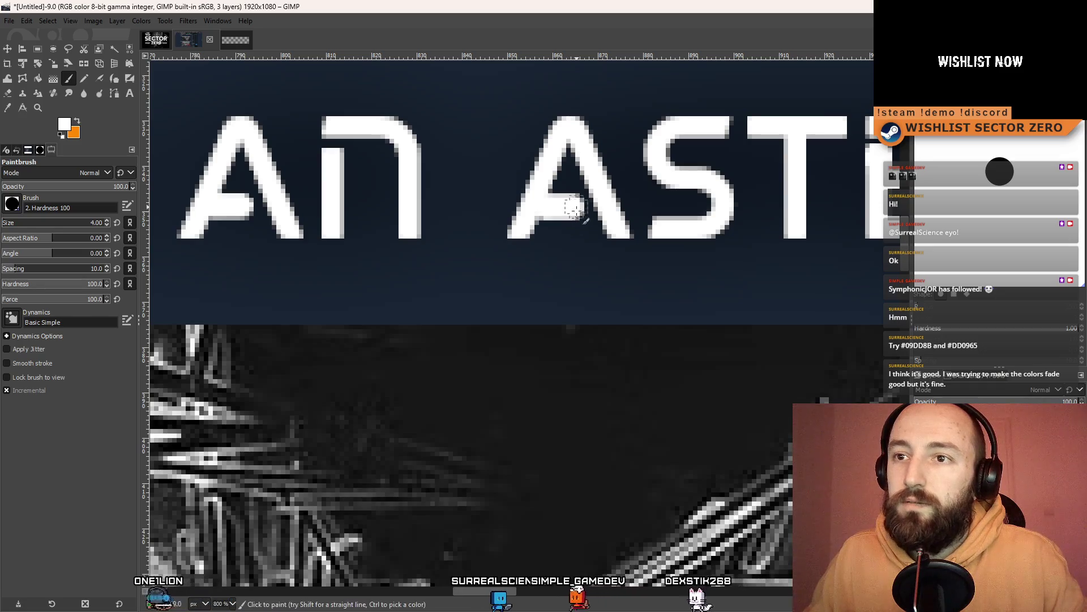
scroll(575, 207, down, 8)
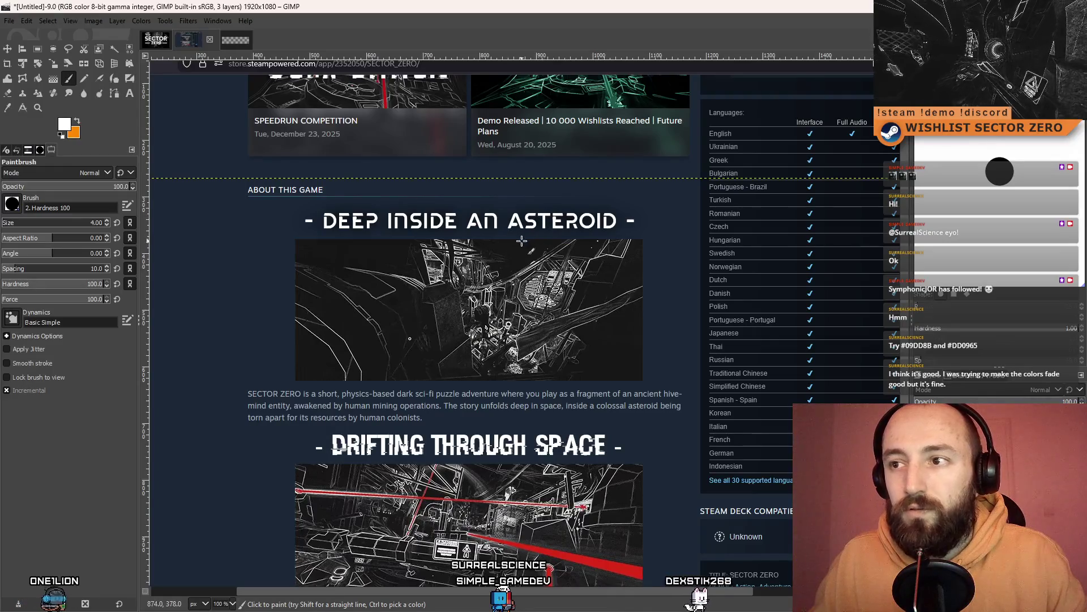
Zoom in and out around the A of 'AN' while drawing its straight size-3 crossbar lines
scroll(540, 224, up, 4)
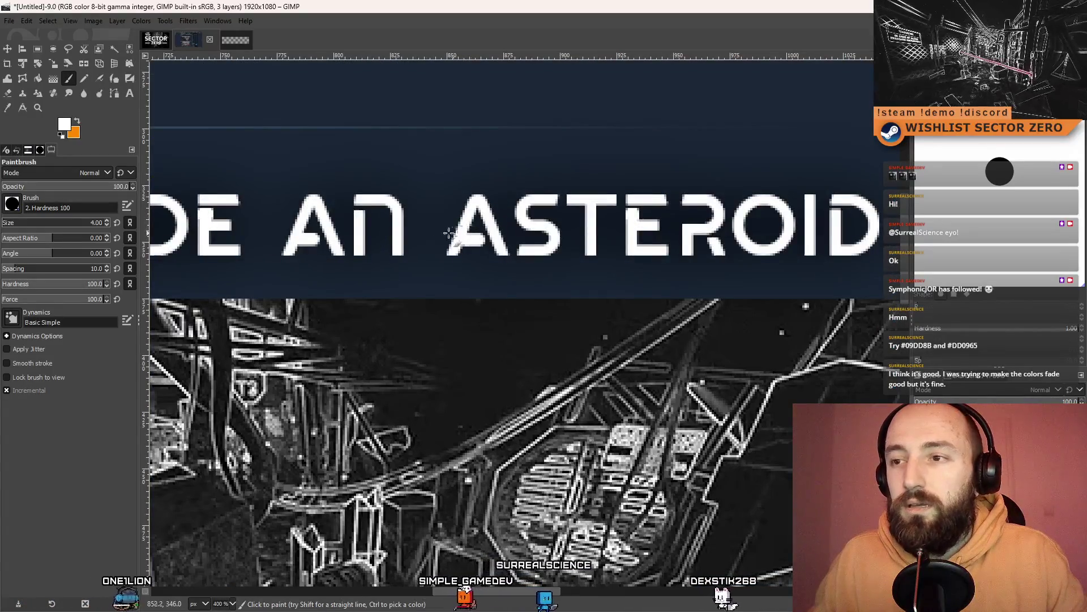
scroll(322, 233, up, 4)
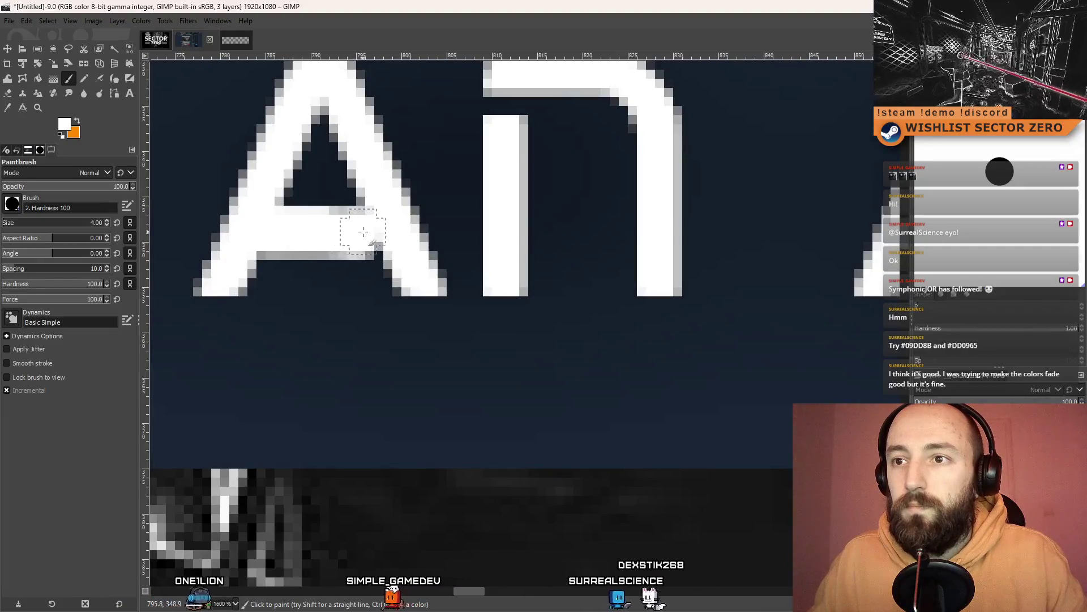
scroll(614, 213, right, 5)
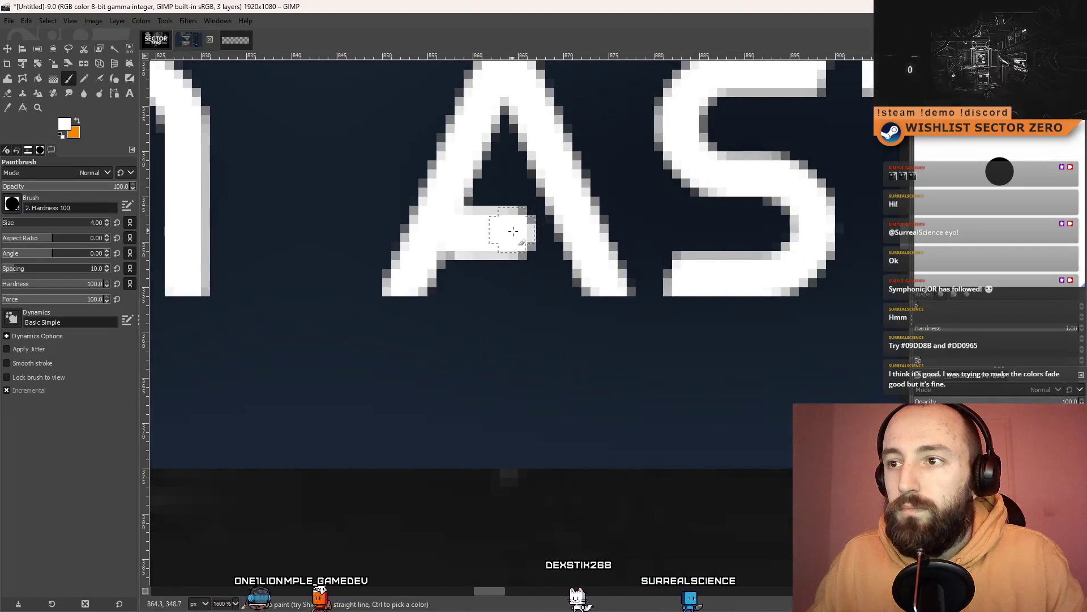
scroll(555, 232, down, 8)
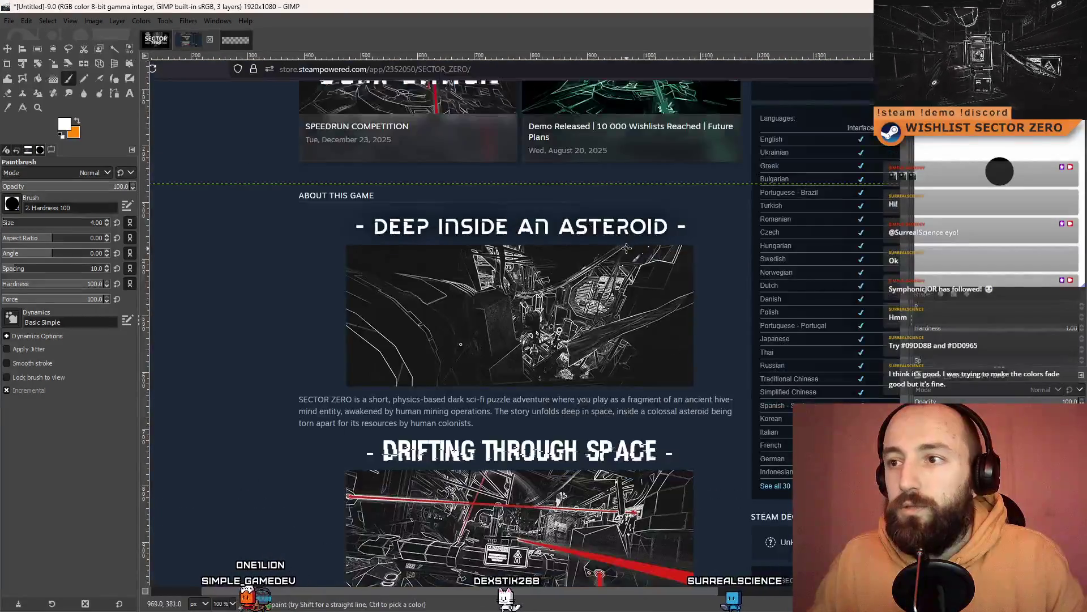
scroll(541, 217, up, 3)
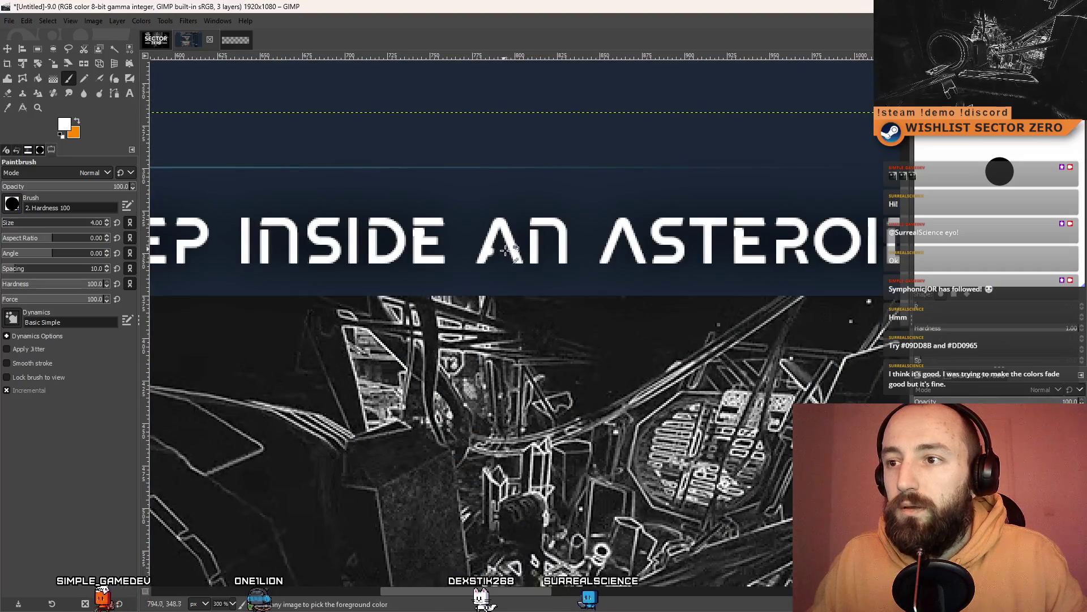
scroll(492, 251, up, 4)
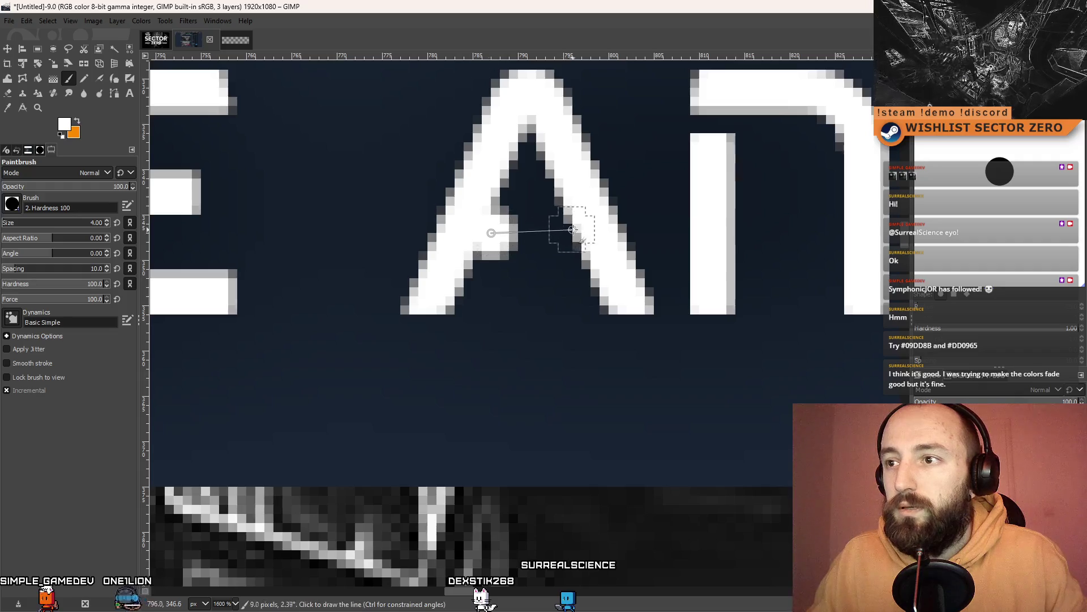
scroll(578, 231, down, 6)
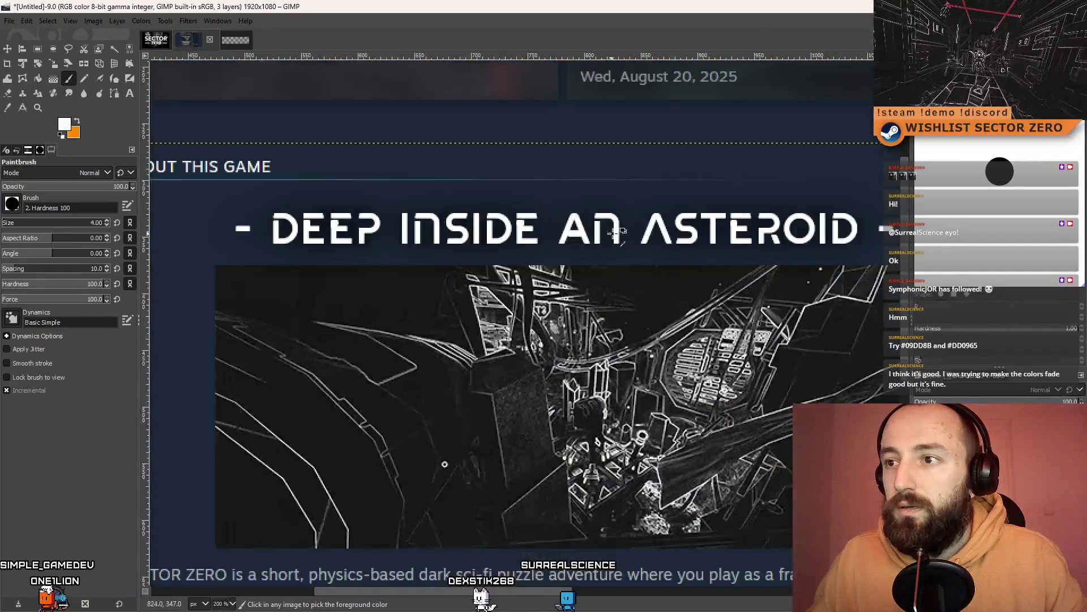
scroll(614, 232, down, 4)
scroll(589, 249, up, 3)
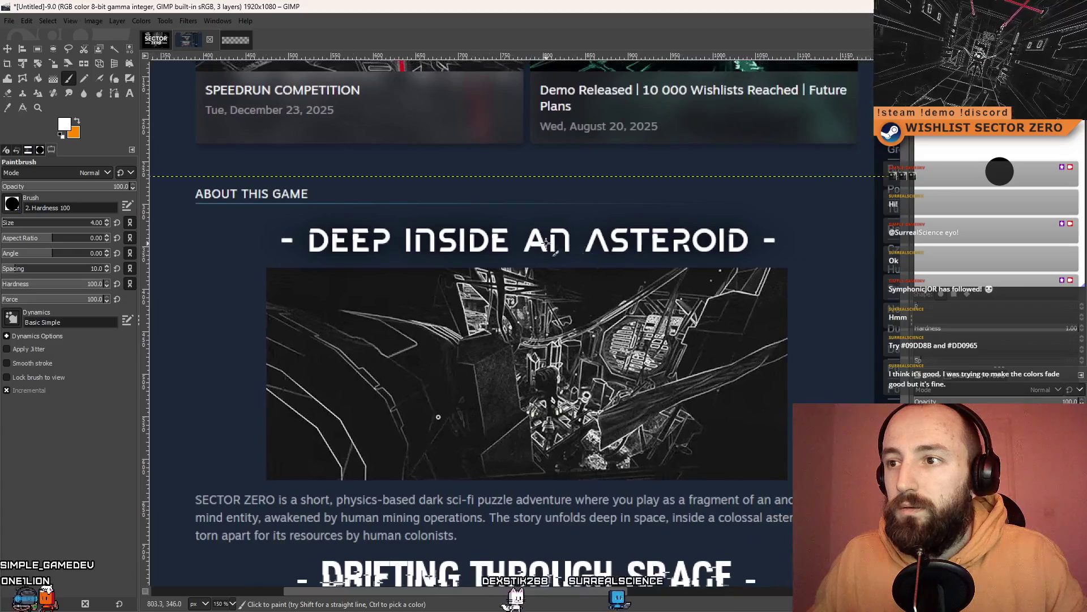
scroll(509, 248, up, 4)
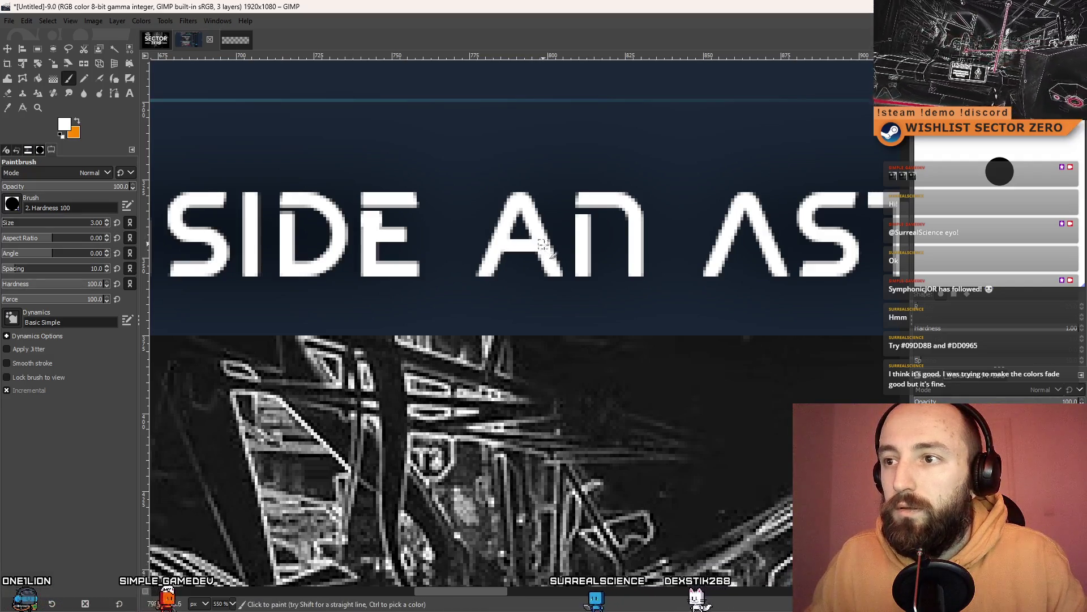
scroll(586, 260, down, 3)
scroll(586, 261, down, 1)
scroll(508, 249, up, 1)
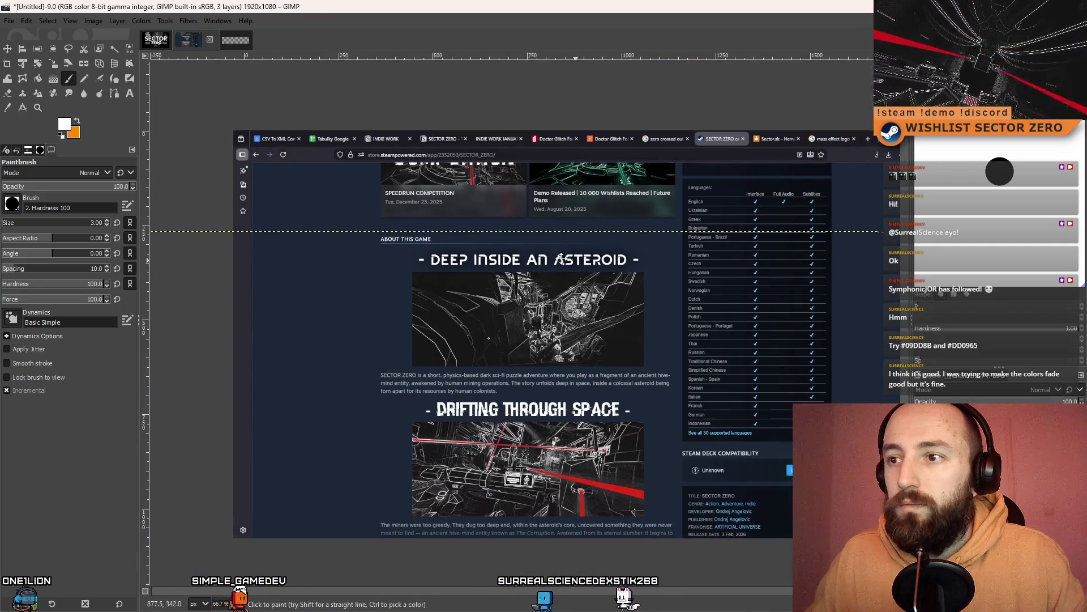
scroll(525, 249, up, 4)
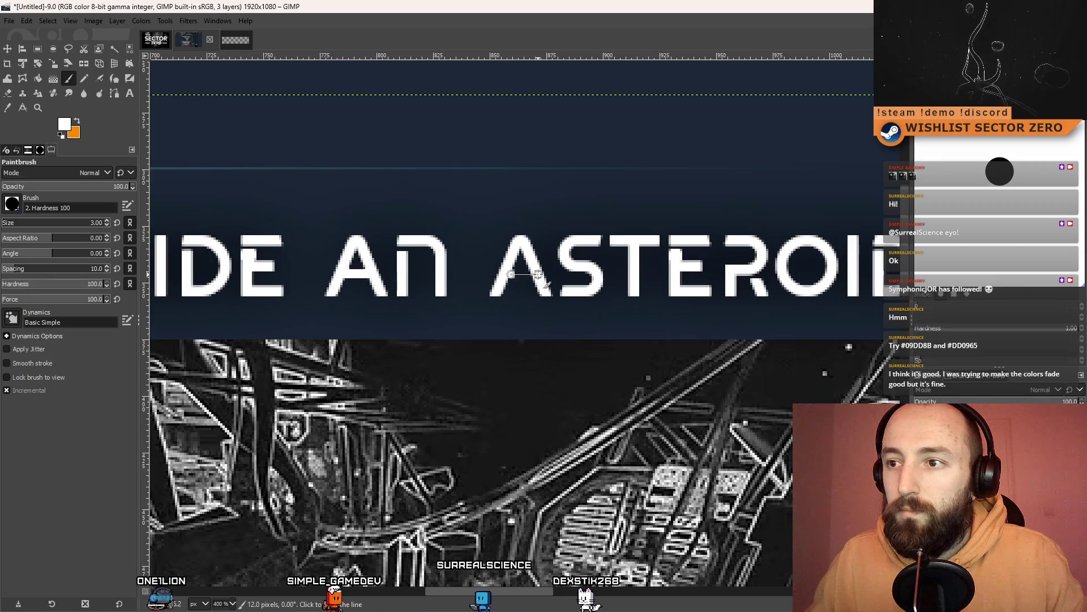
scroll(566, 277, down, 4)
scroll(504, 260, up, 3)
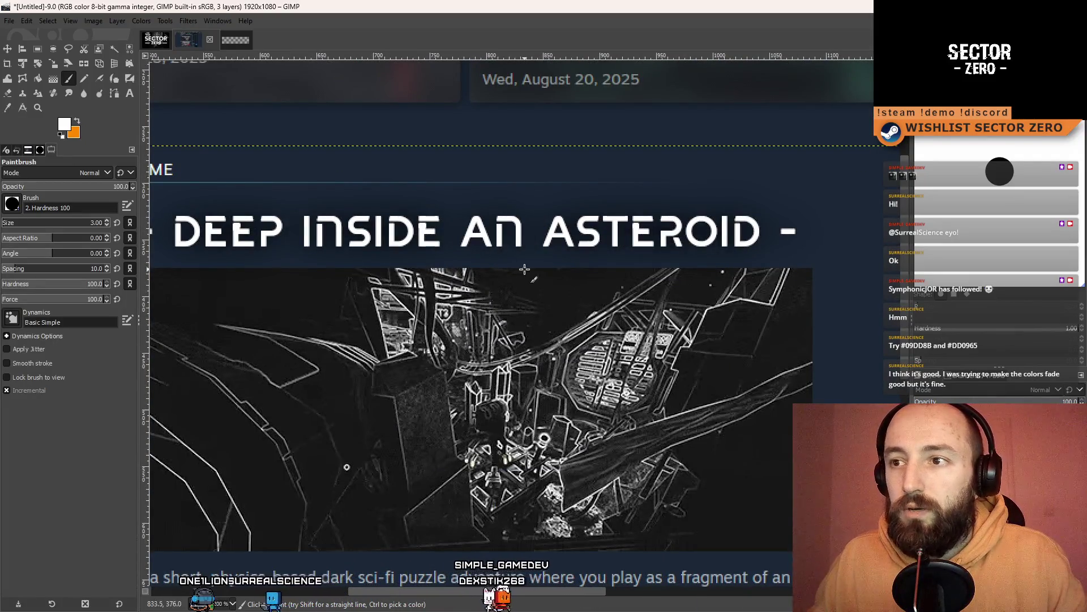
scroll(533, 232, down, 4)
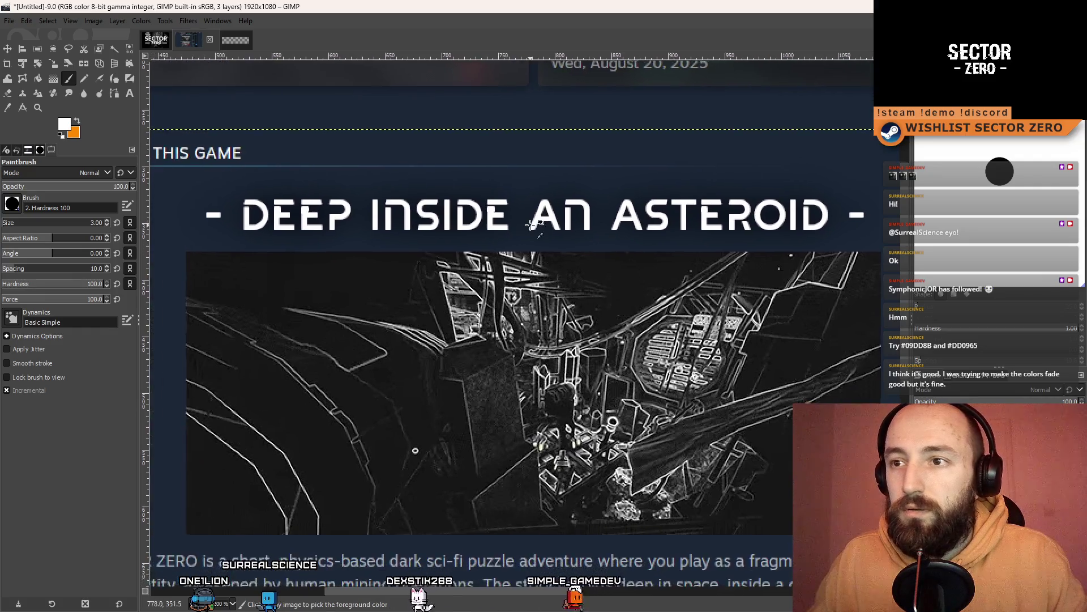
scroll(549, 259, up, 1)
scroll(550, 259, up, 3)
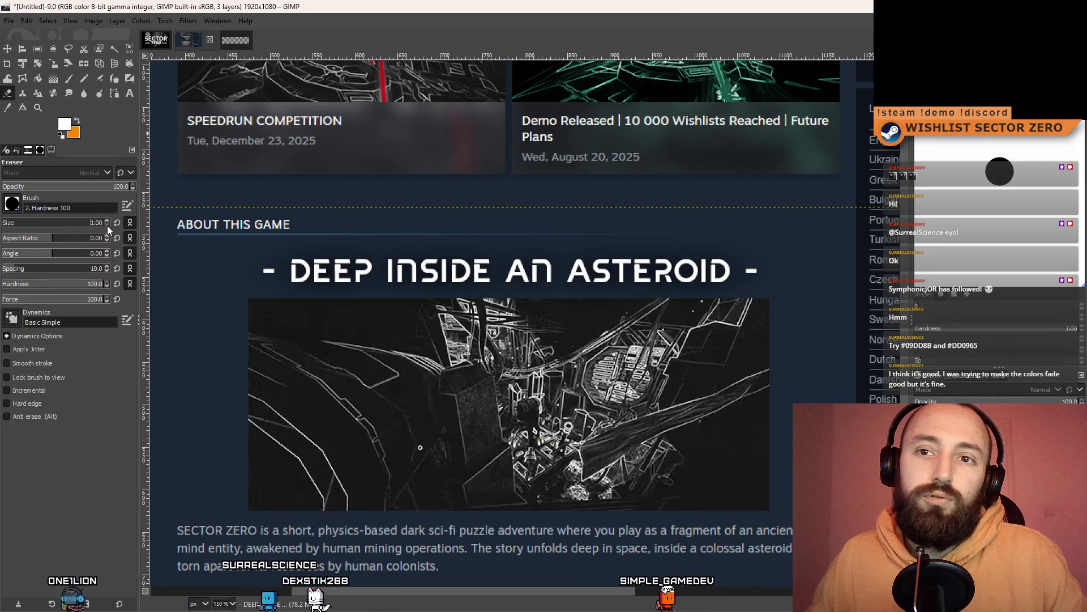
Erase the lower pixels of the A's crossbar with the size-1 Eraser, zooming as needed
scroll(513, 266, up, 8)
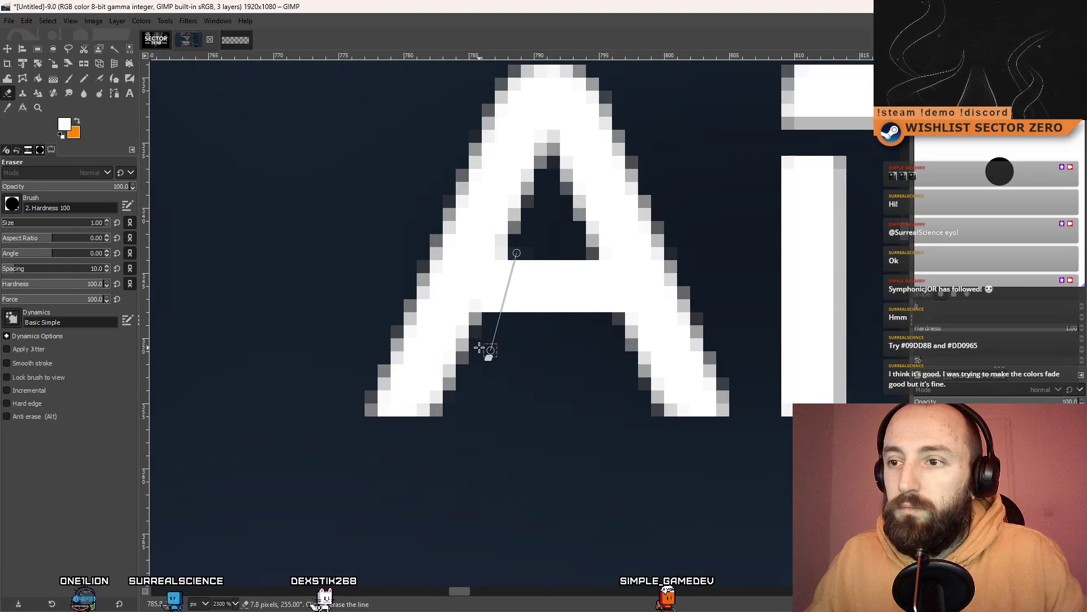
scroll(551, 349, down, 7)
scroll(550, 349, down, 2)
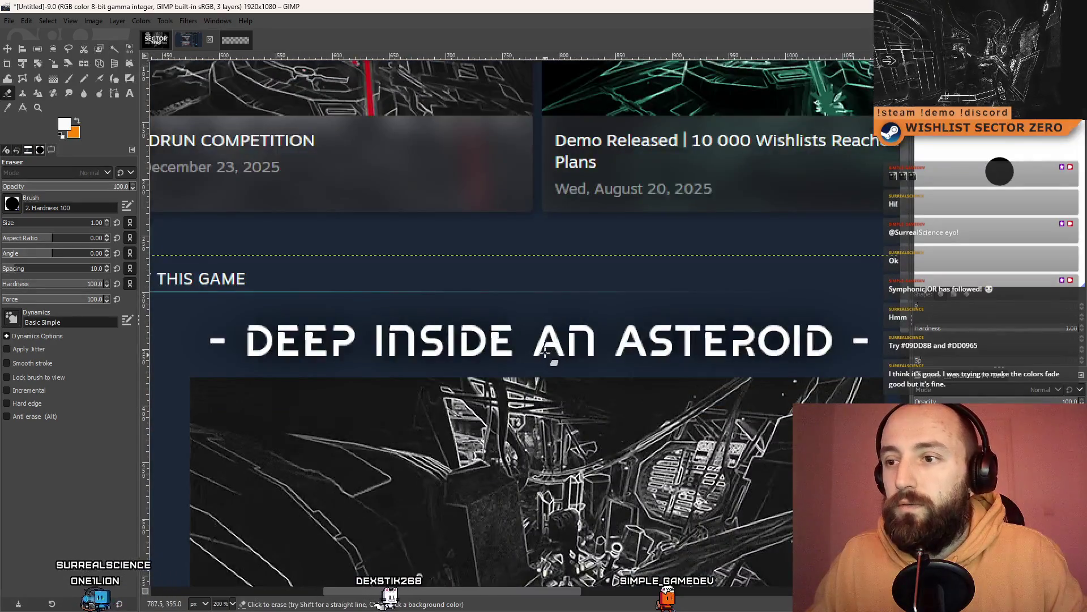
scroll(551, 345, up, 10)
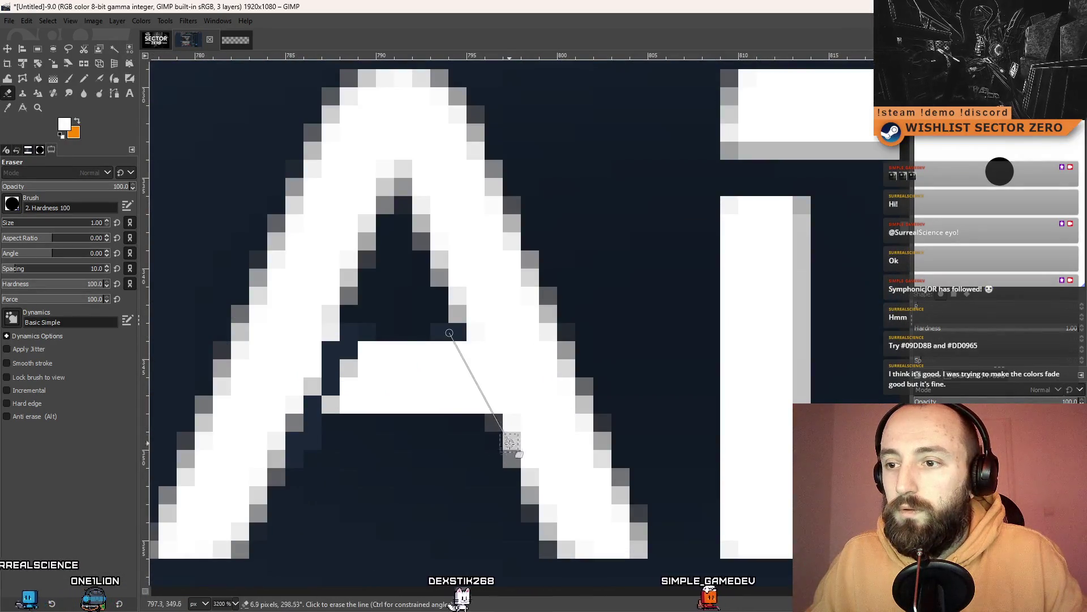
scroll(507, 453, down, 8)
scroll(534, 440, down, 5)
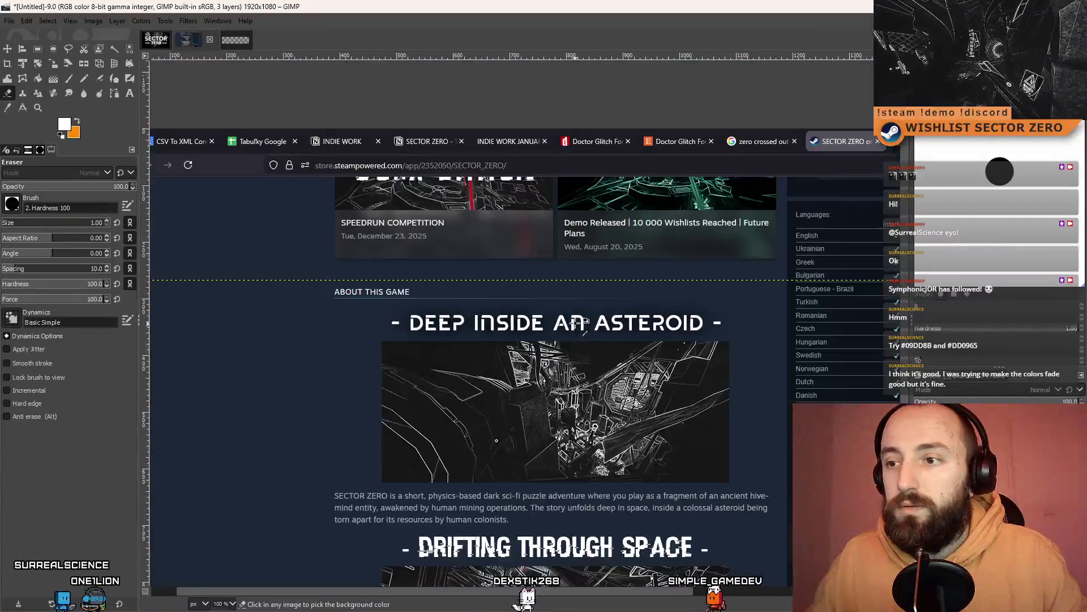
scroll(562, 353, up, 4)
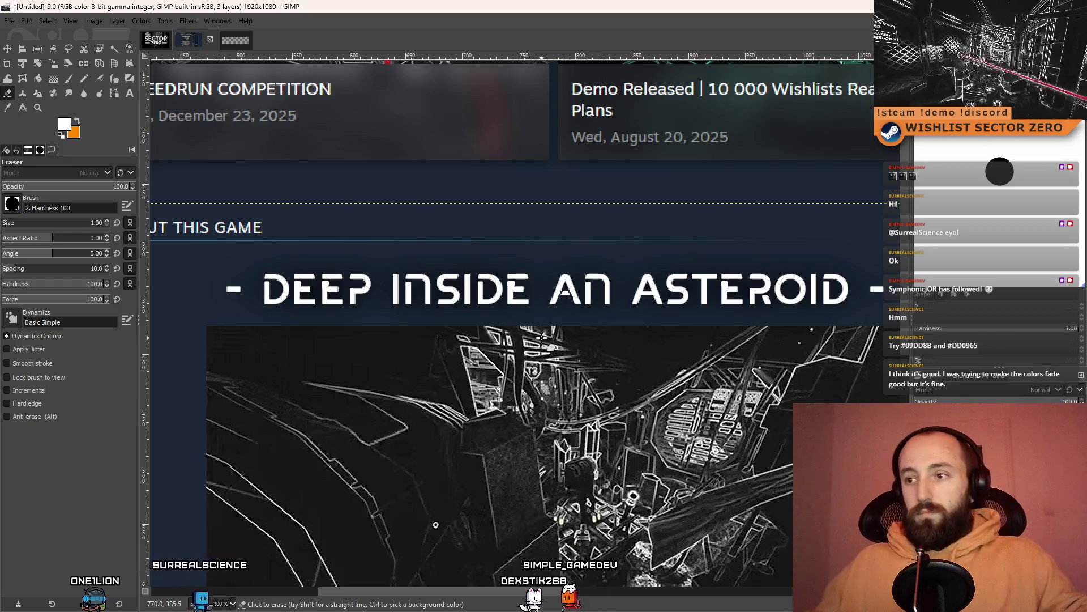
scroll(655, 306, up, 4)
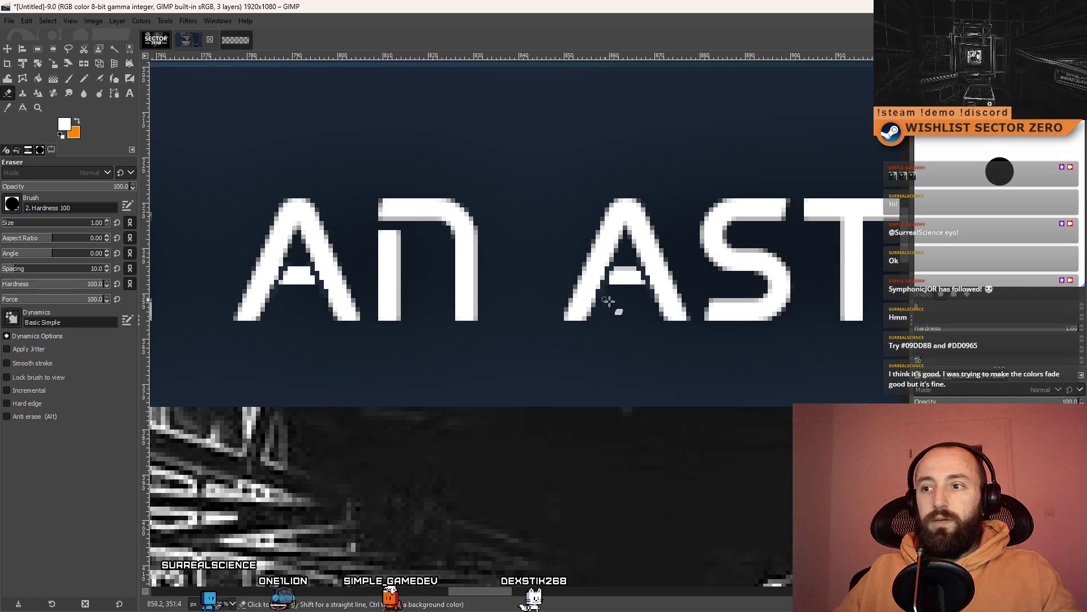
scroll(609, 302, down, 6)
scroll(618, 369, up, 3)
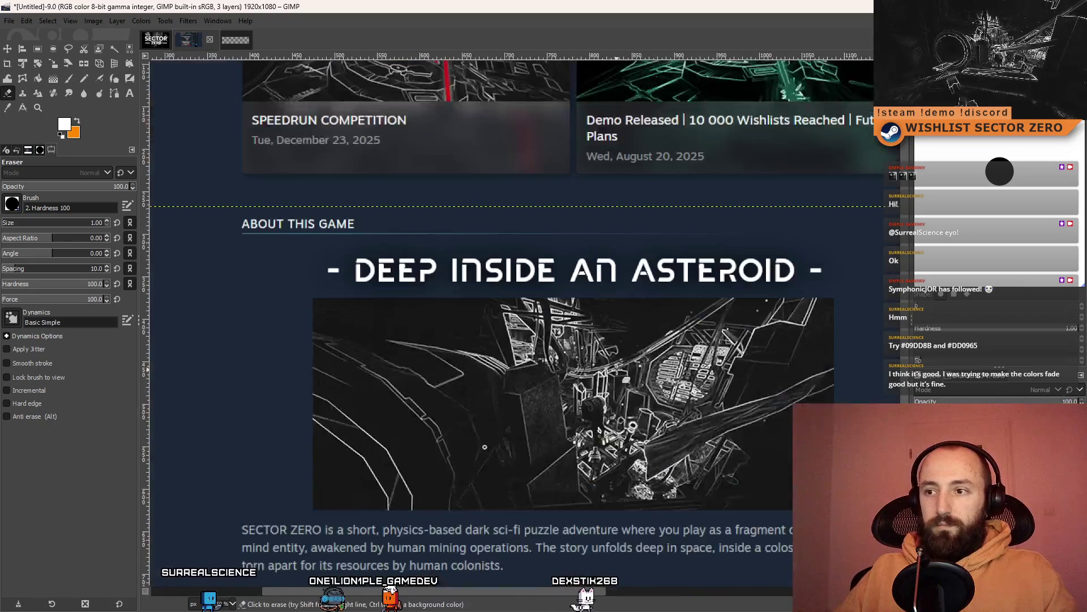
scroll(623, 275, up, 6)
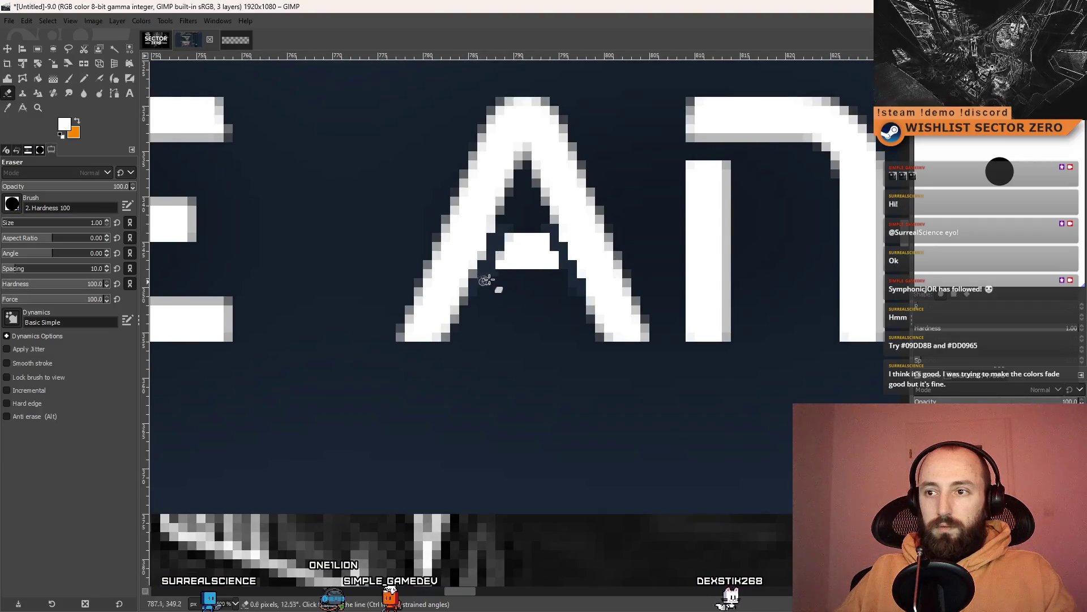
scroll(568, 286, down, 6)
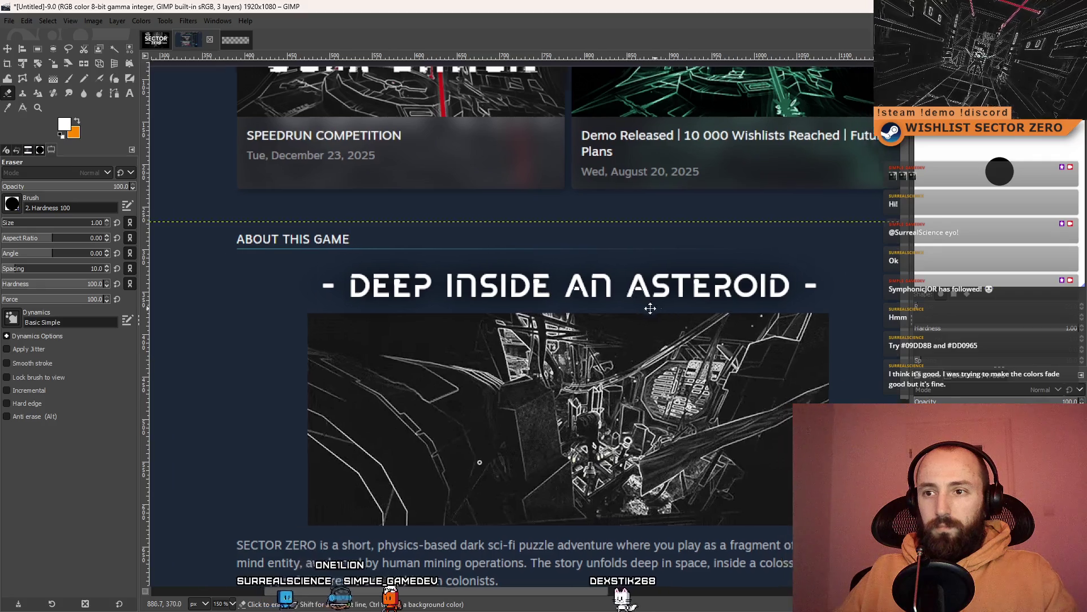
scroll(657, 303, right, 3)
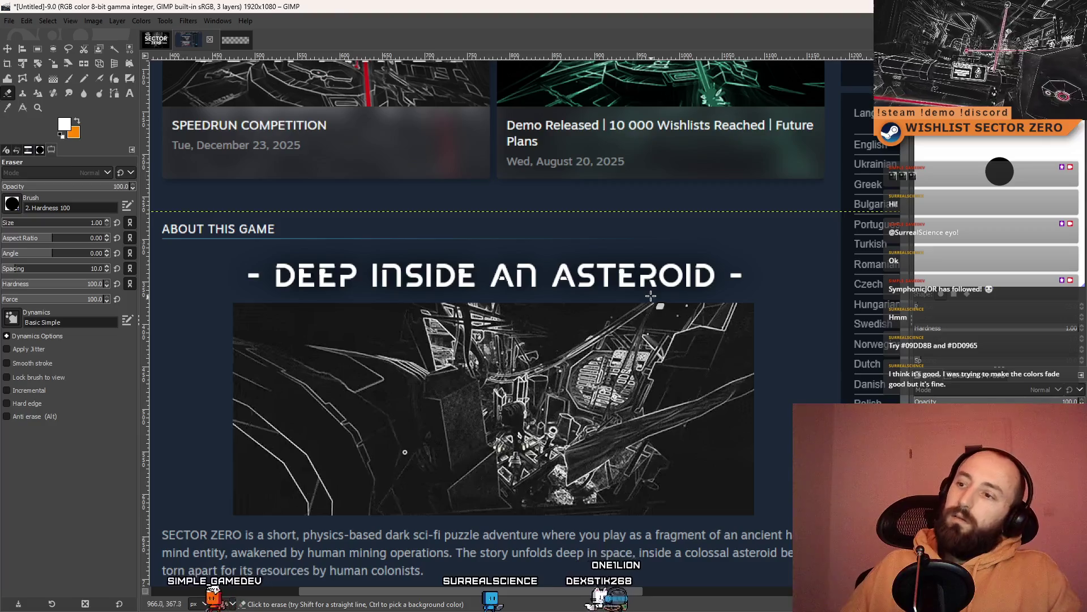
Zoom to 300% around the ASTEROID heading to inspect the crossbarred A letters
scroll(652, 297, down, 3)
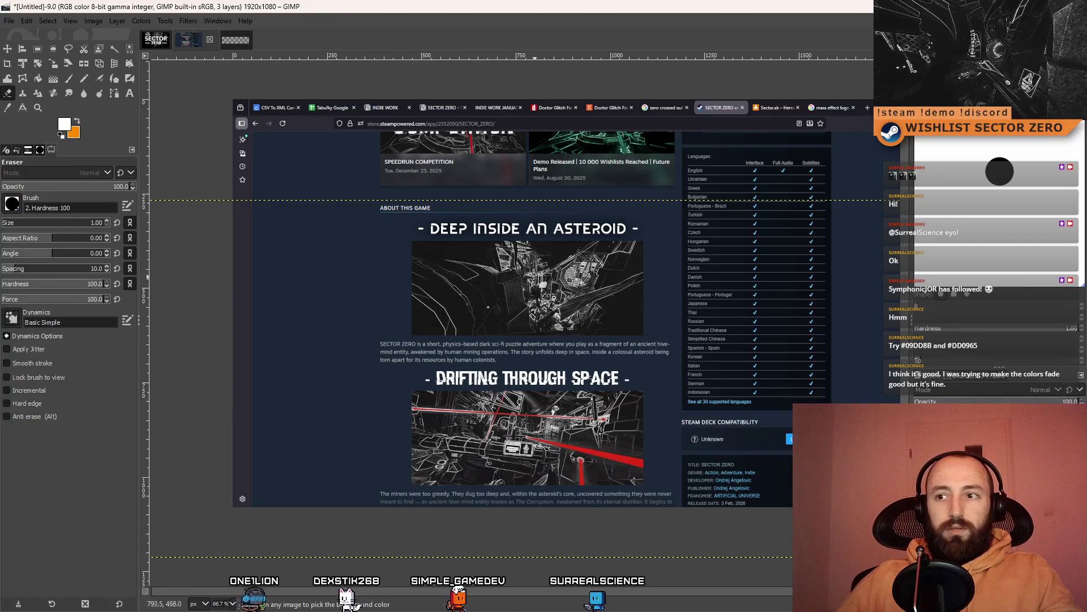
scroll(510, 246, up, 2)
scroll(509, 246, down, 2)
scroll(432, 255, down, 5)
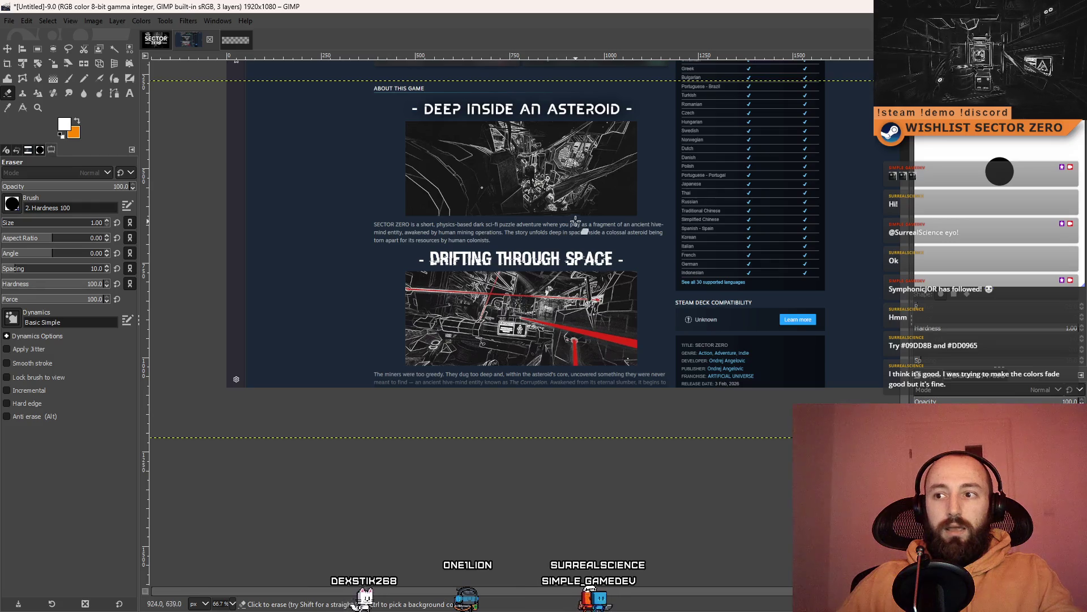
scroll(593, 259, up, 3)
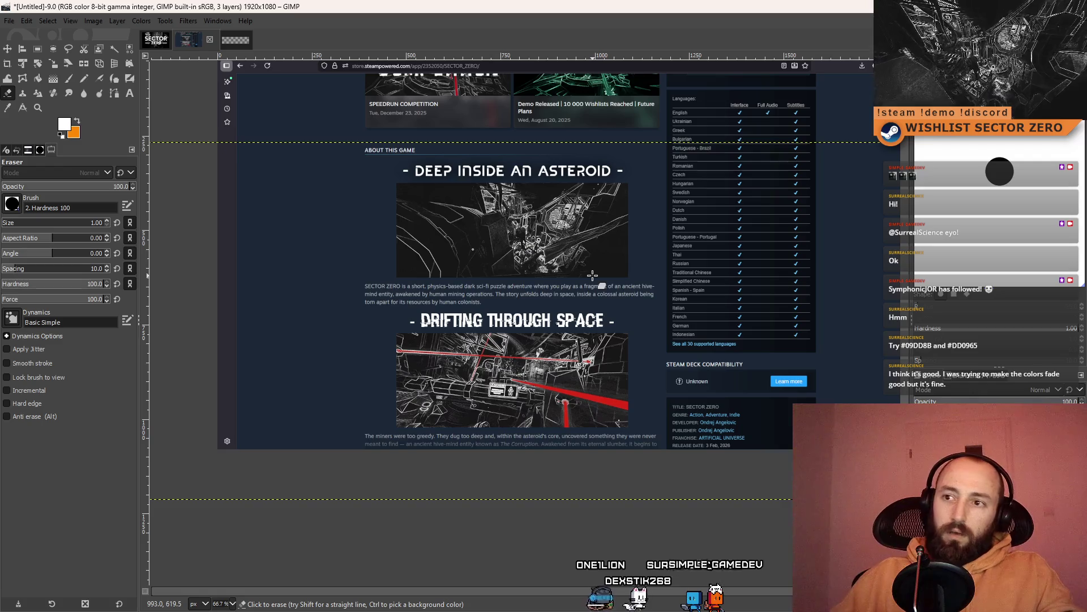
scroll(620, 278, up, 3)
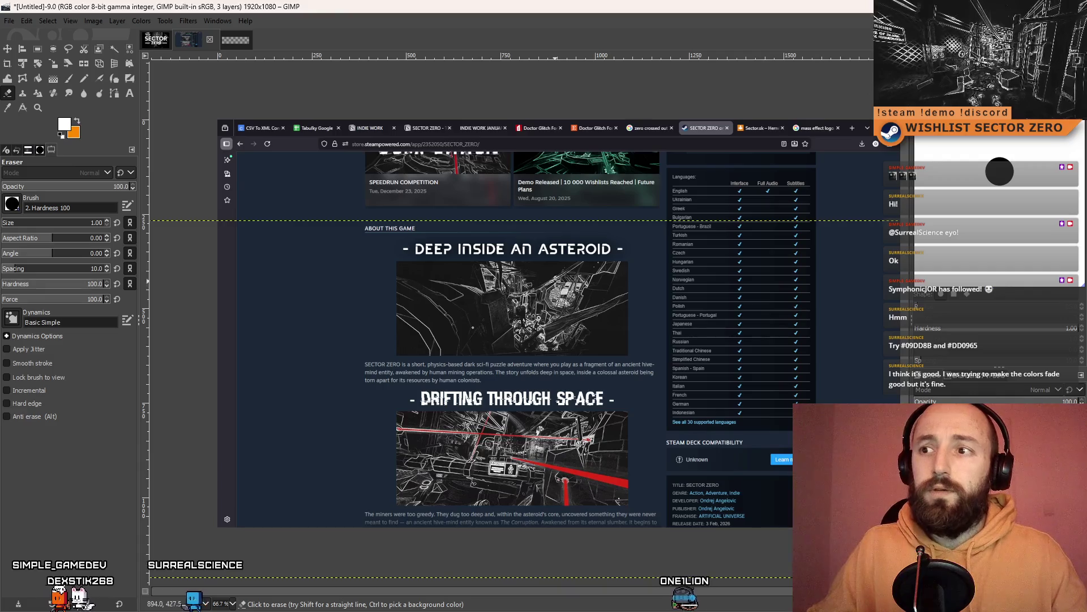
ctrl+scroll(610, 243, up, 4)
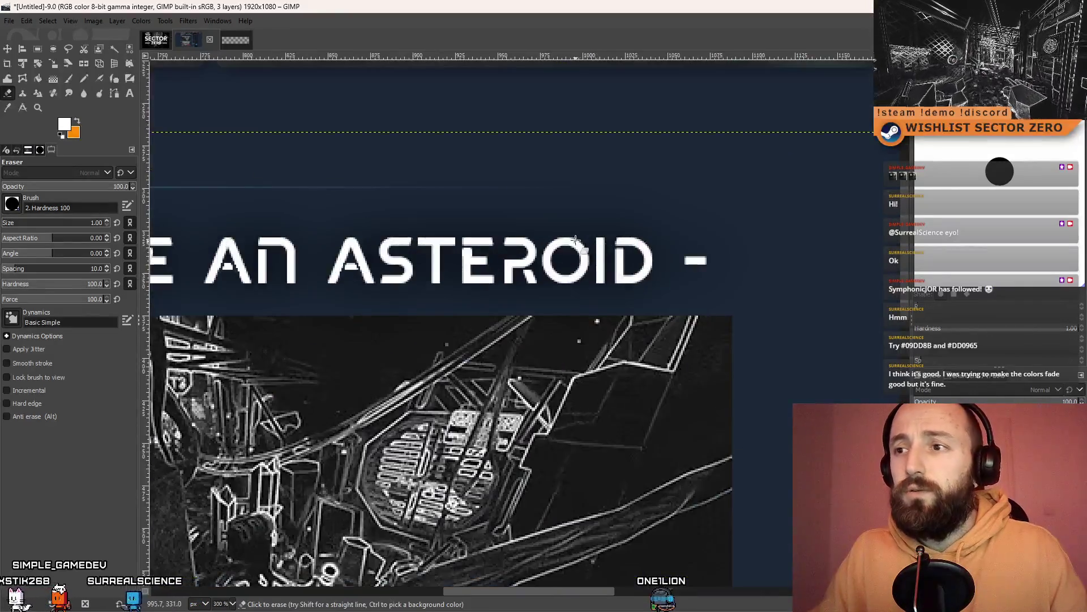
Preview a straight Paintbrush line on the heading dash, then zoom out and switch to the capsule image
click(69, 78)
click(584, 231)
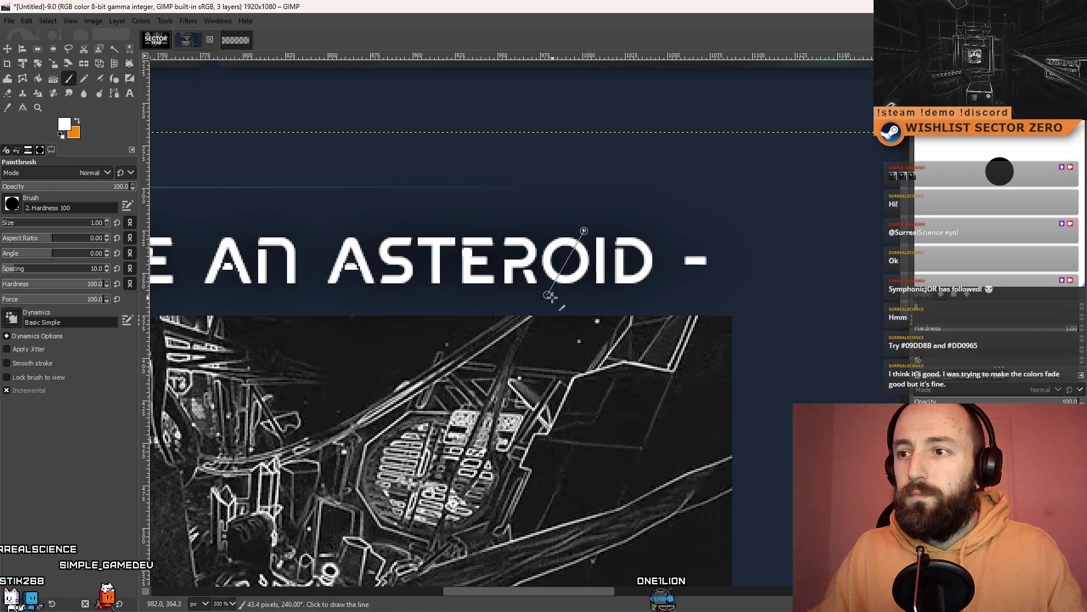
ctrl+scroll(550, 296, down, 3)
scroll(642, 303, down, 3)
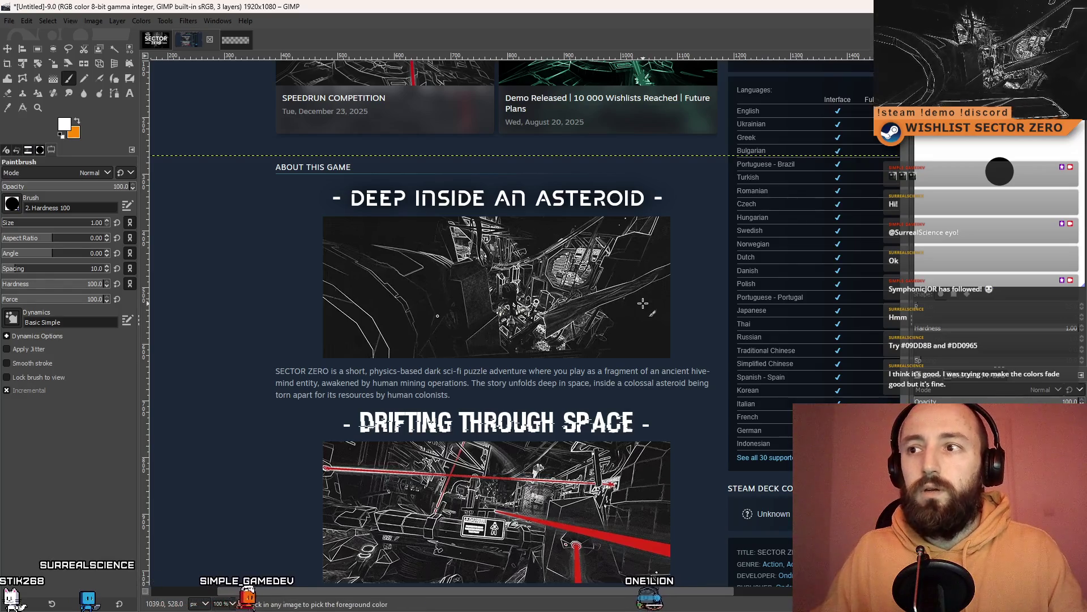
ctrl+scroll(643, 303, down, 3)
click(154, 40)
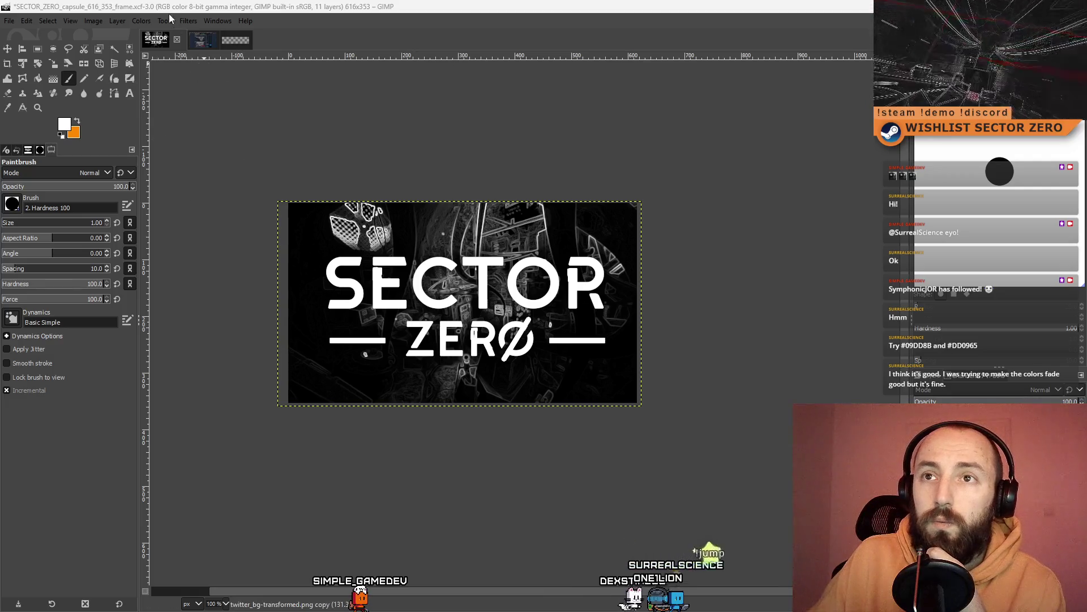
Switch to the SECTOR_ZERO_Logo_White_4000x1000 image
click(236, 44)
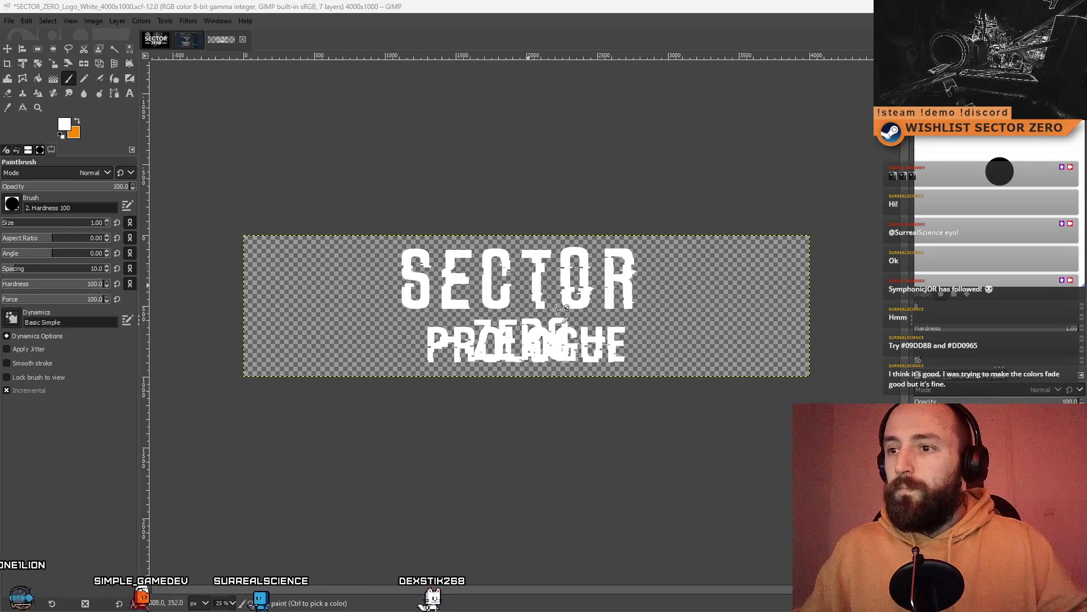
Select the Rectangle Select tool
click(34, 50)
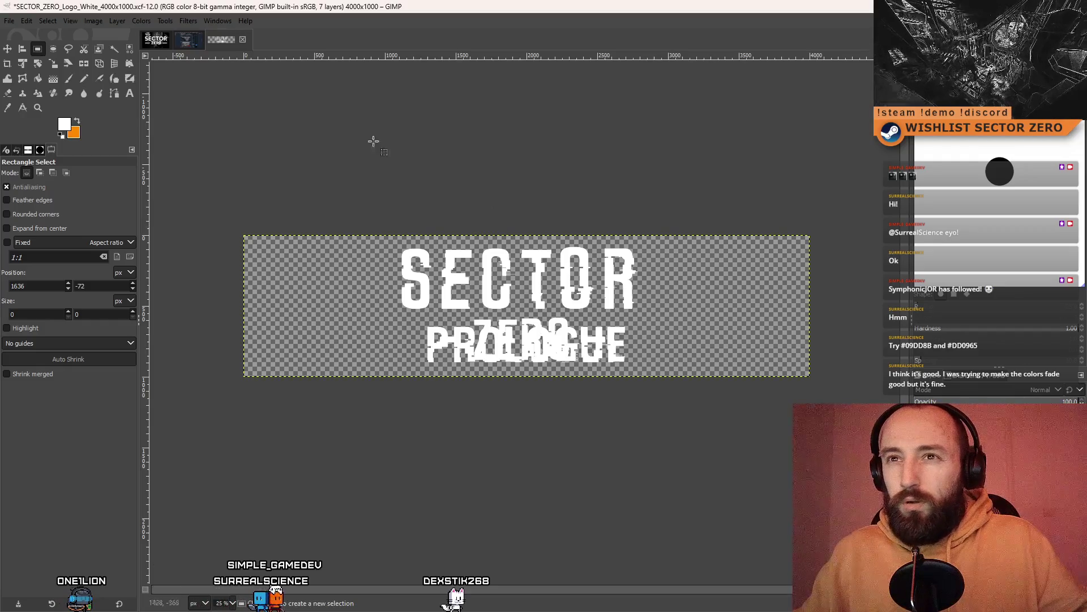
Copy the capsule's SECTOR ZERO logo and paste it into the white logo image as a new layer
key(alt+1)
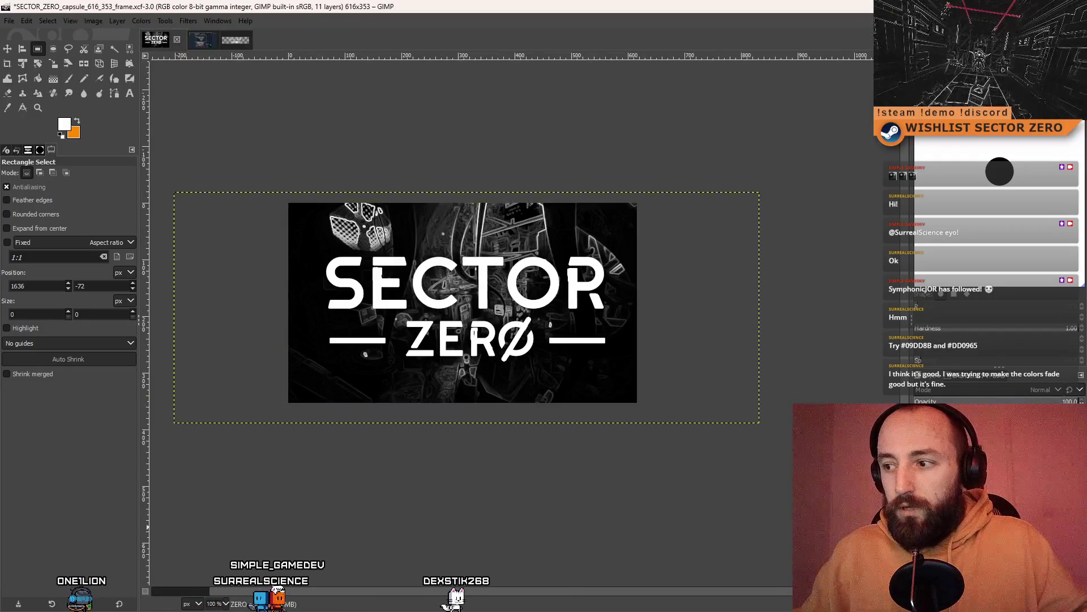
key(ctrl+c)
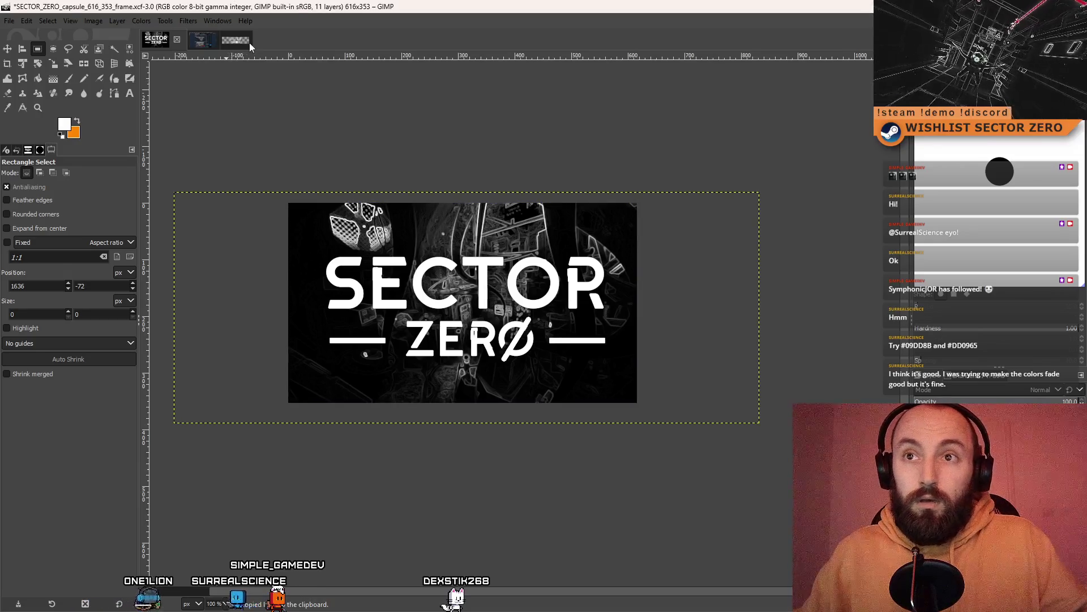
key(alt+3)
key(ctrl+v)
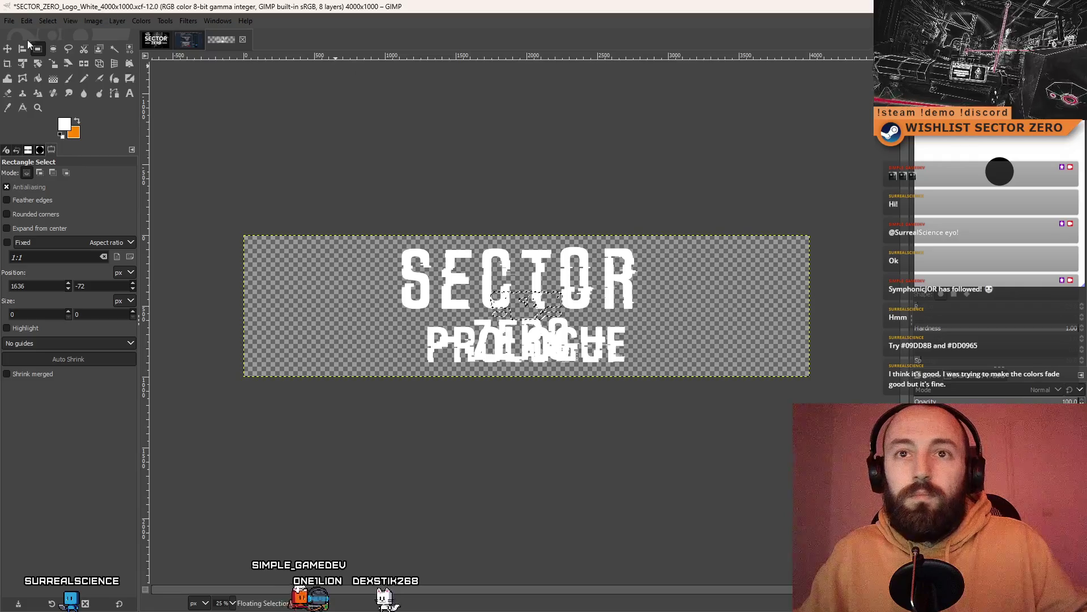
click(787, 313)
key(ctrl+v)
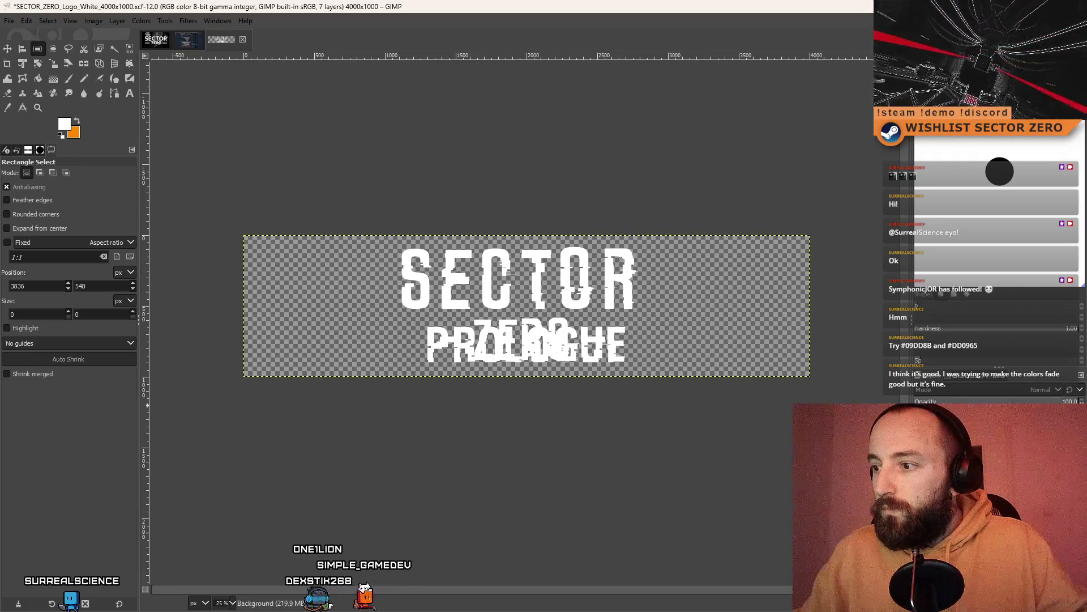
right_click(985, 193)
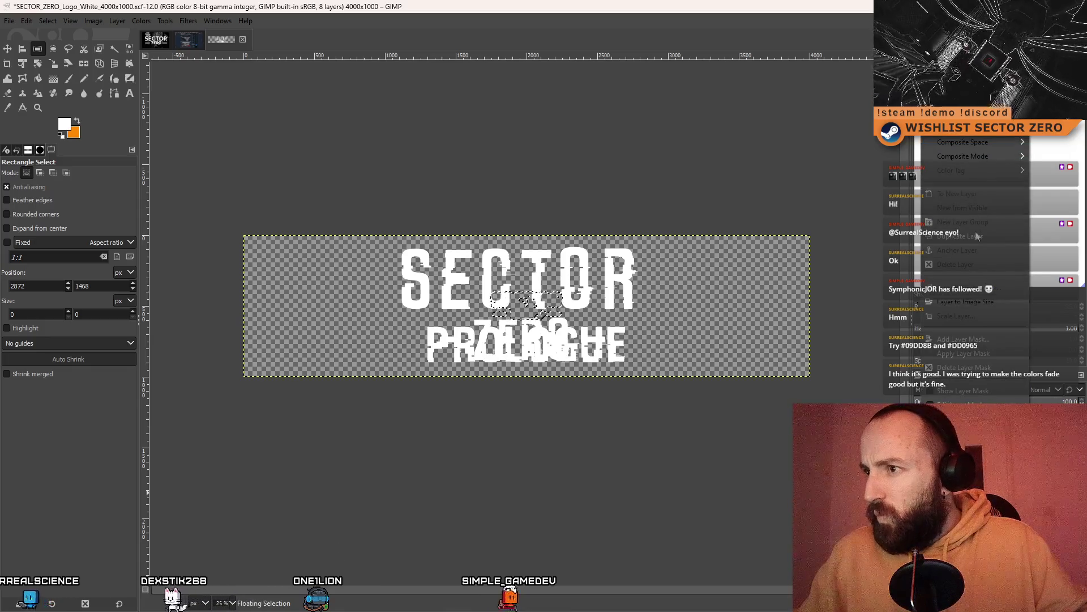
click(981, 194)
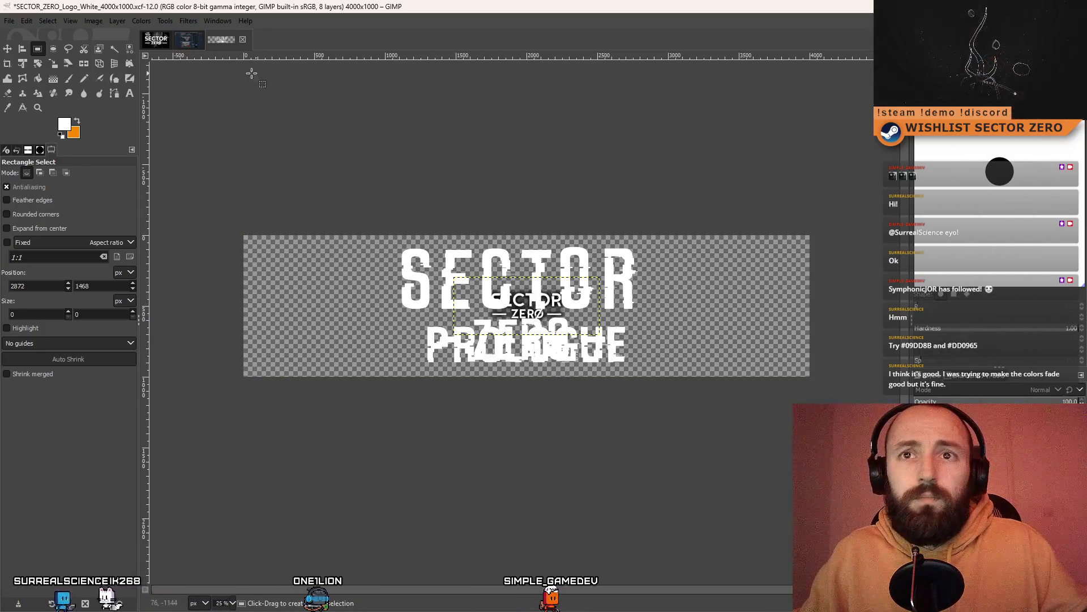
Scale the pasted reference logo up to match the large SECTOR lettering
click(53, 64)
scroll(532, 317, up, 4)
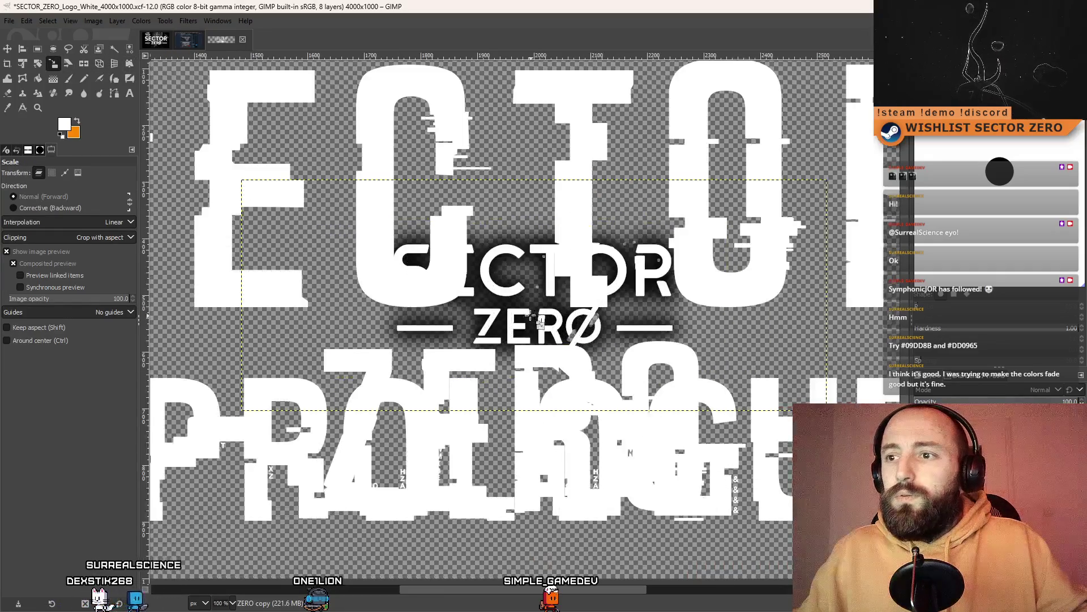
click(522, 311)
scroll(591, 264, down, 3)
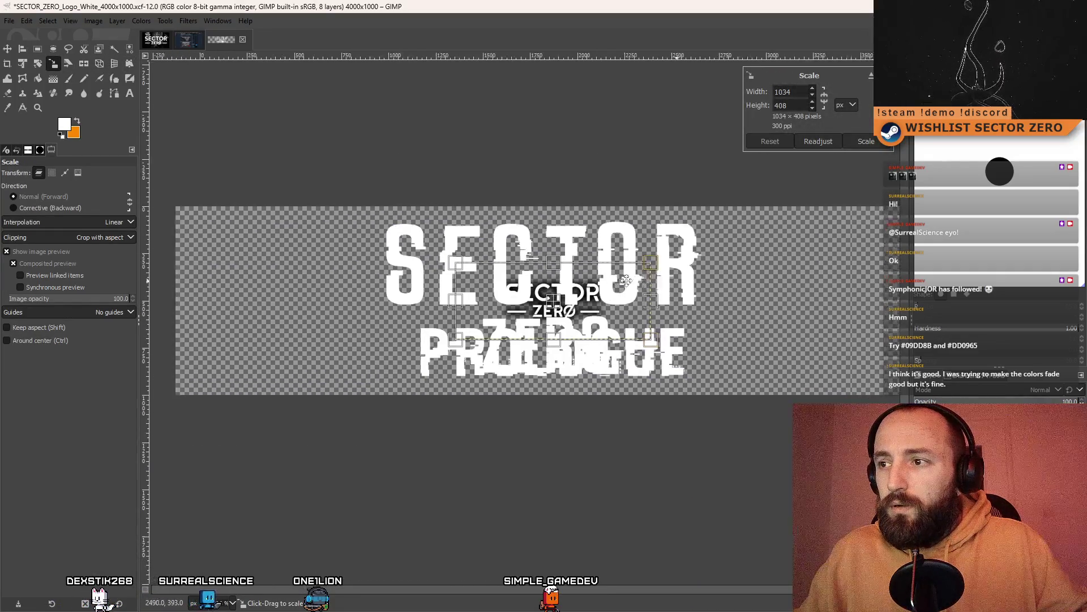
mouse_move(591, 265)
mouse_down()
mouse_move(767, 180)
mouse_move(839, 163)
mouse_up()
scroll(736, 206, down, 2)
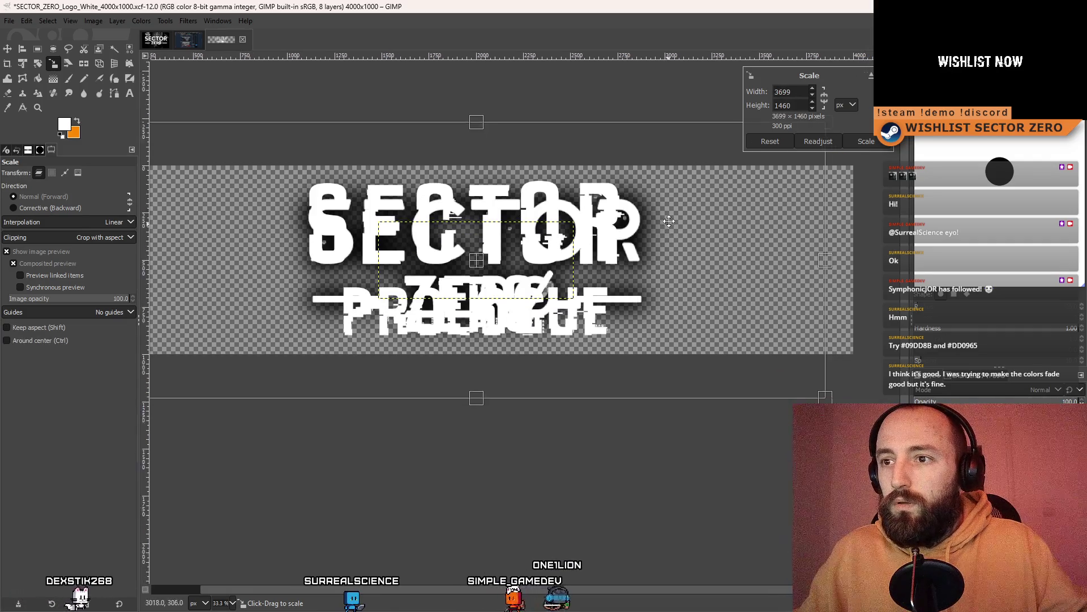
mouse_move(735, 192)
mouse_down()
mouse_move(811, 169)
mouse_move(825, 152)
mouse_move(801, 162)
mouse_up()
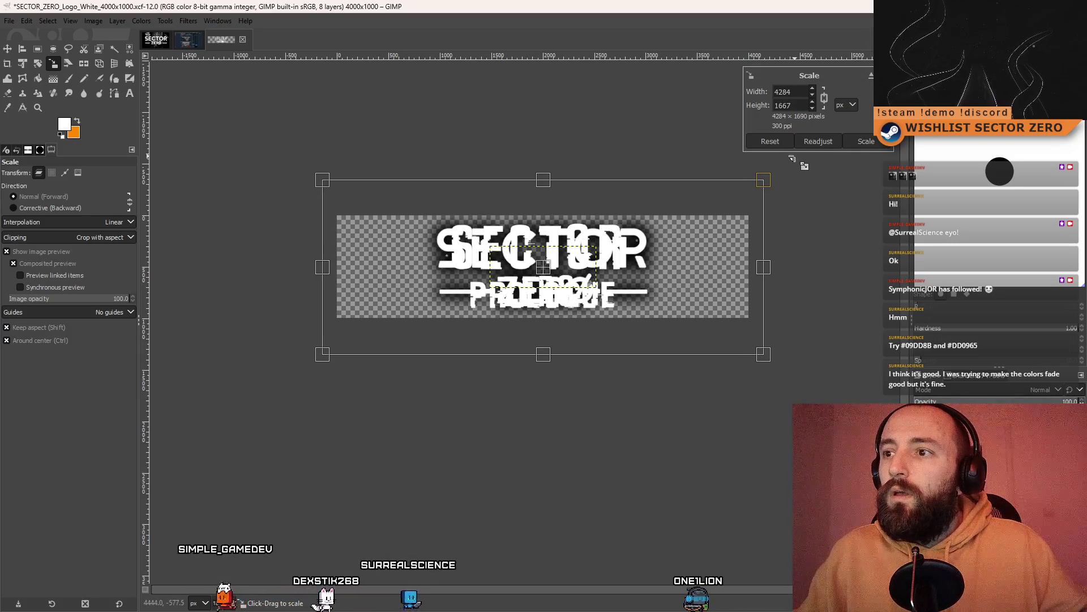
click(858, 142)
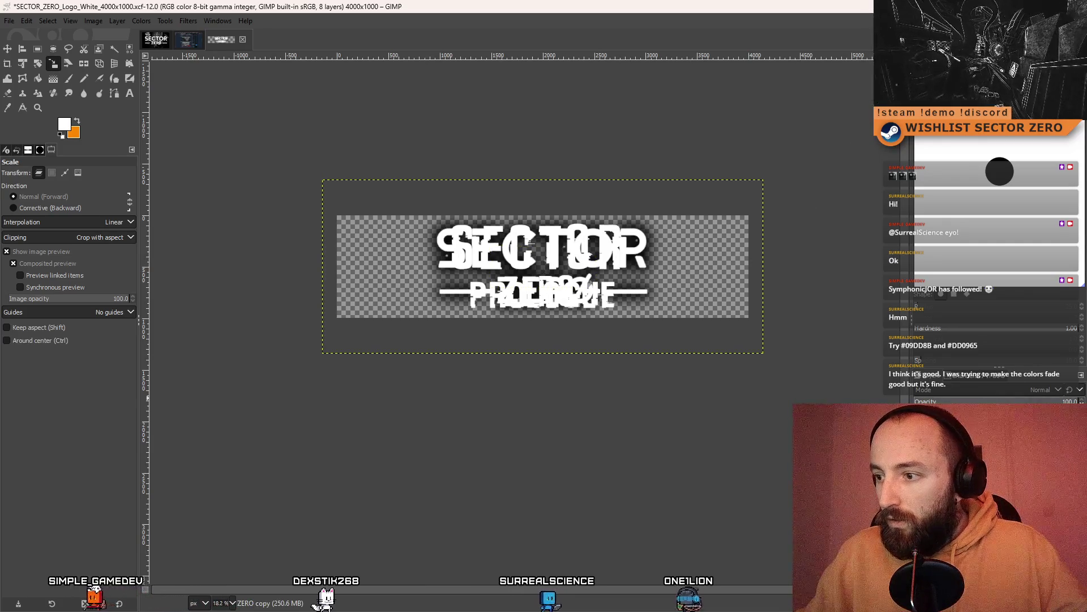
Lower the reference layer's opacity and give the SECTOR text the ANTYX rounded Semi-Bold font
drag(994, 396, 970, 398)
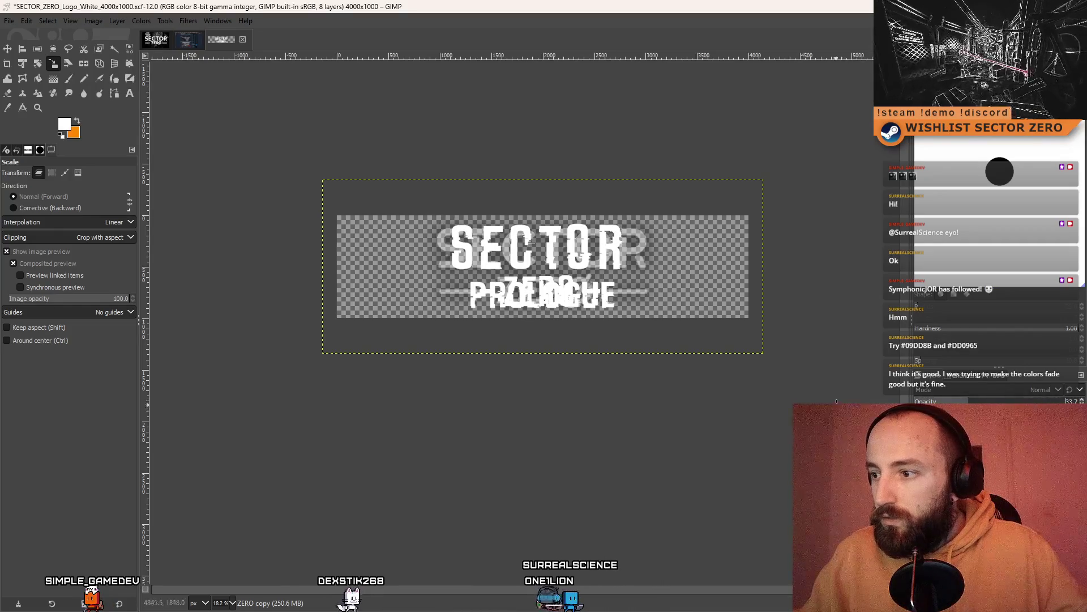
click(974, 430)
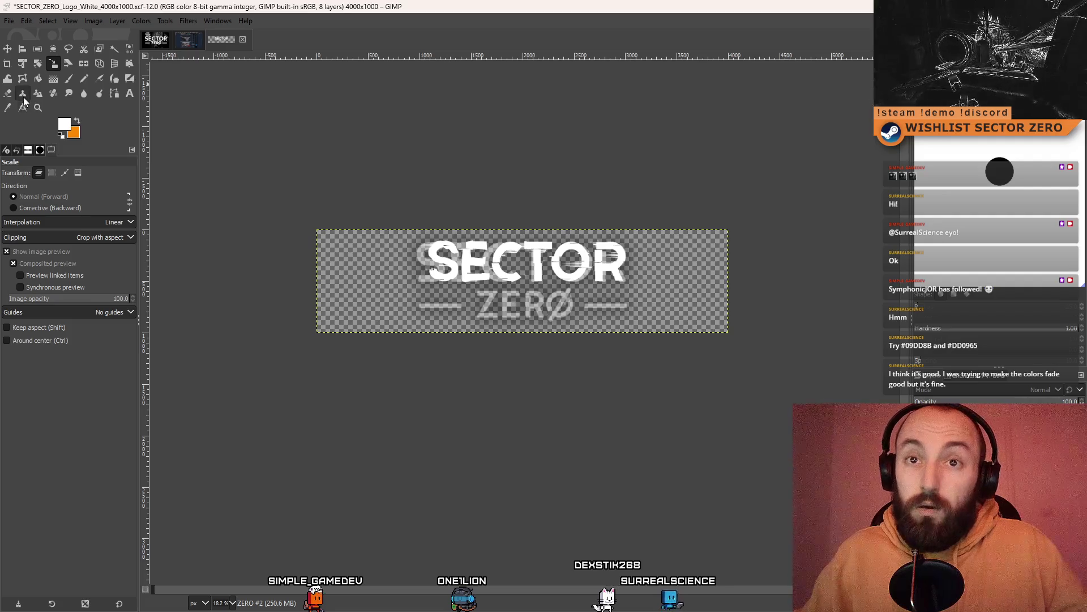
key(t)
click(614, 271)
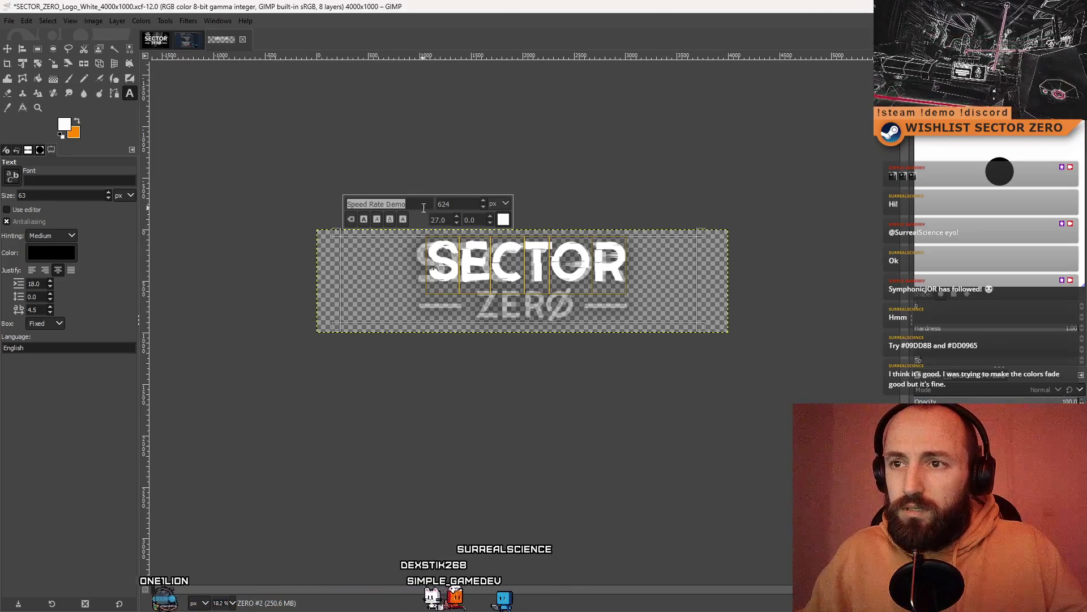
key(ctrl+z)
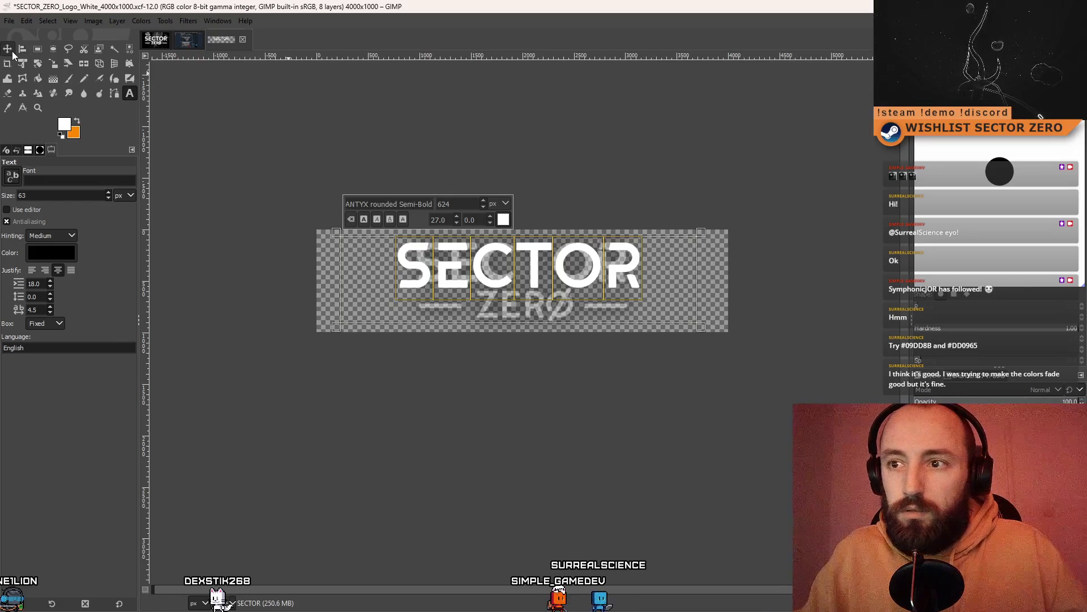
Finish the SECTOR text edit and show the white ZERO text layer beneath it
key(Page_Down)
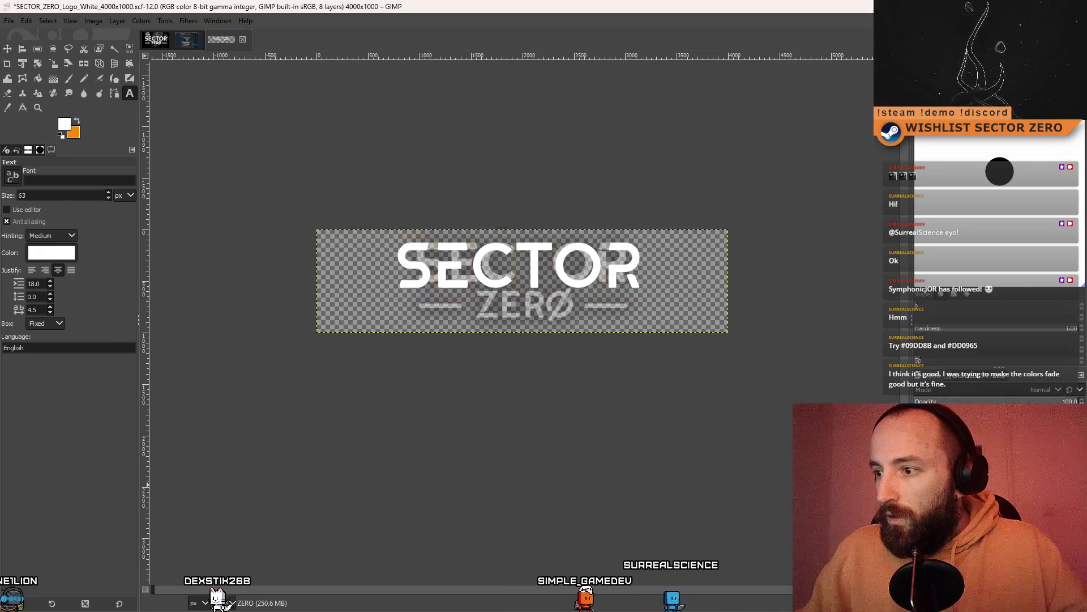
click(920, 430)
click(517, 287)
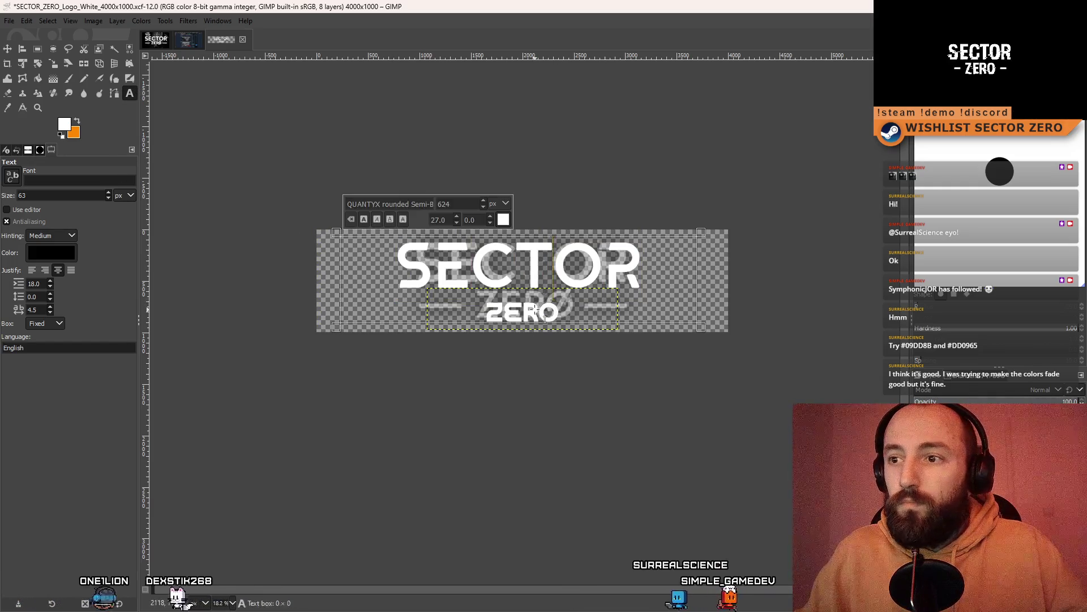
click(578, 338)
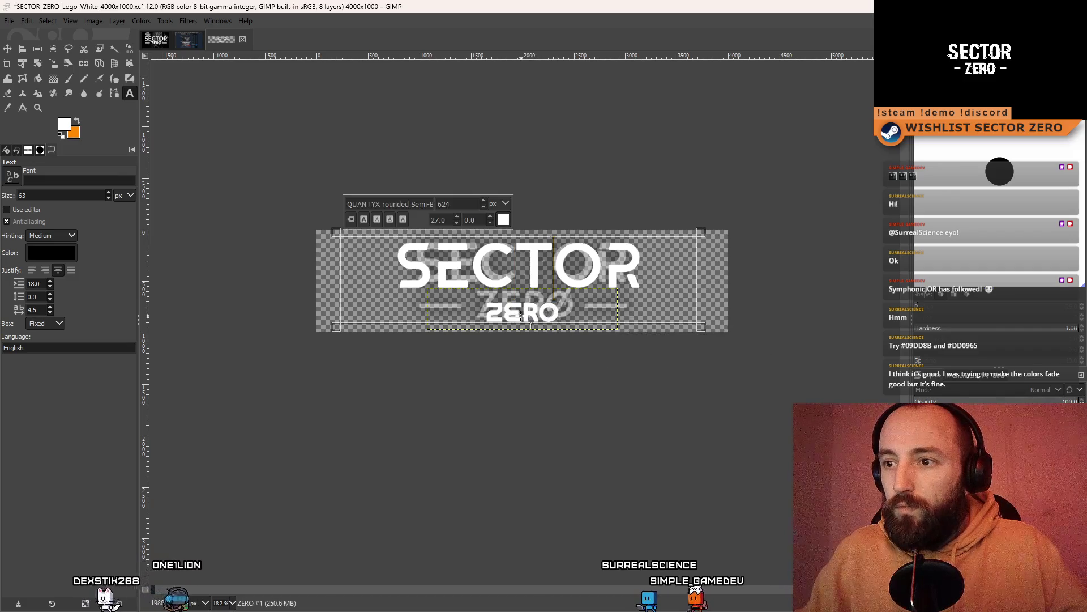
key(Page_Up)
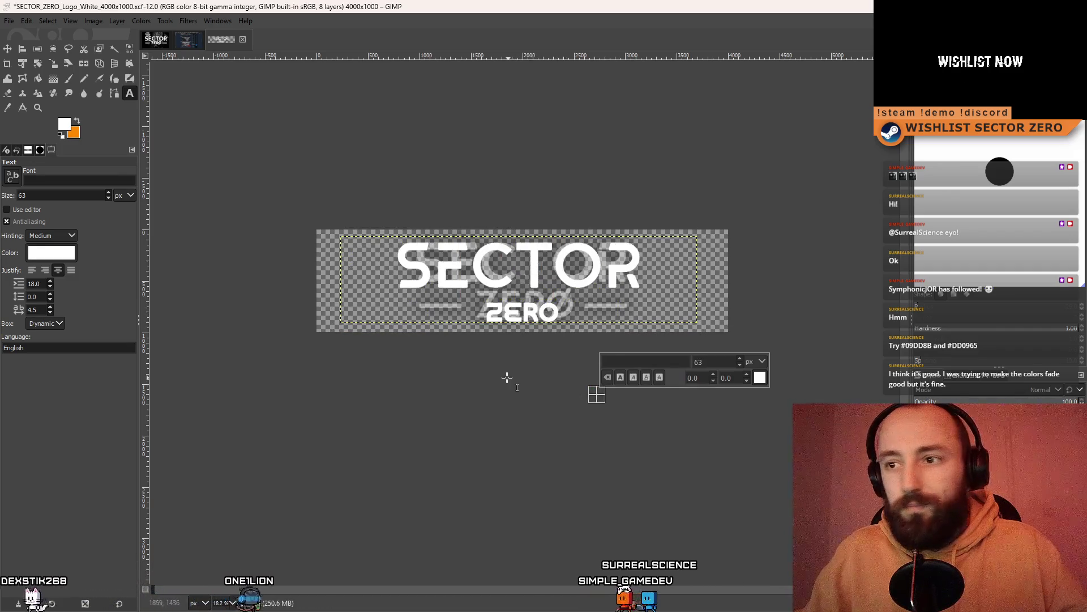
Set the ZERO text to the ANTYX rounded Semi-Bold font as well
scroll(533, 354, up, 2)
click(516, 361)
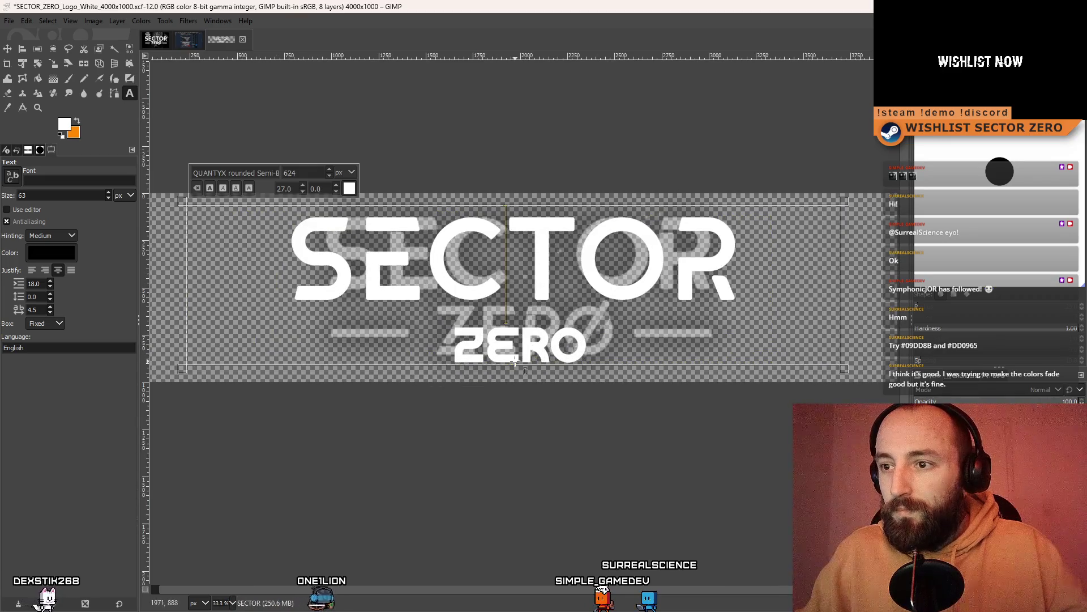
click(587, 339)
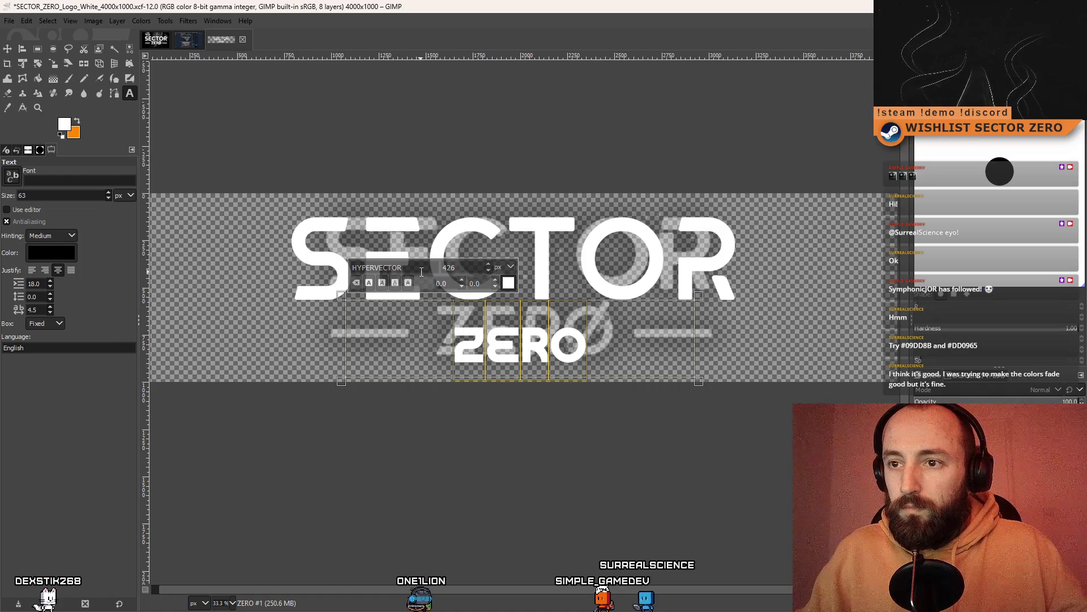
text(ANTYX rounded Semi-Bold)
key(Return)
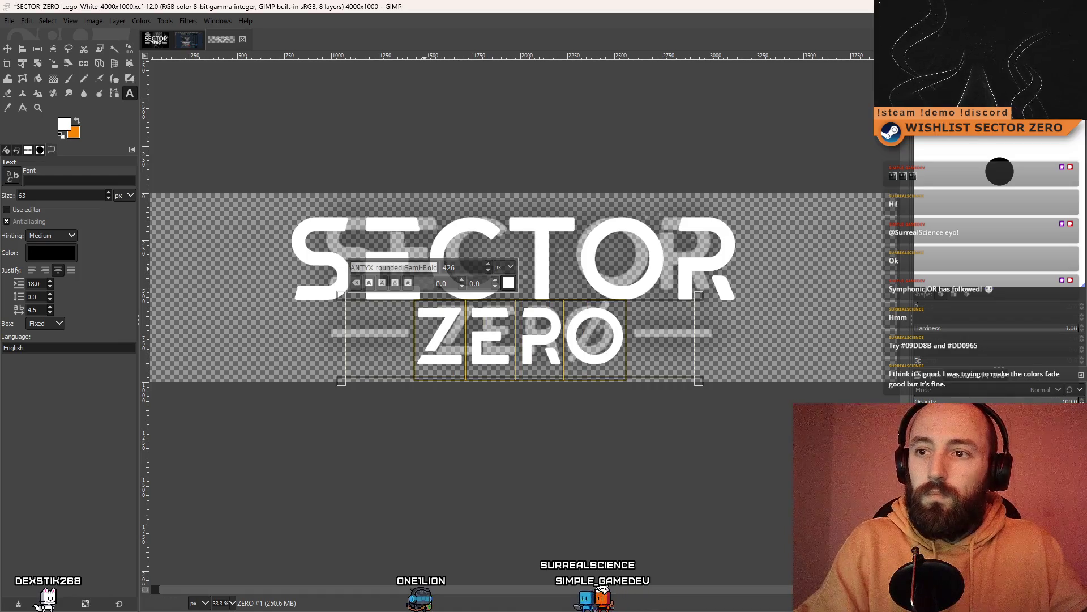
click(11, 51)
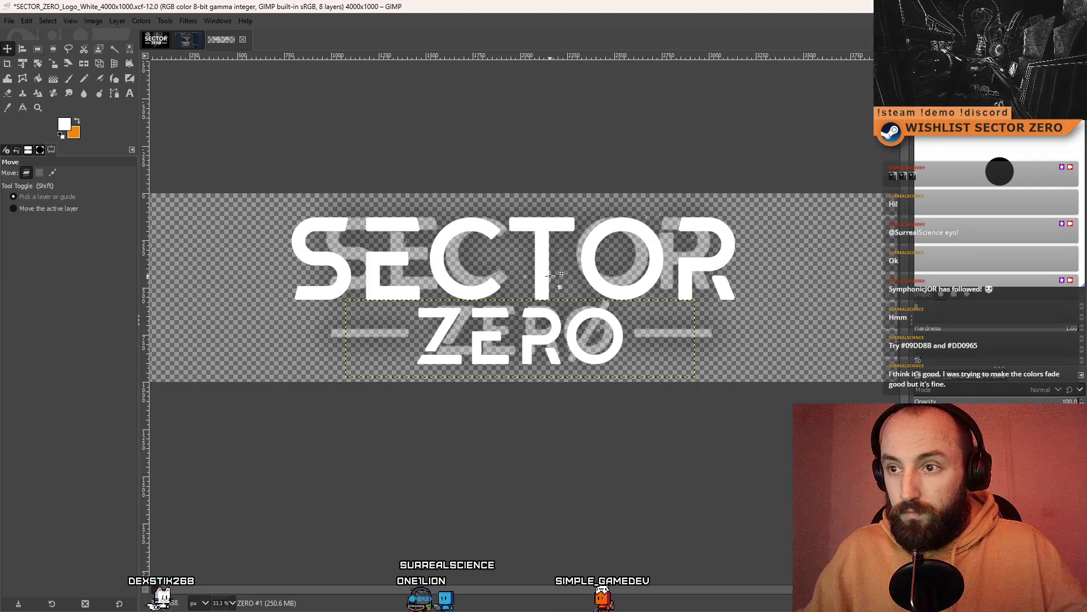
Drag the SECTOR layer a few pixels down and right with the Move tool
scroll(550, 275, down, 3)
scroll(550, 274, up, 2)
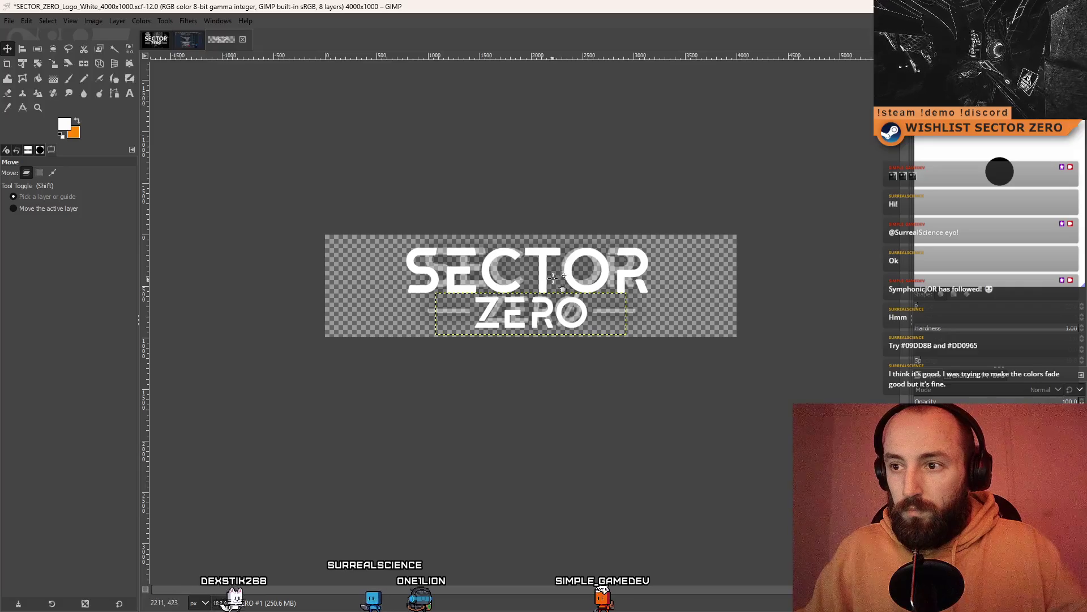
scroll(535, 270, up, 1)
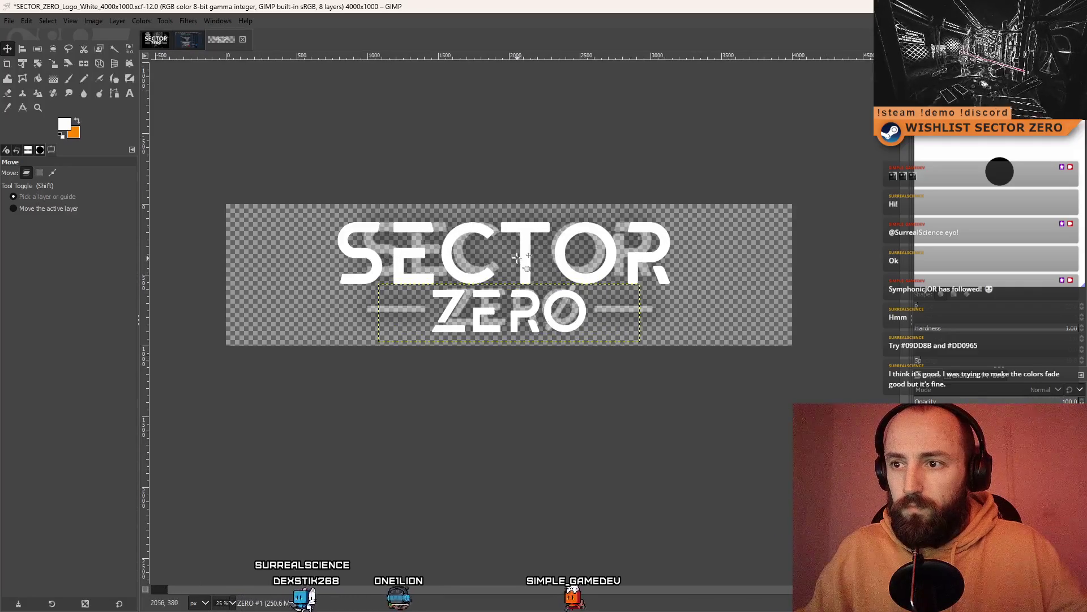
drag(528, 243, 529, 247)
scroll(591, 324, down, 1)
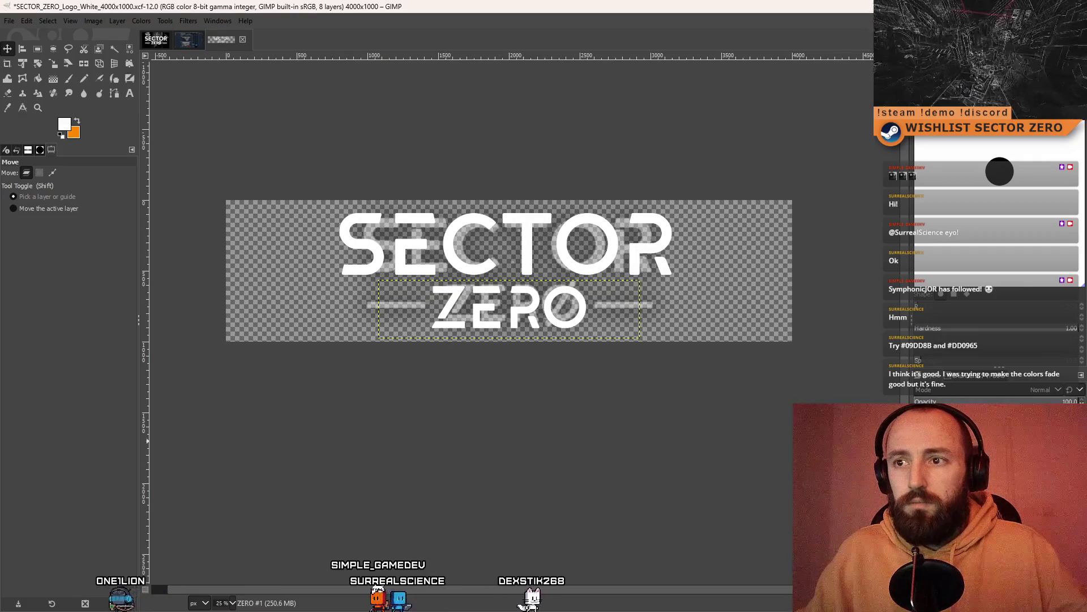
scroll(608, 470, down, 3)
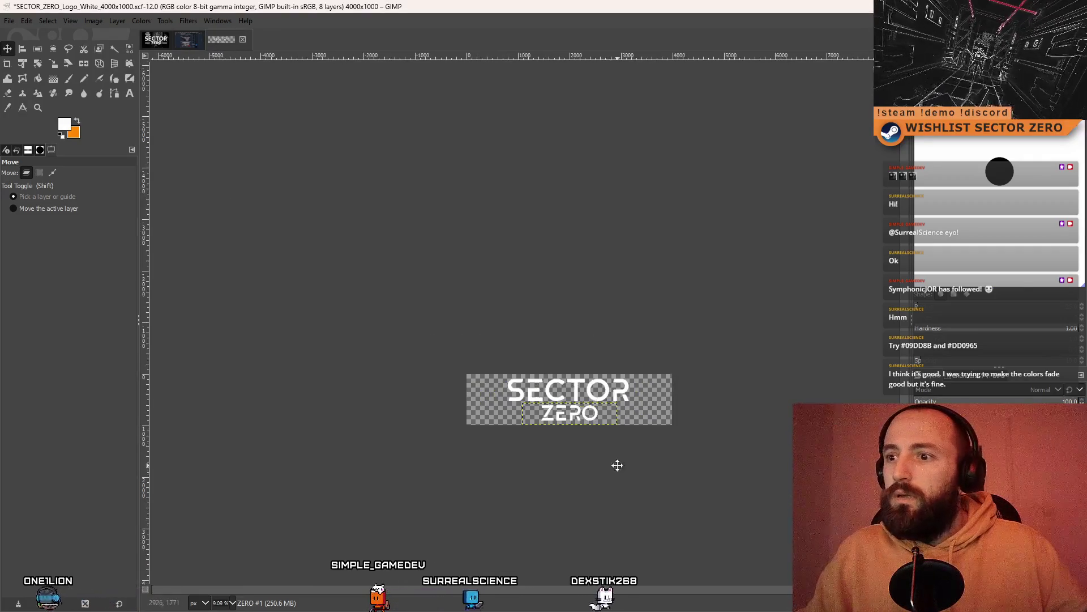
scroll(558, 359, up, 4)
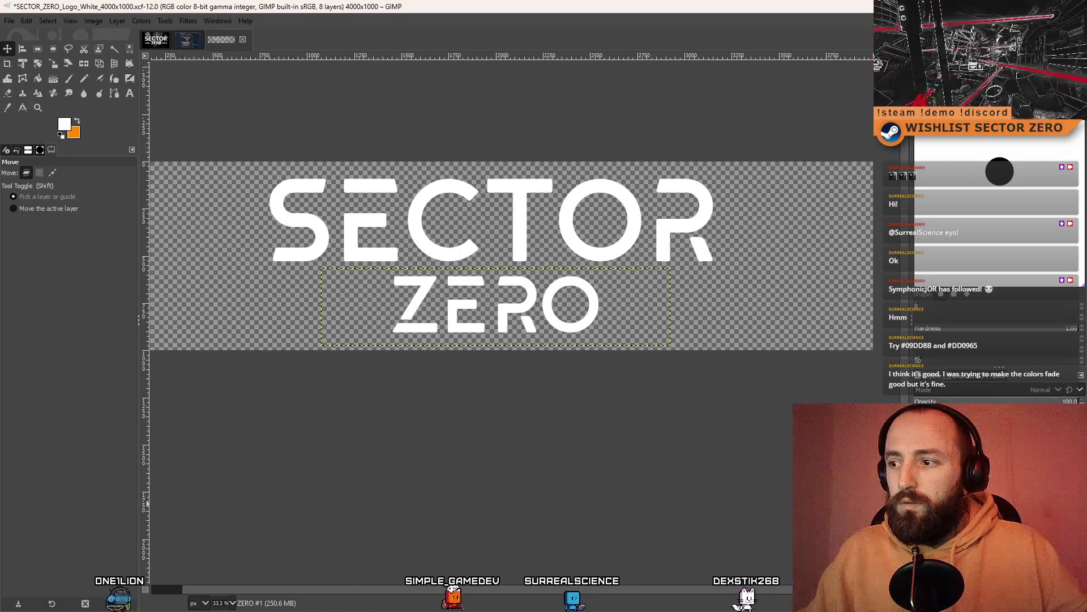
Cycle through the ZERO copy and PROLOGUE layers, then reselect SECTOR and open its text for editing
key(Page_Up)
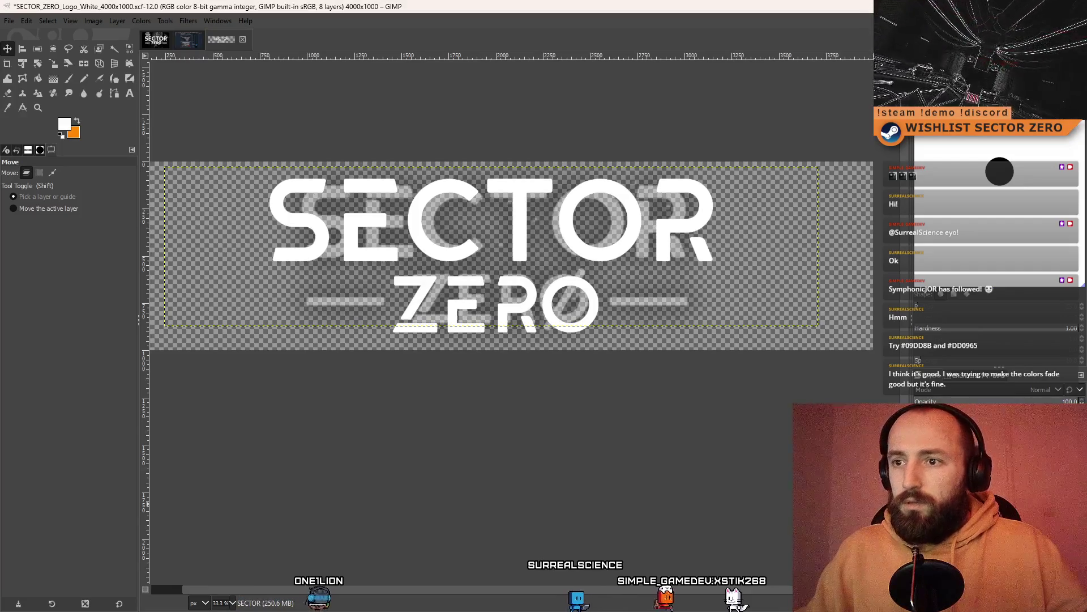
key(Page_Down)
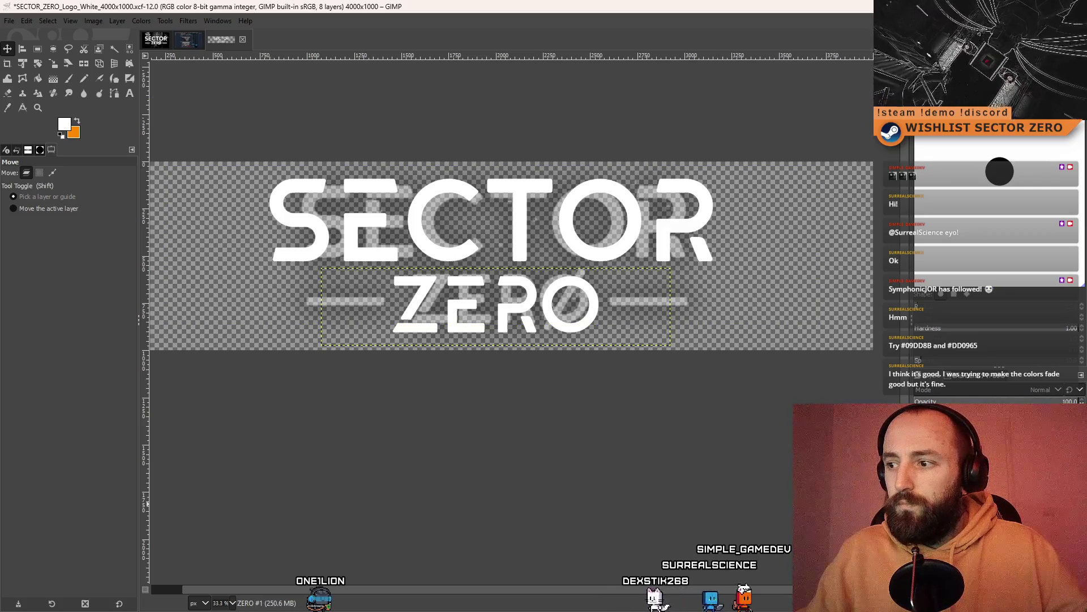
key(Page_Down)
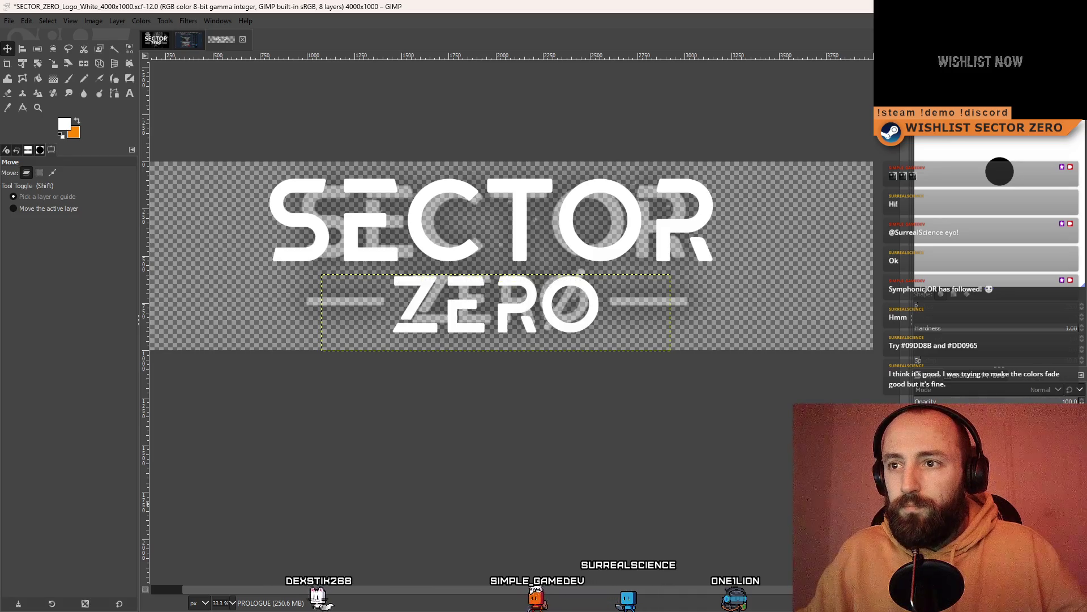
click(963, 431)
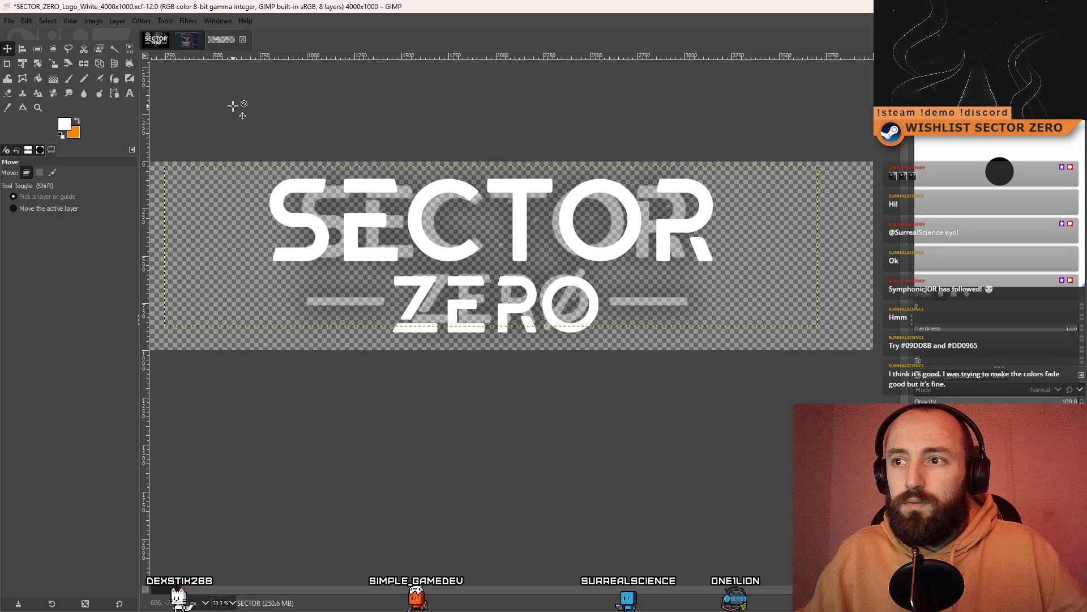
key(t)
click(649, 219)
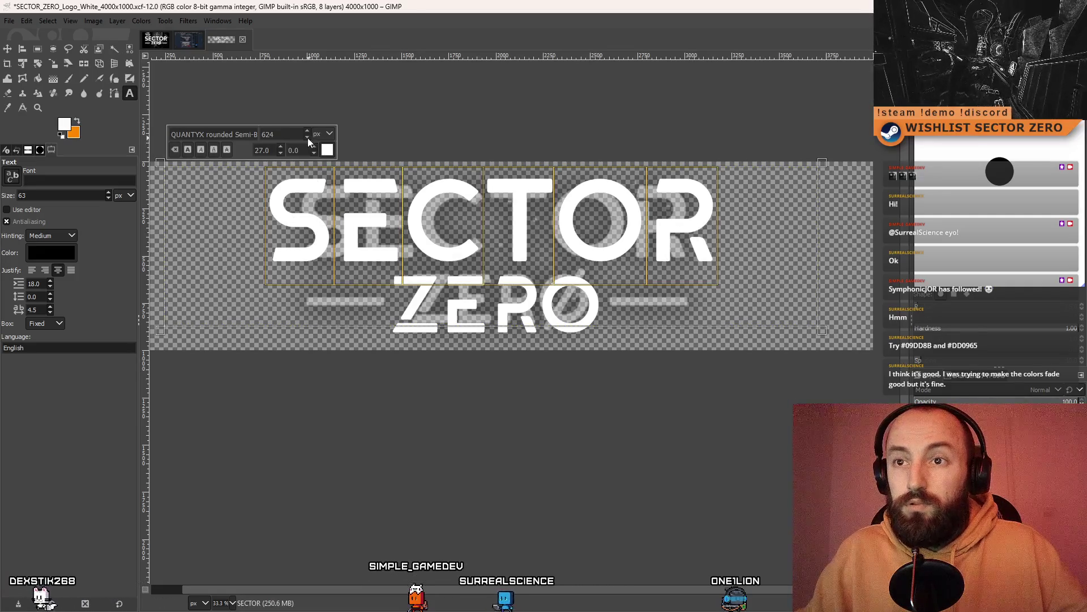
Lower the SECTOR font size and drag the resized text down over the reference
click(307, 138)
scroll(308, 138, down, 20)
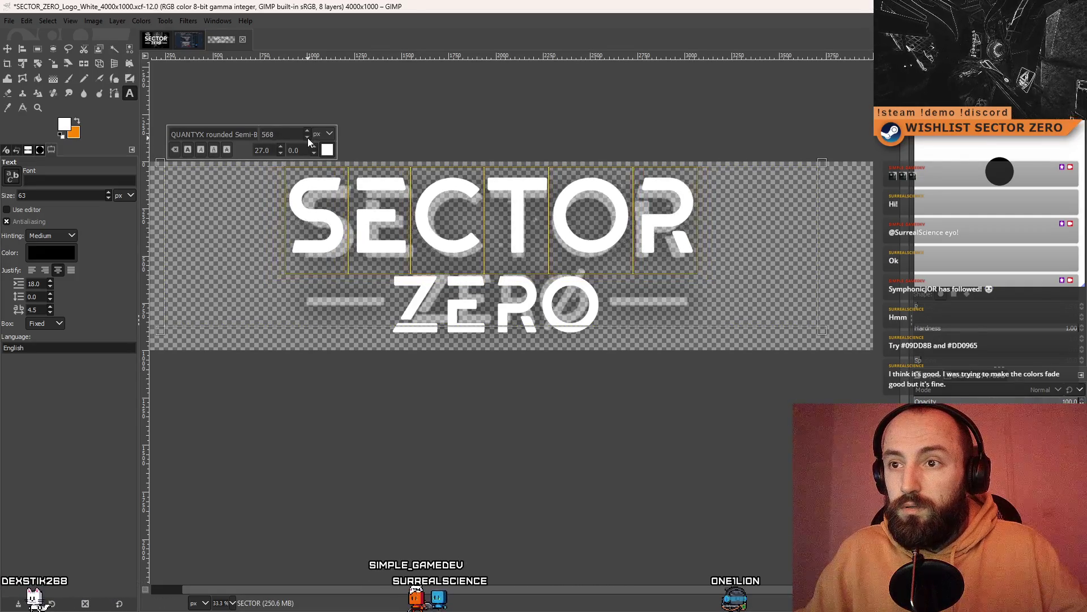
scroll(309, 141, down, 4)
scroll(309, 142, down, 1)
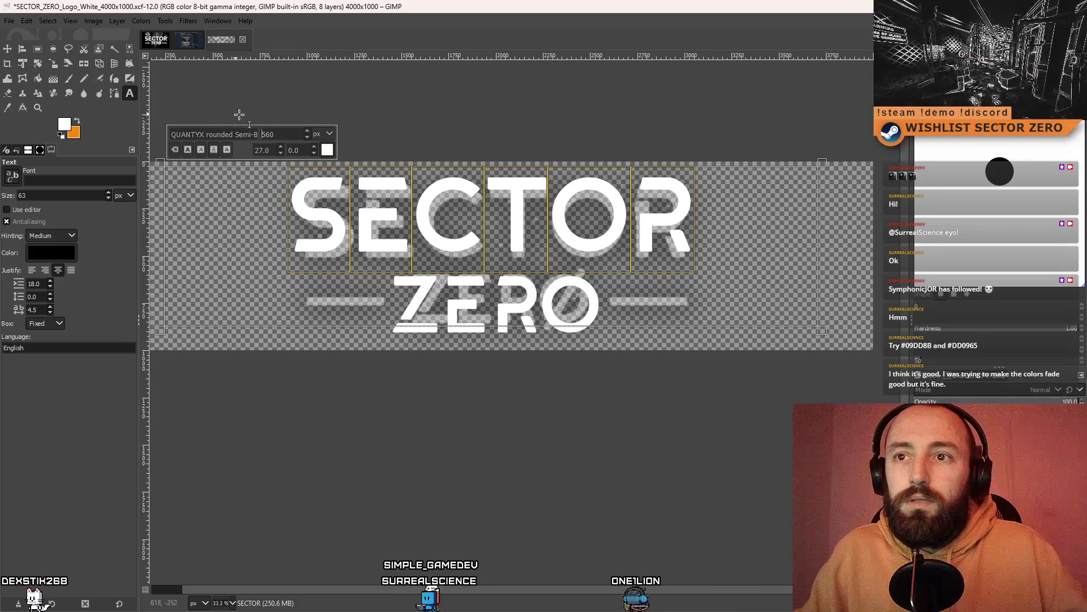
key(m)
drag(533, 201, 533, 208)
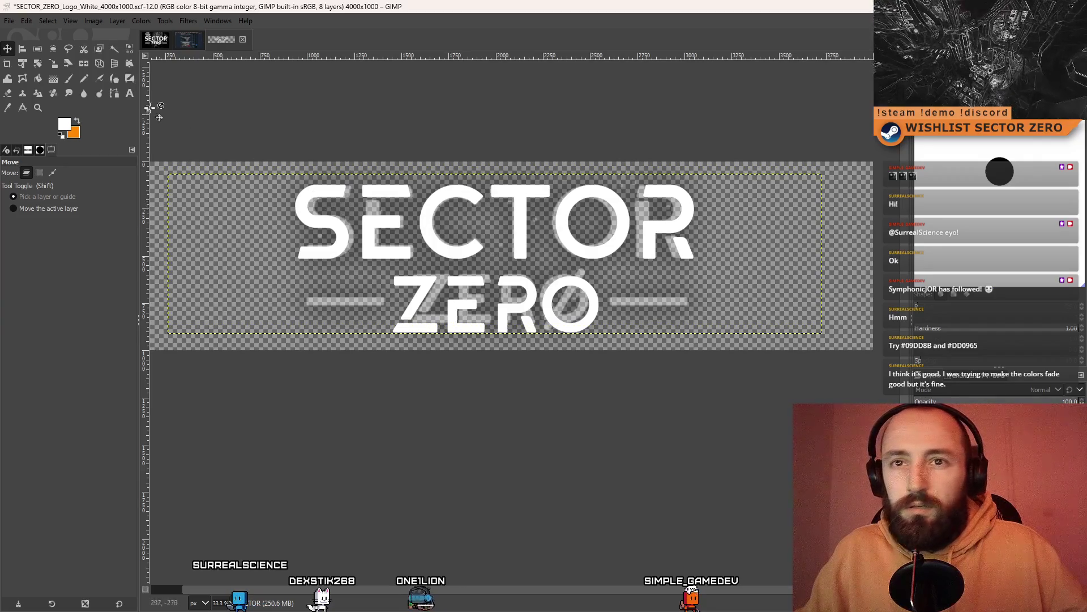
Try tightening SECTOR's kerning down to -24, then reset it to 0
click(129, 94)
click(316, 170)
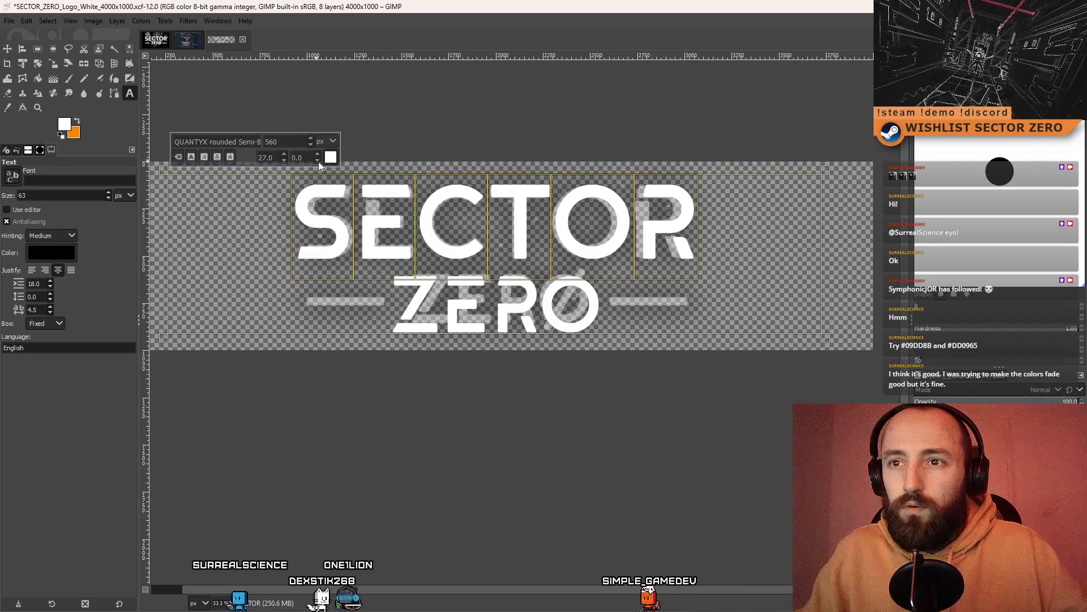
click(318, 156)
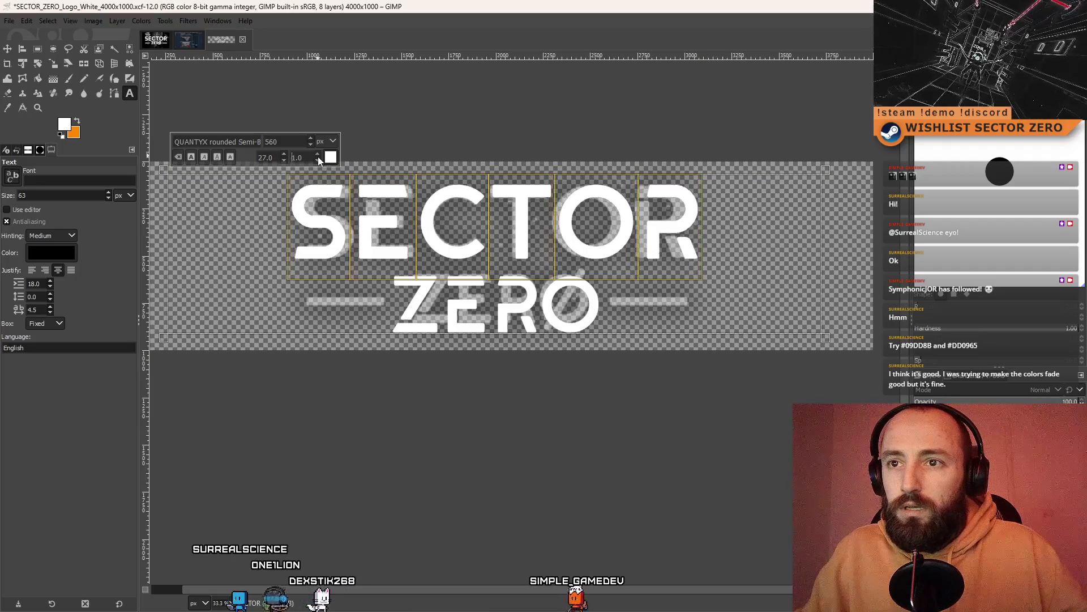
click(319, 159)
click(320, 160)
click(319, 160)
click(320, 160)
click(320, 160)
click(319, 159)
click(320, 160)
click(320, 160)
click(320, 160)
click(320, 159)
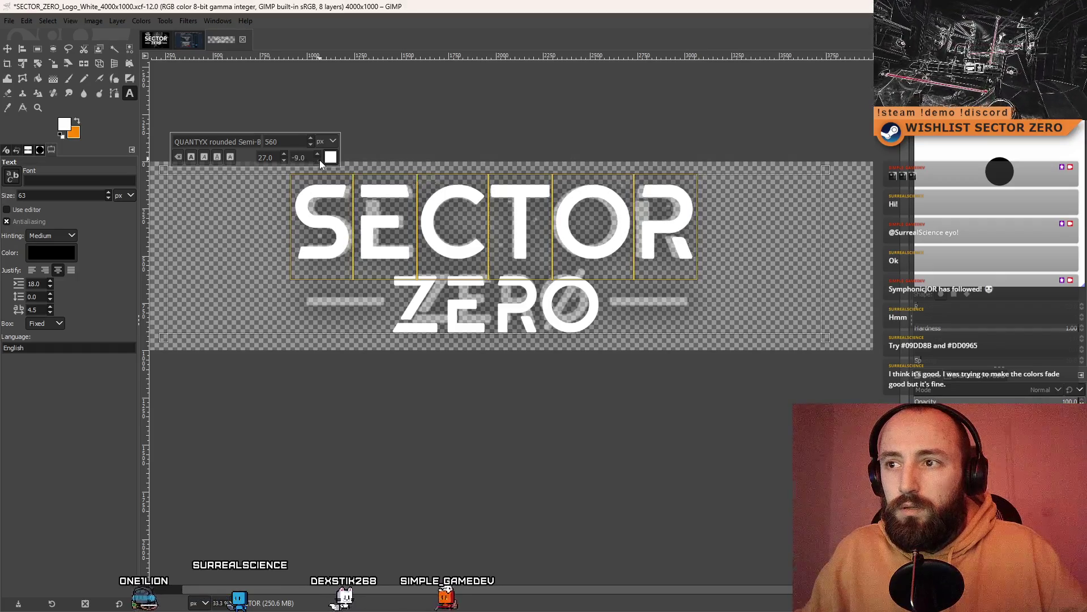
click(319, 160)
click(319, 160)
click(319, 160)
click(320, 160)
click(319, 160)
click(319, 160)
click(319, 160)
click(320, 160)
click(319, 160)
click(320, 160)
click(320, 160)
click(320, 160)
click(319, 160)
click(320, 160)
click(319, 160)
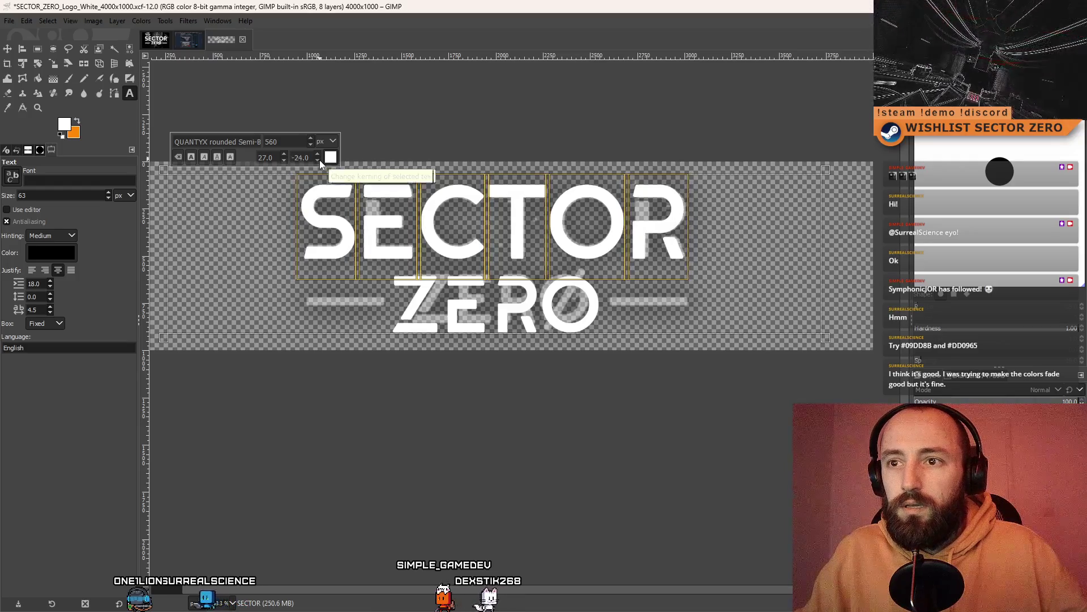
click(320, 160)
scroll(278, 257, right, 1)
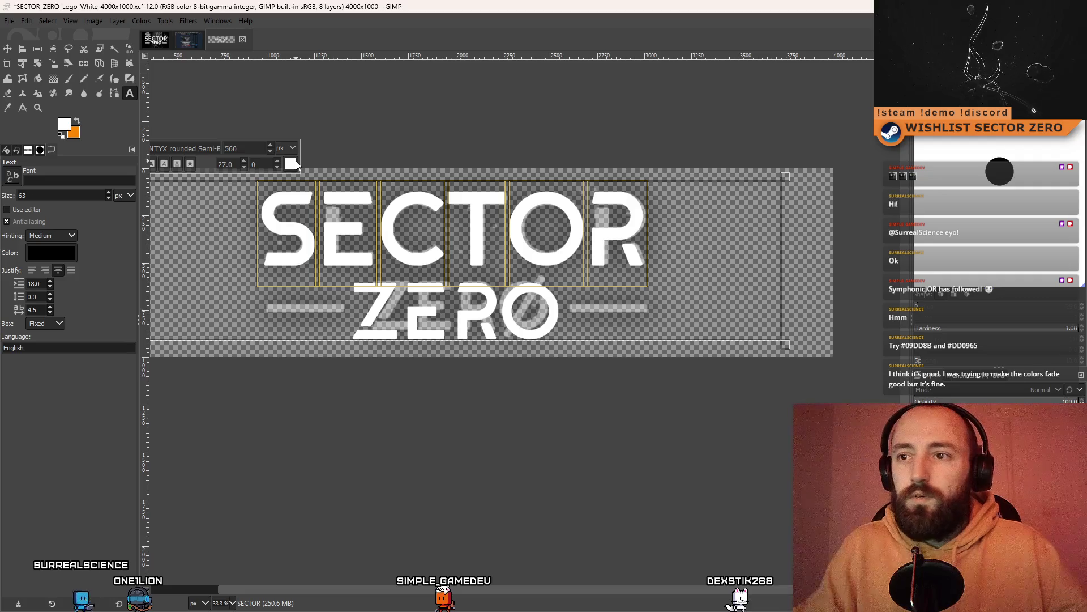
key(Return)
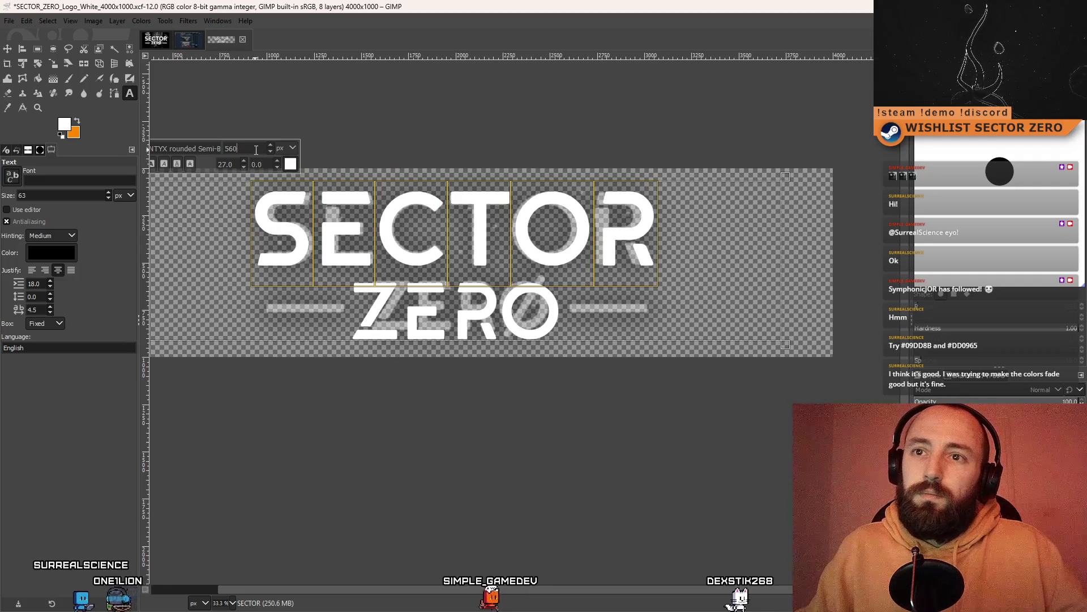
Bring the SECTOR font size down to 540 px and leave text editing
click(267, 151)
scroll(267, 150, down, 7)
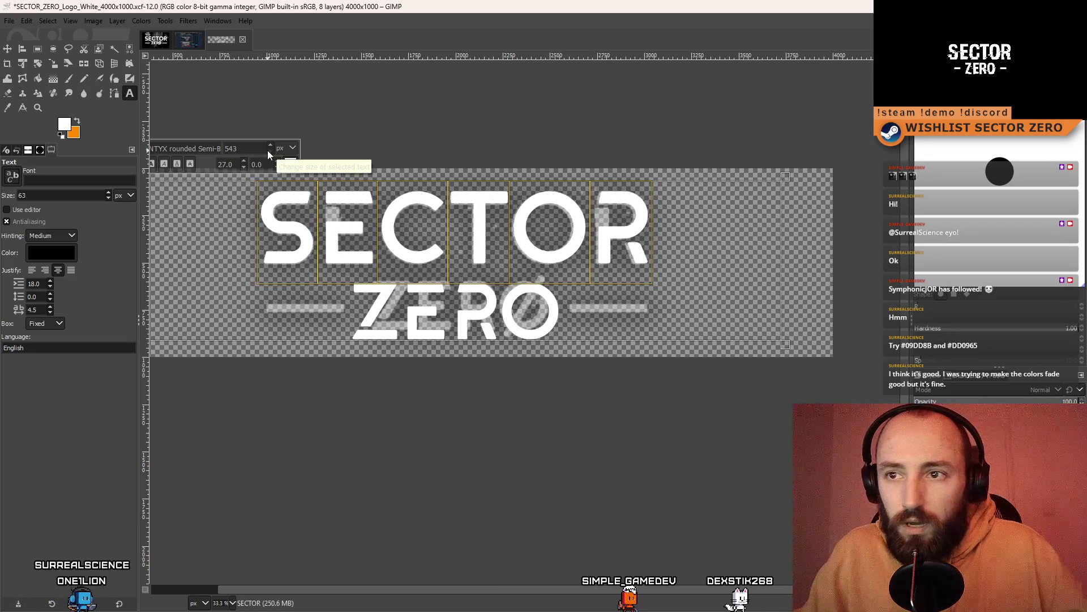
scroll(267, 151, down, 3)
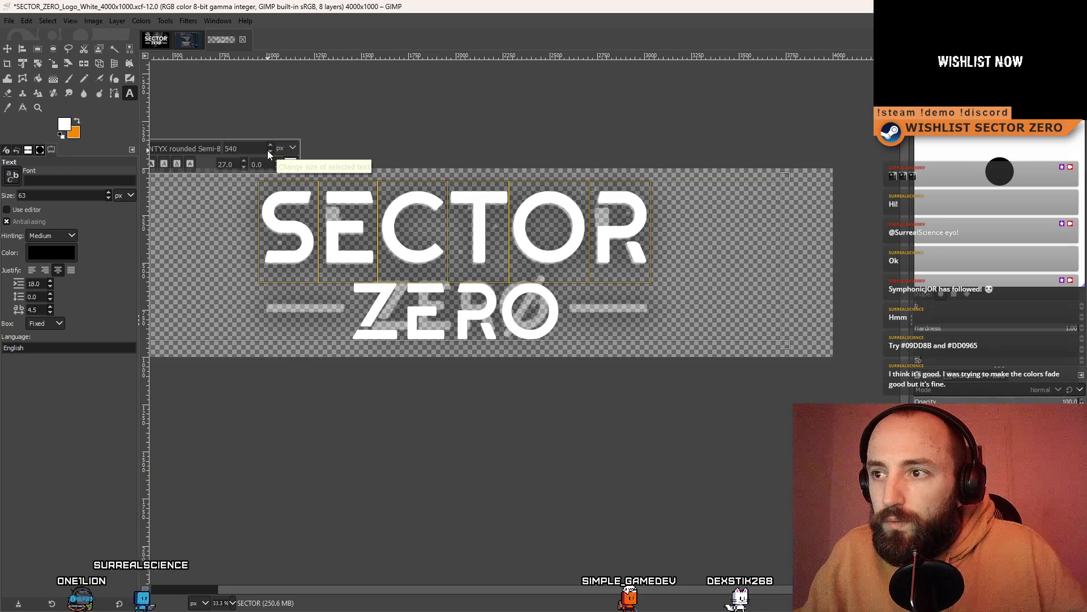
scroll(268, 150, down, 2)
scroll(242, 148, up, 2)
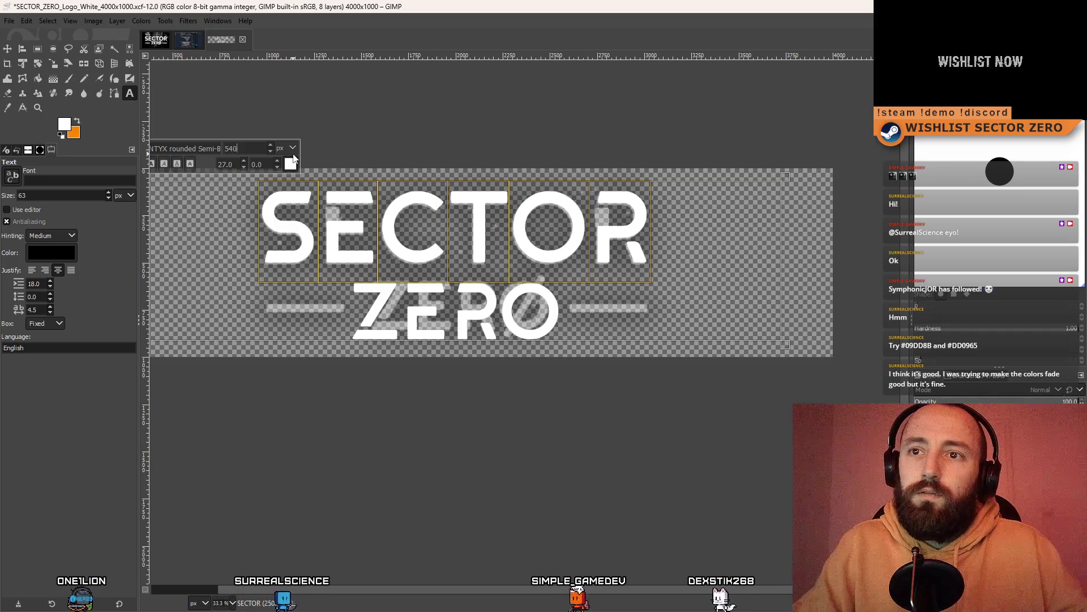
key(Escape)
Nudge the SECTOR layer slightly left and down with the Move tool
key(m)
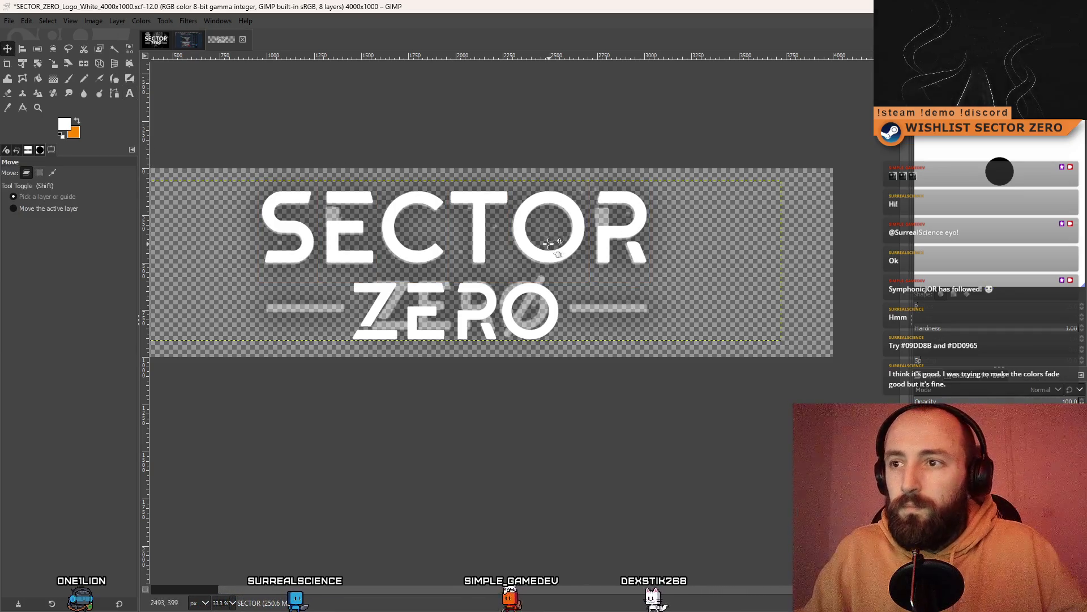
scroll(550, 243, up, 1)
drag(451, 250, 450, 251)
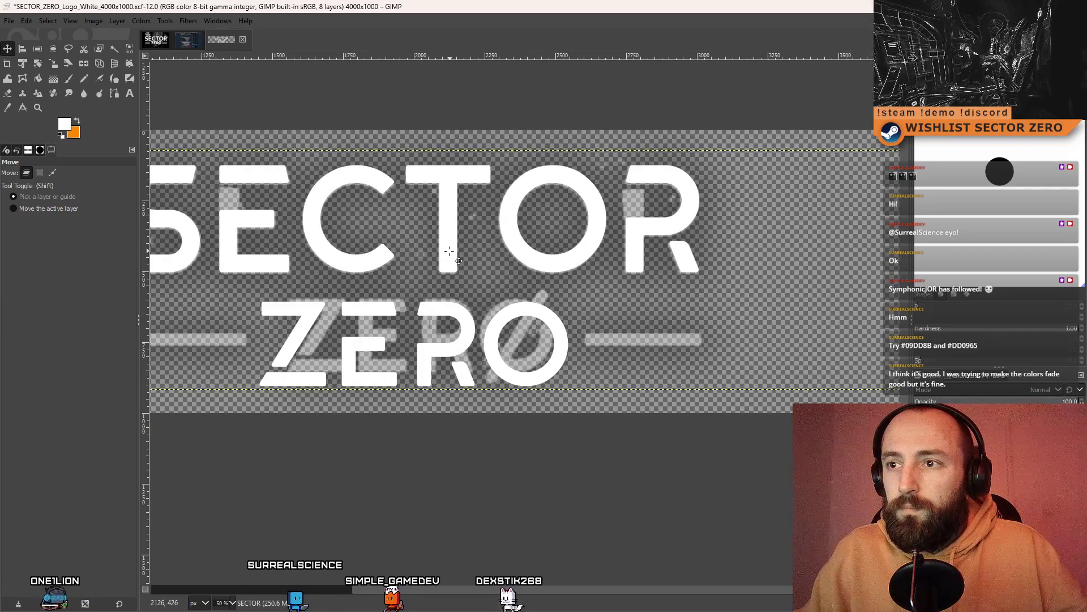
scroll(449, 251, left, 3)
scroll(493, 269, down, 2)
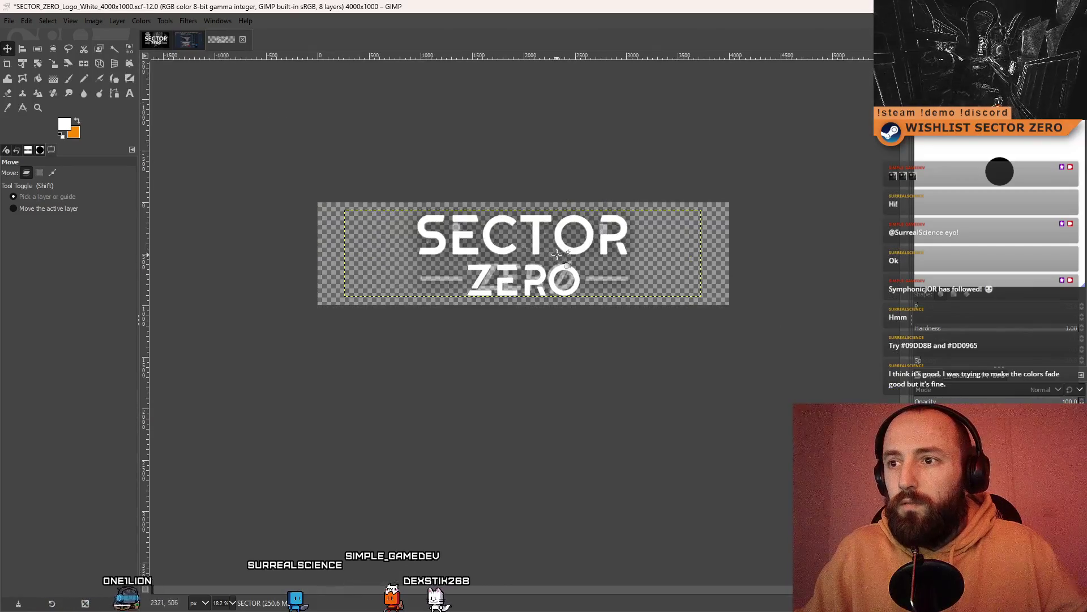
scroll(493, 269, right, 3)
scroll(493, 269, up, 2)
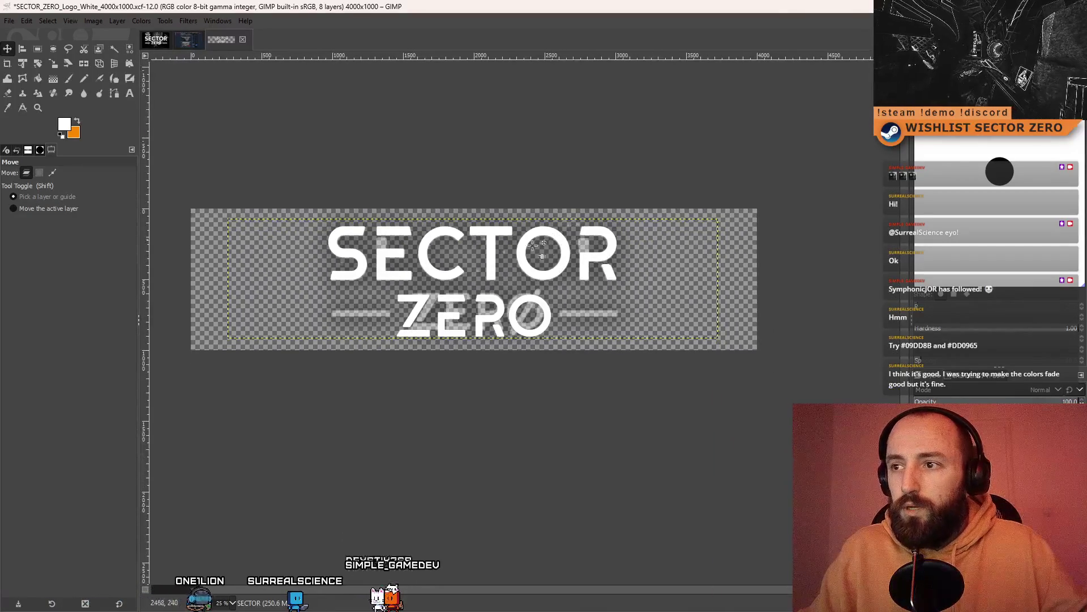
Draw a rectangular selection across the dash line beside ZERO
key(r)
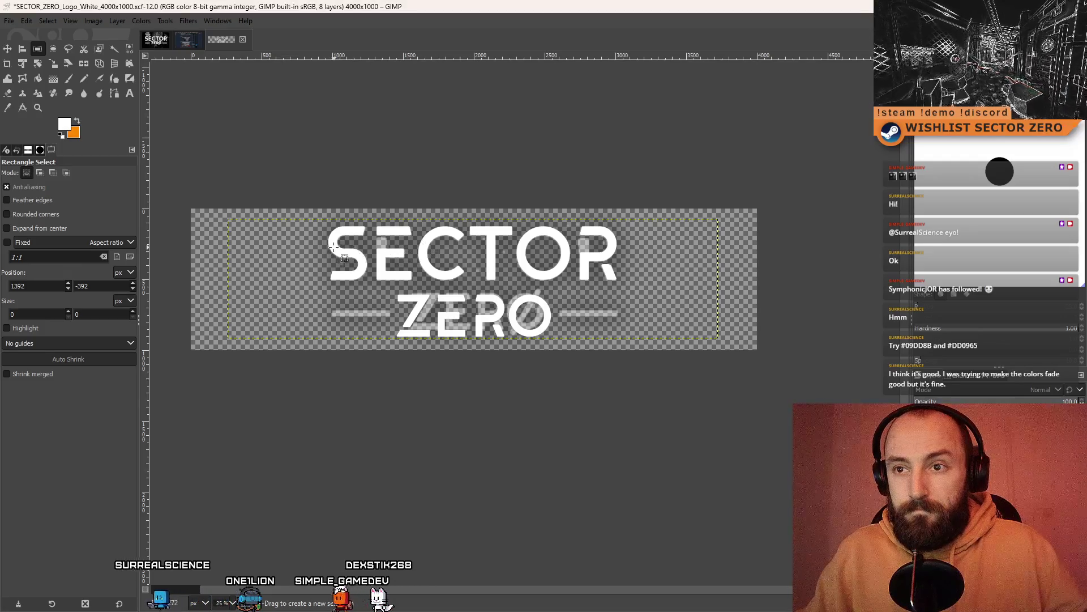
mouse_move(329, 249)
mouse_down()
mouse_move(417, 245)
mouse_move(394, 233)
mouse_up()
ctrl+scroll(245, 214, up, 1)
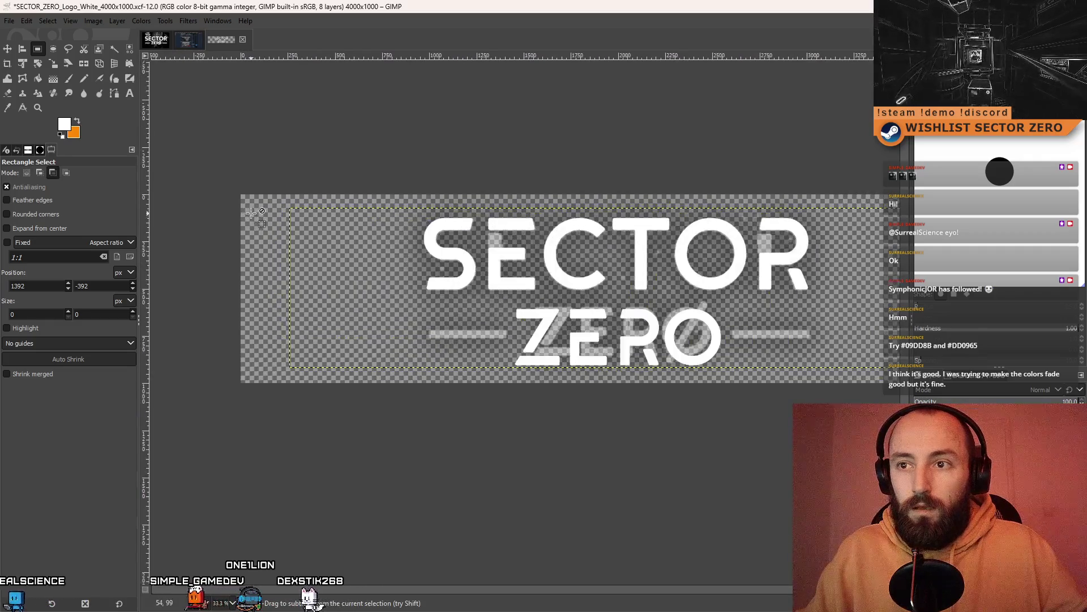
ctrl+scroll(280, 254, up, 8)
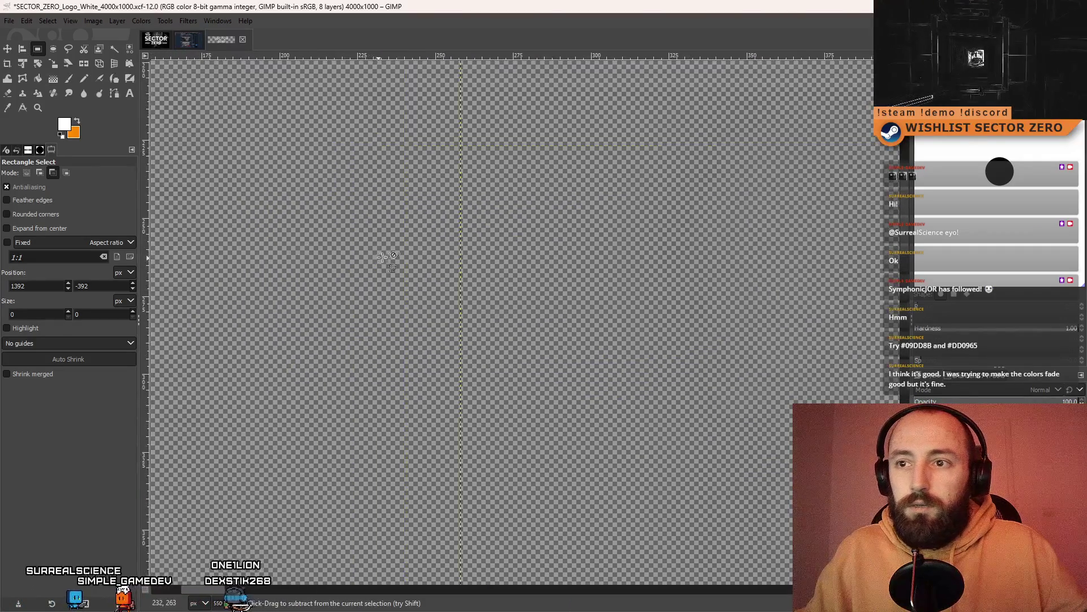
mouse_move(357, 352)
mouse_down()
mouse_move(12, 348)
mouse_move(422, 342)
mouse_up()
ctrl+scroll(11, 349, down, 4)
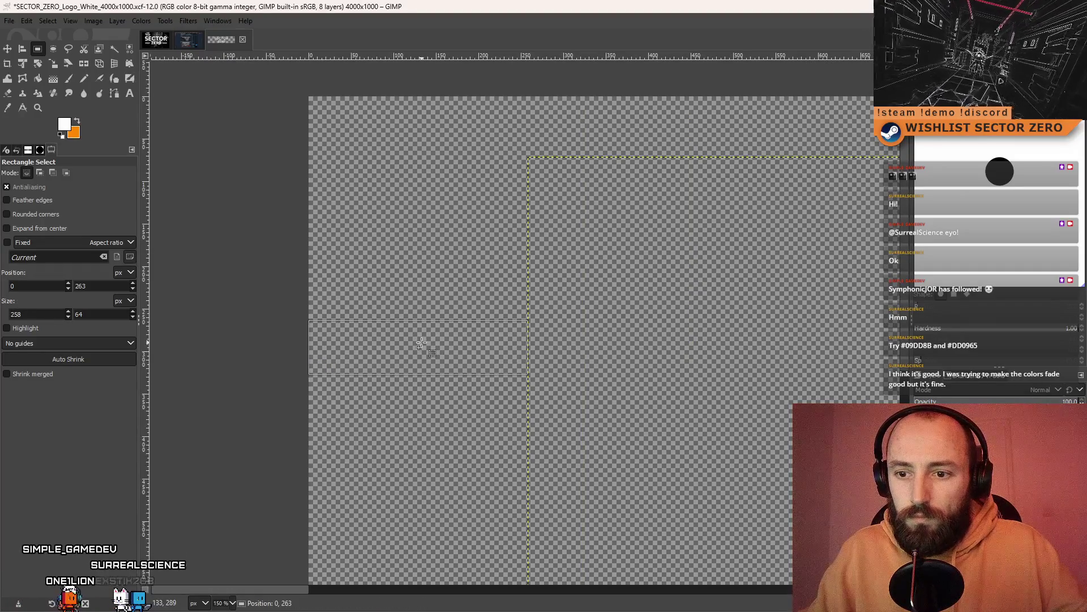
Resize the selection to read the right-hand dash's width, then deselect and zoom out
scroll(723, 305, right, 8)
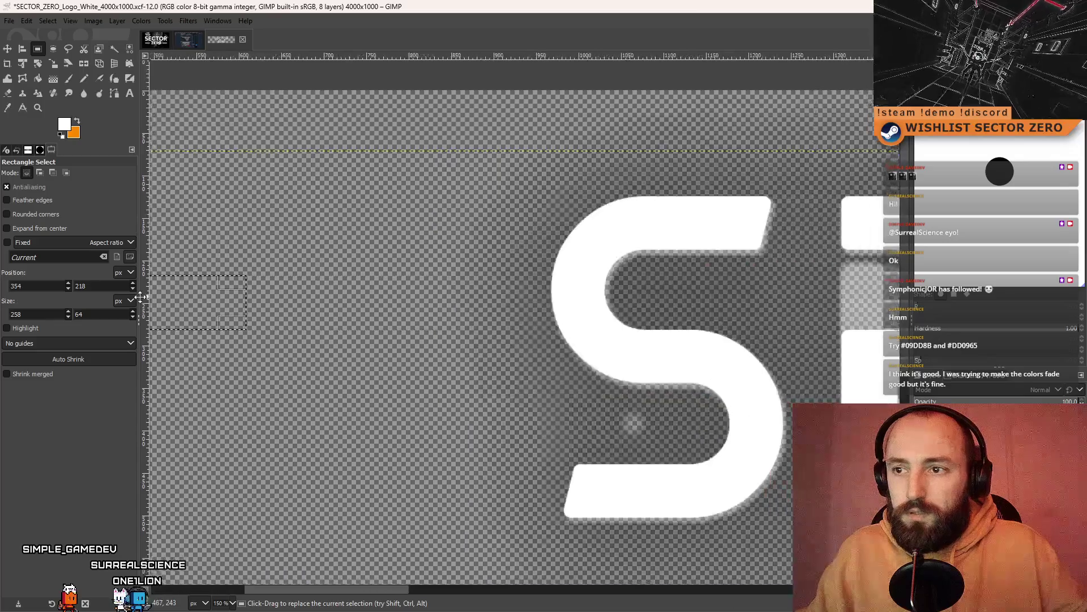
ctrl+scroll(760, 310, down, 4)
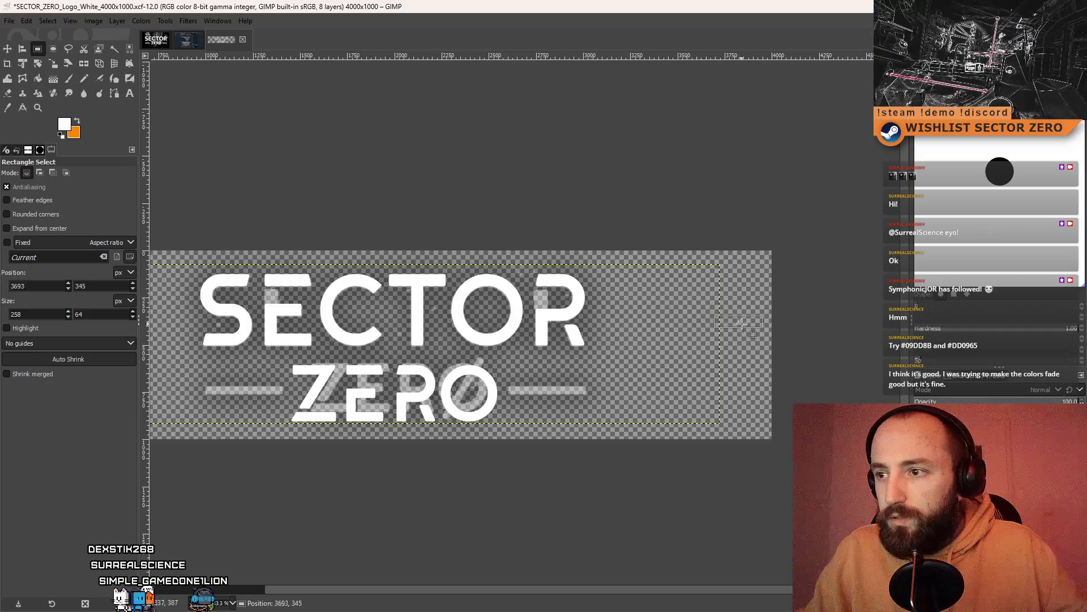
ctrl+scroll(750, 327, up, 5)
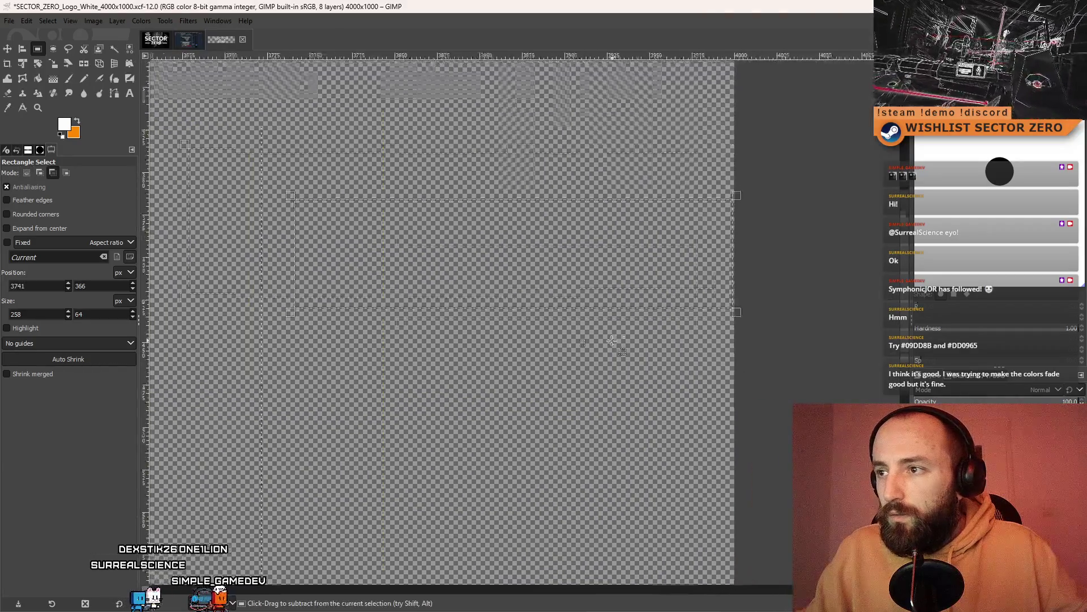
ctrl+scroll(570, 313, up, 1)
ctrl+scroll(633, 275, up, 1)
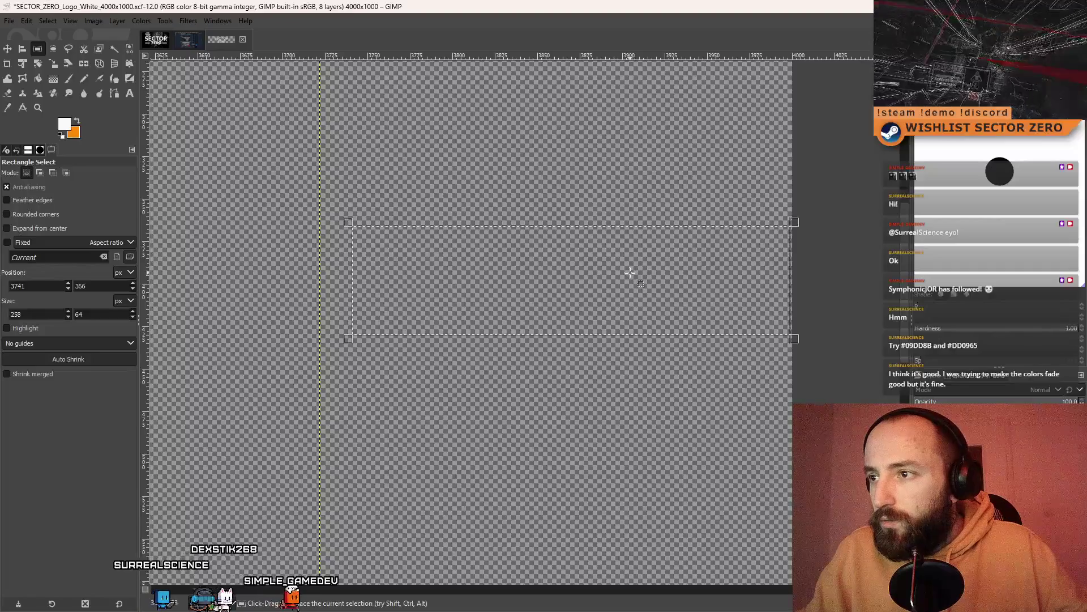
click(632, 274)
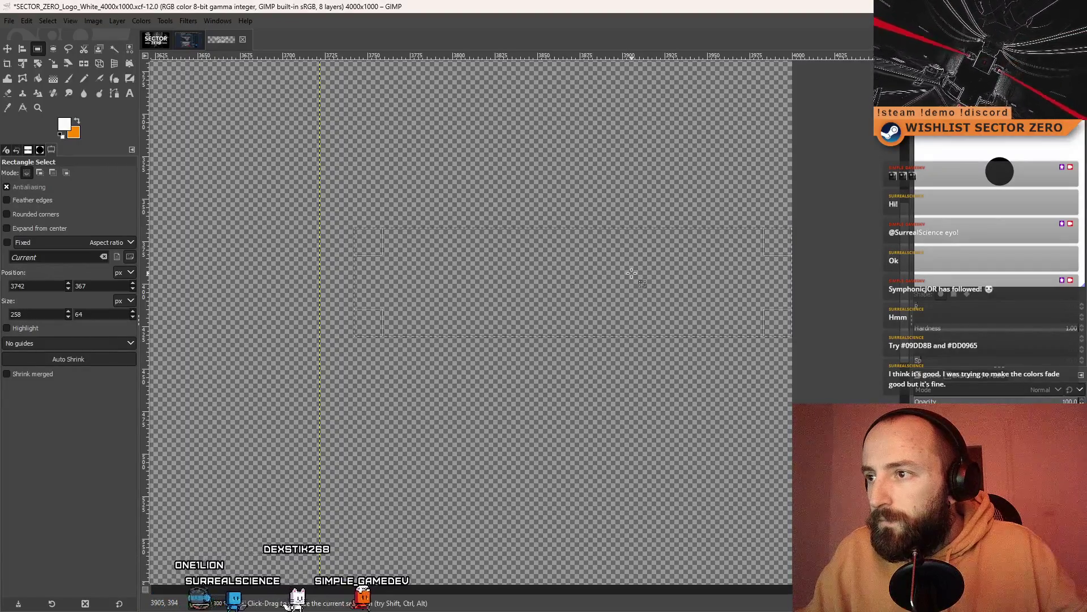
drag(779, 281, 302, 295)
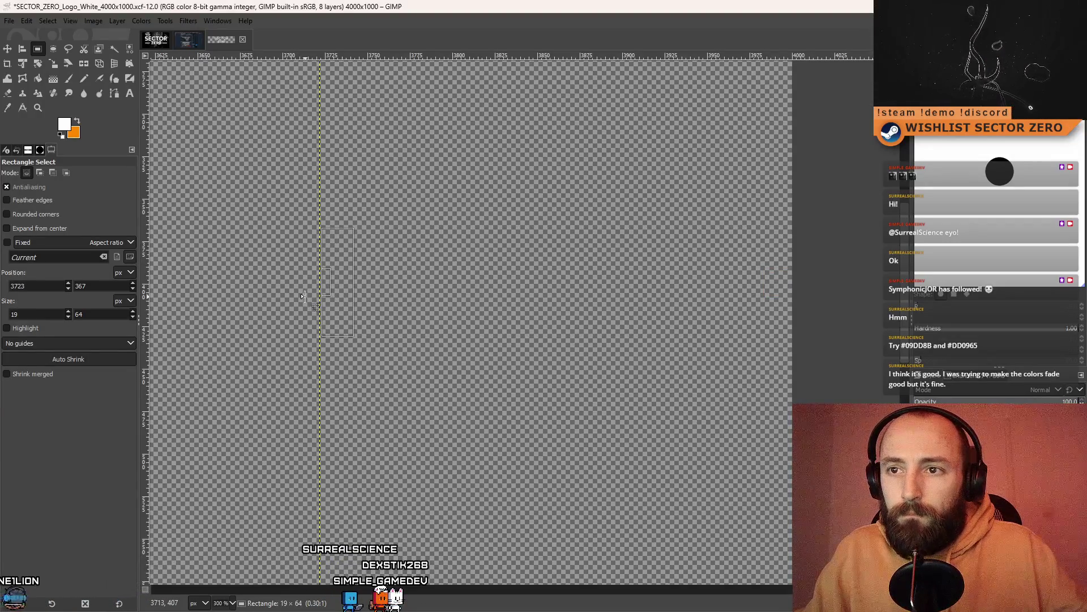
click(475, 284)
scroll(476, 283, down, 7)
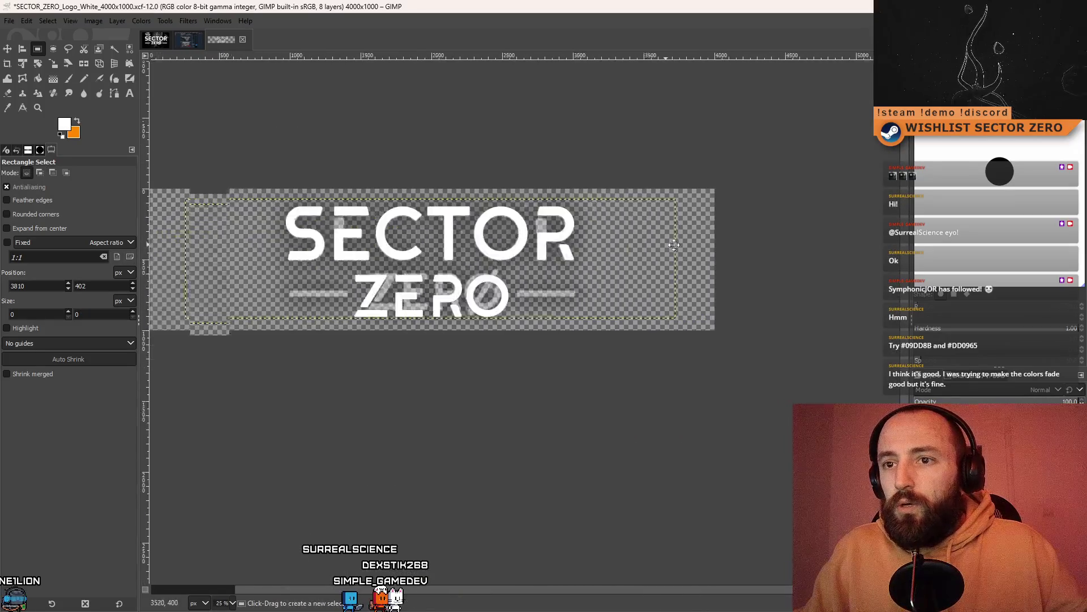
Nudge the SECTOR text a few pixels right with the Move tool
click(8, 49)
scroll(499, 252, up, 2)
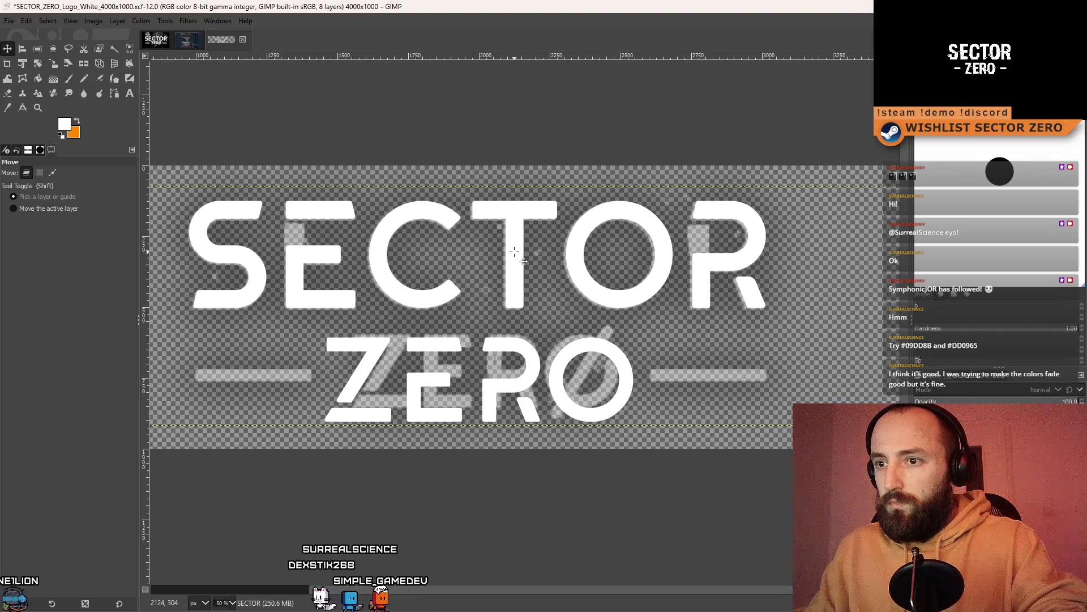
drag(532, 256, 535, 256)
scroll(535, 256, down, 1)
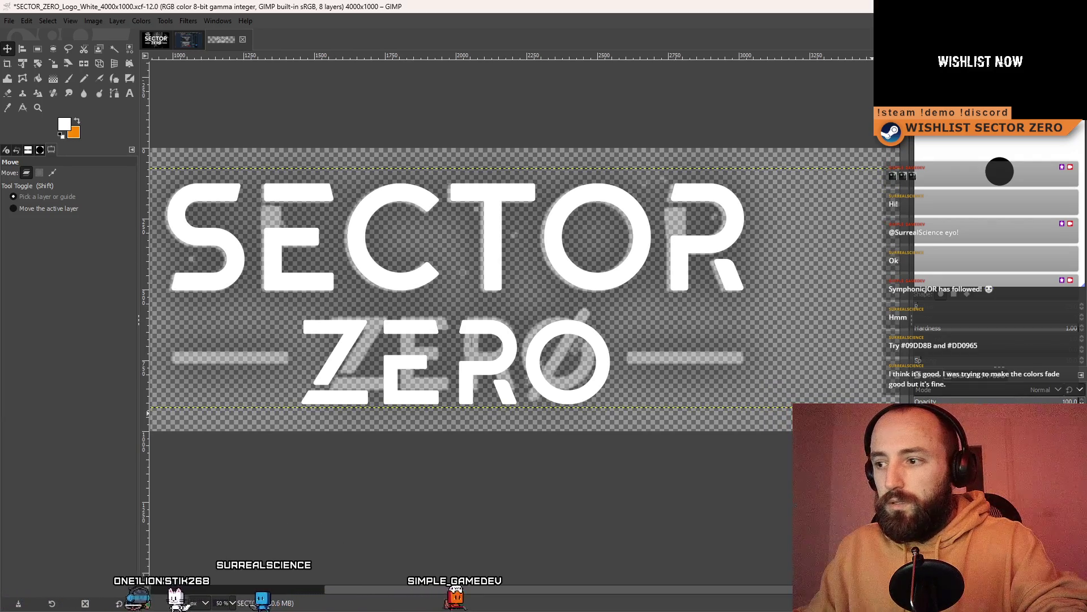
Select the faded ZERO copy layer, then the ZERO text layer
click(677, 378)
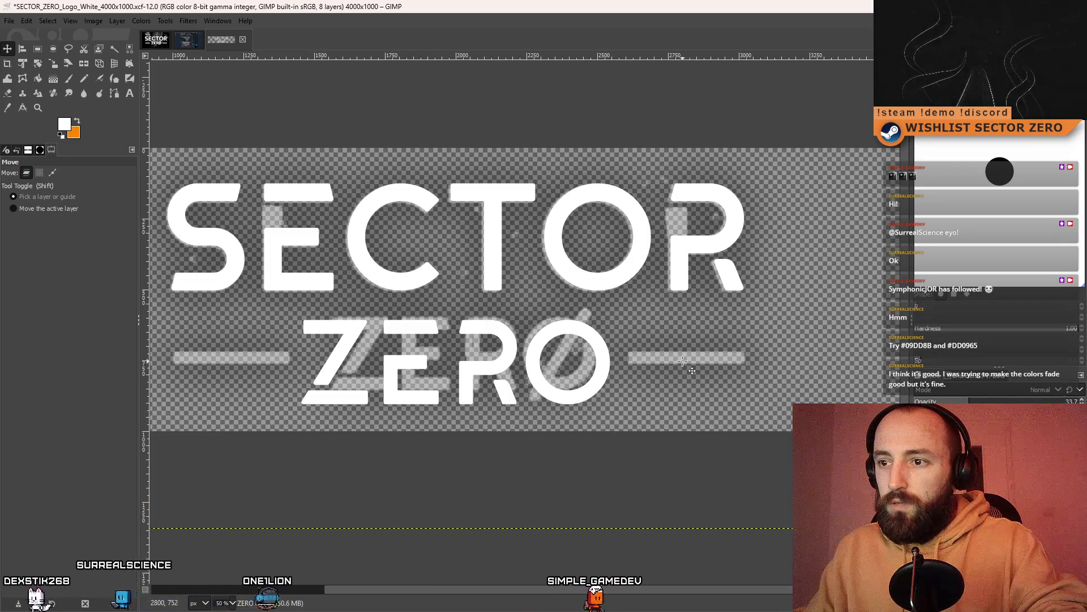
scroll(697, 371, down, 1)
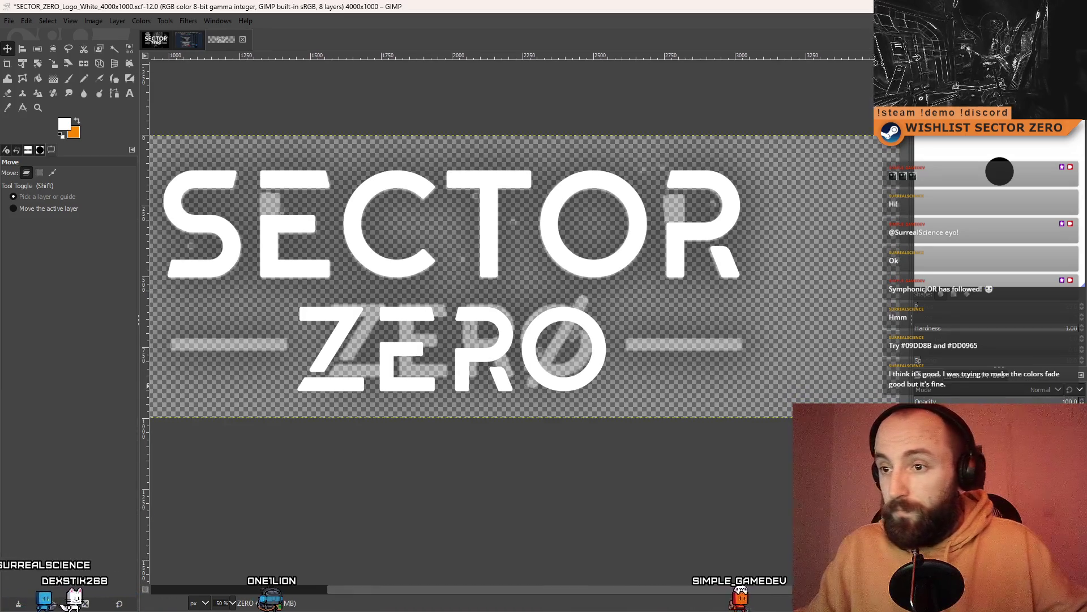
click(616, 359)
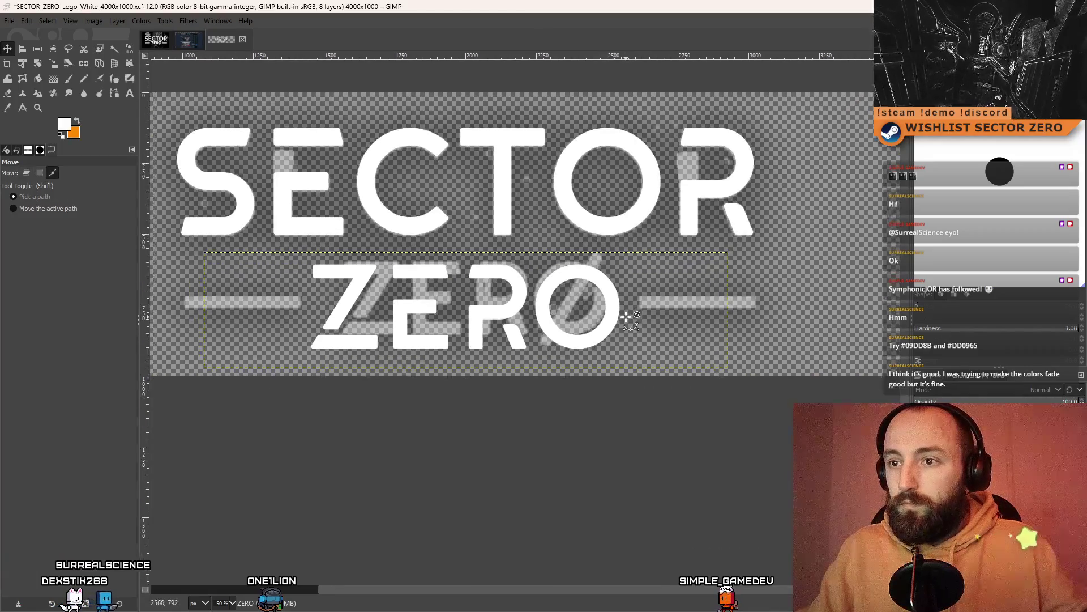
scroll(616, 359, down, 2)
scroll(586, 327, up, 1)
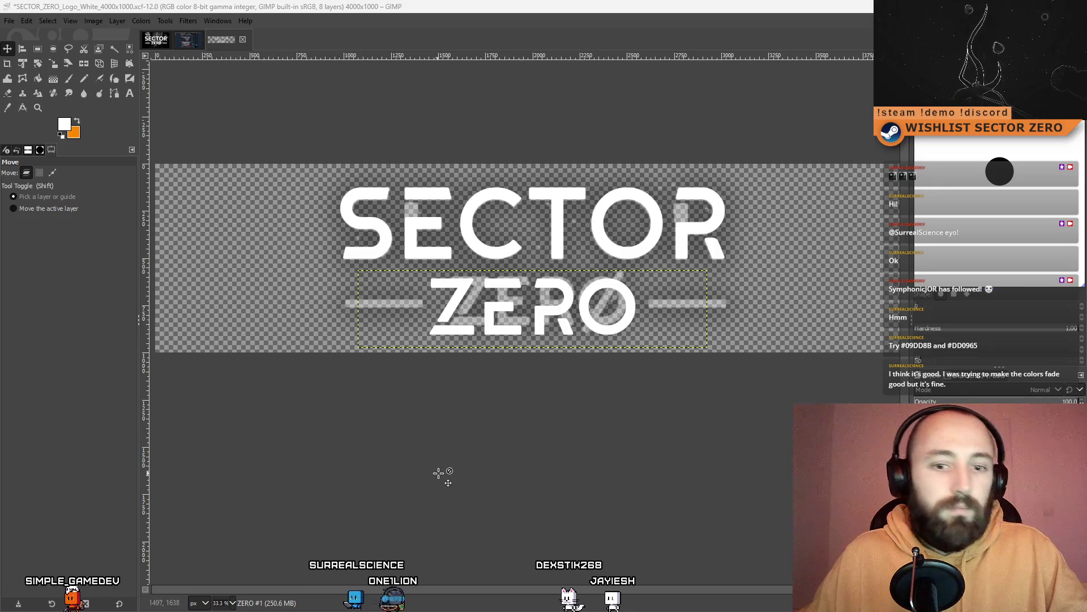
Pan across the canvas to inspect the SECTOR and ZERO alignment, then pick the Text tool
scroll(461, 425, right, 3)
scroll(569, 447, up, 1)
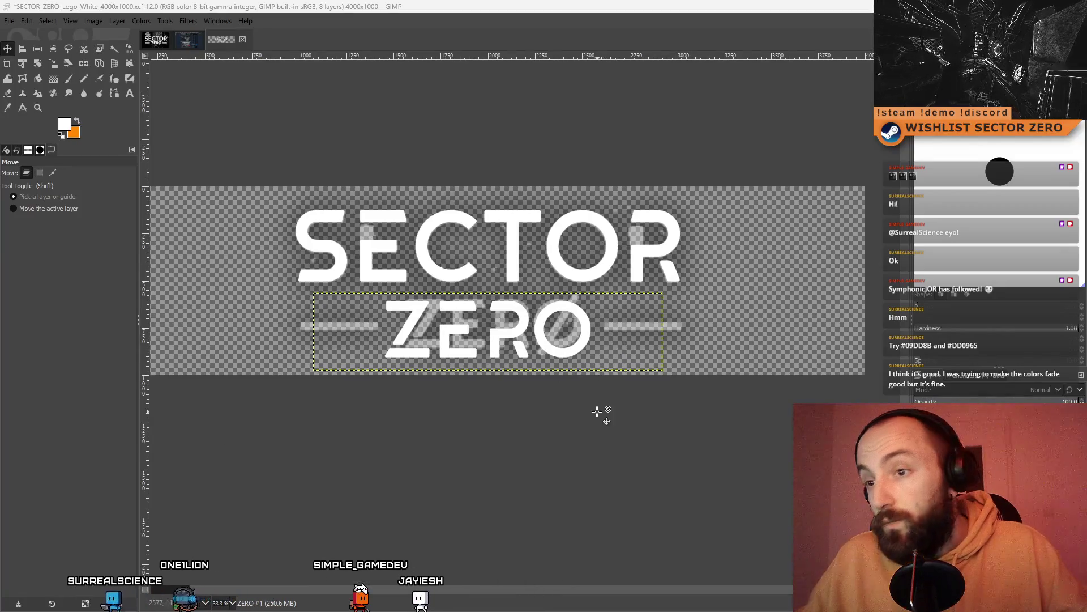
scroll(320, 348, up, 1)
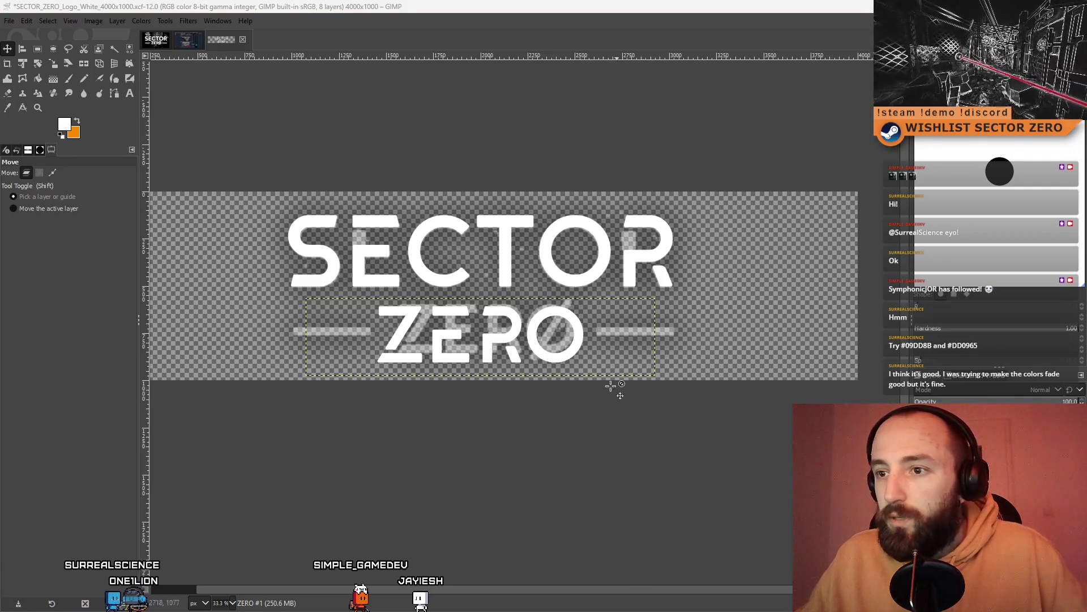
scroll(570, 395, down, 2)
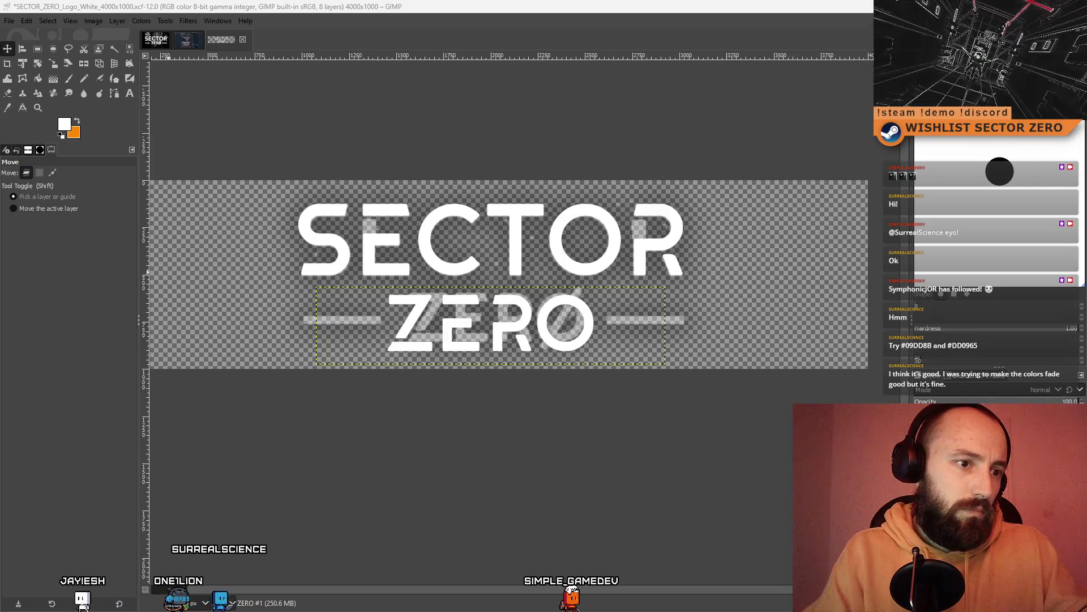
scroll(655, 447, right, 1)
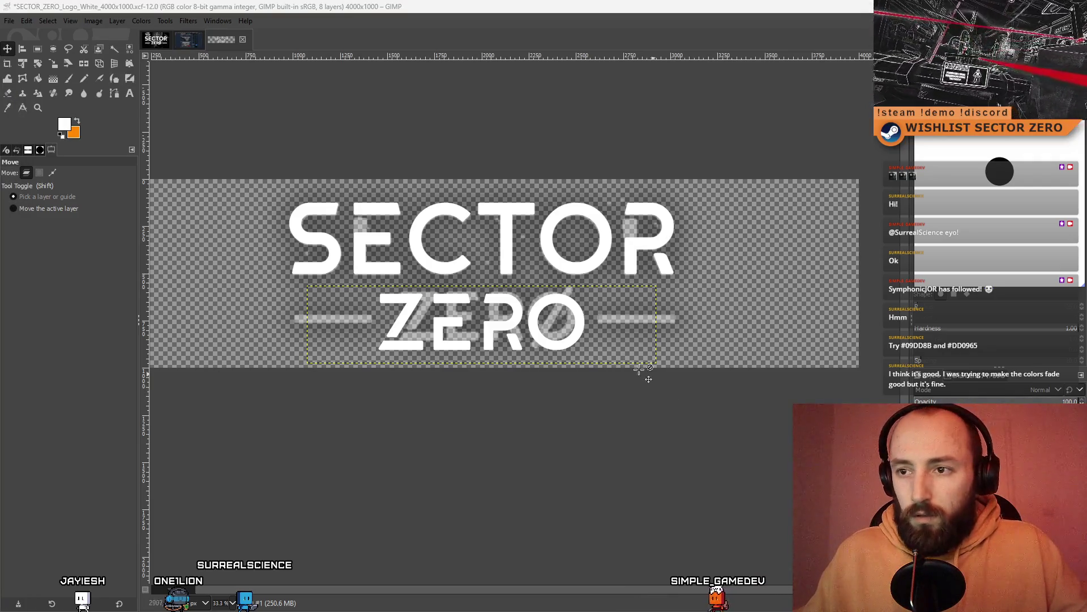
click(130, 93)
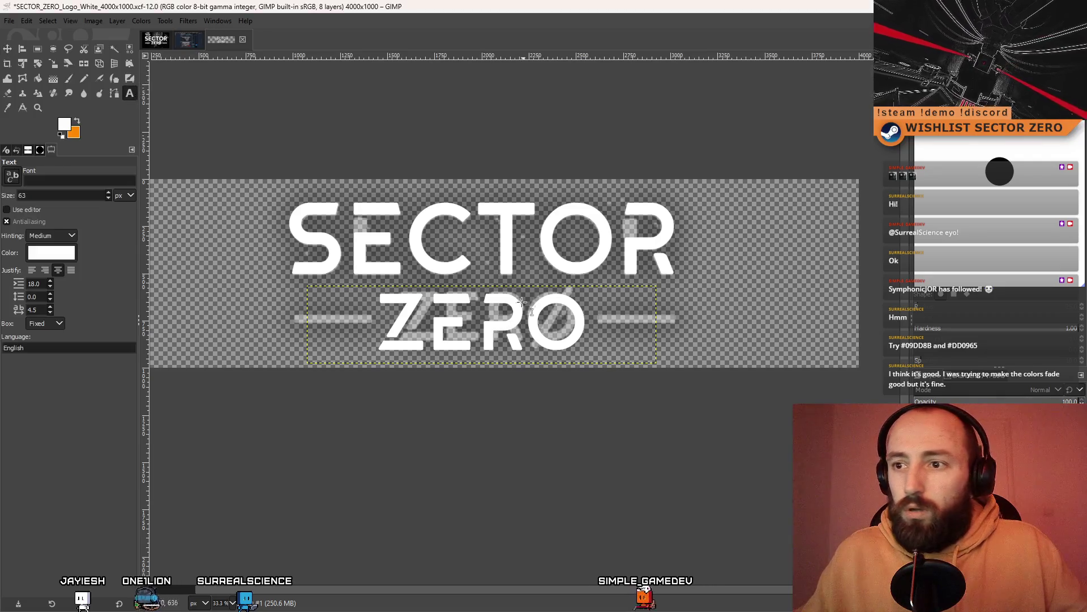
Discard an accidental empty text box and select all the letters of ZERO
click(647, 416)
drag(161, 190, 317, 227)
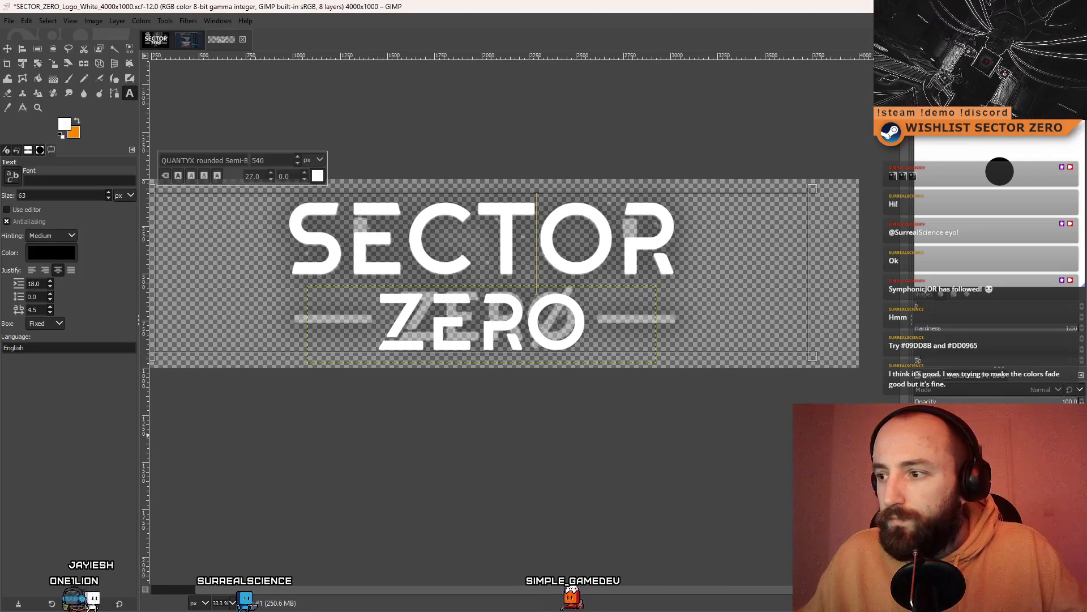
key(Escape)
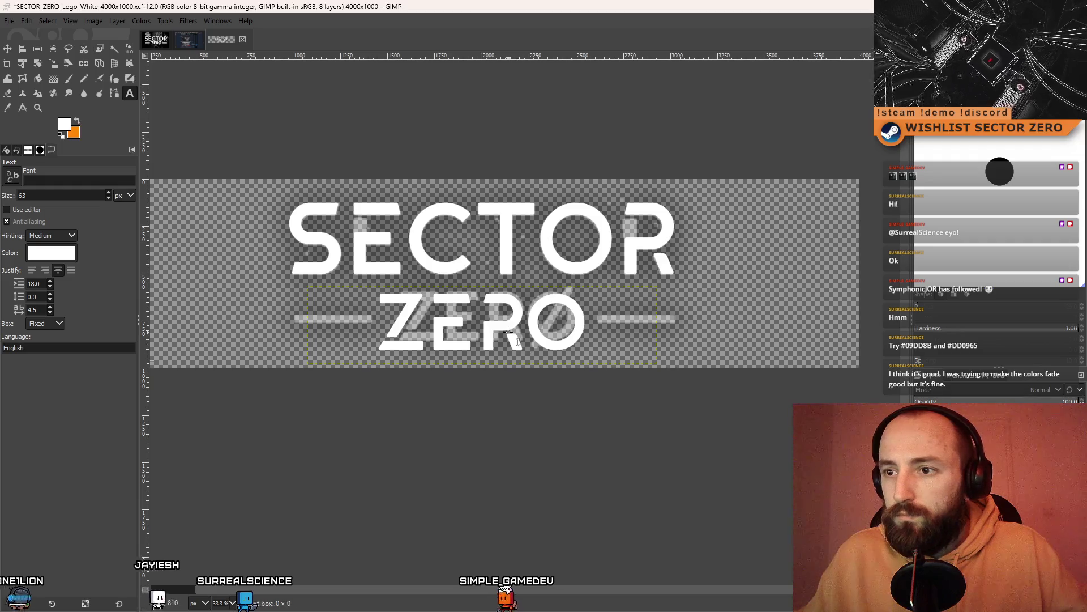
click(531, 339)
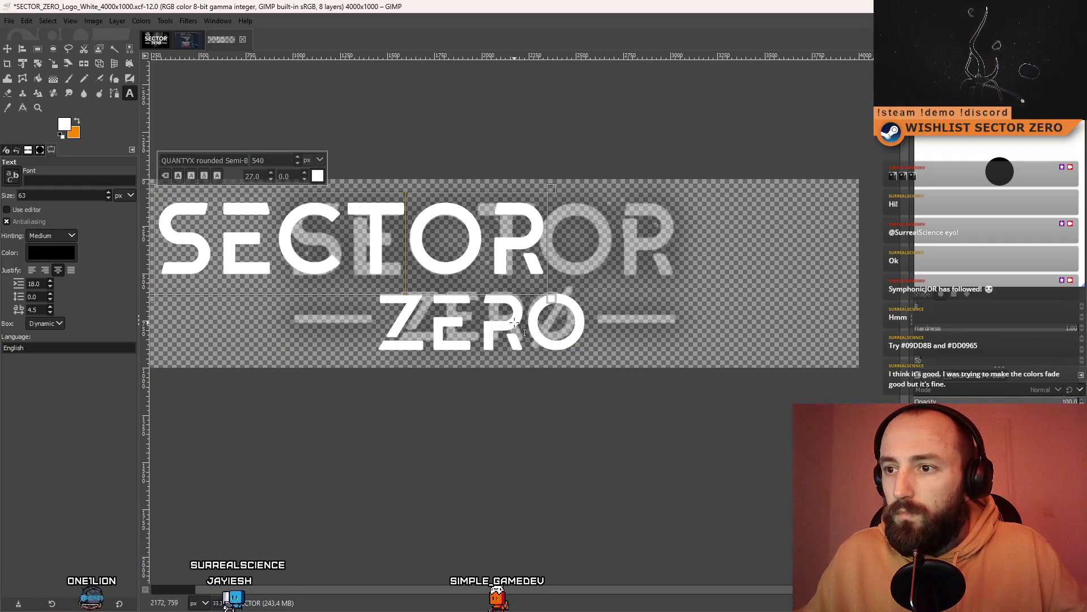
click(615, 334)
click(588, 325)
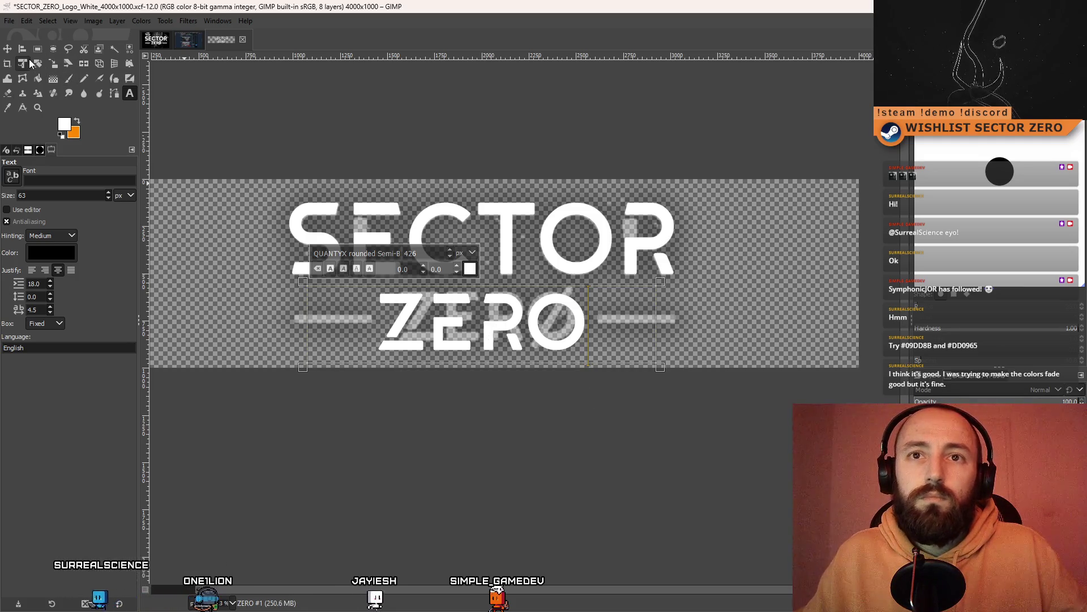
click(479, 340)
double_click(506, 344)
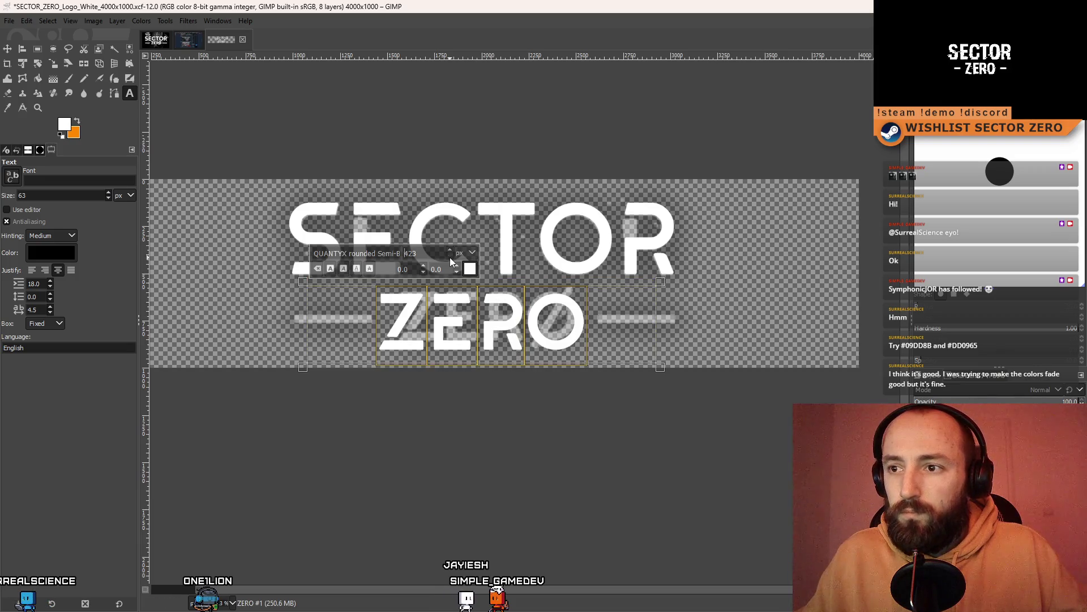
Shift the ZERO text slightly right and up with the Move tool
scroll(451, 261, down, 10)
scroll(452, 260, down, 2)
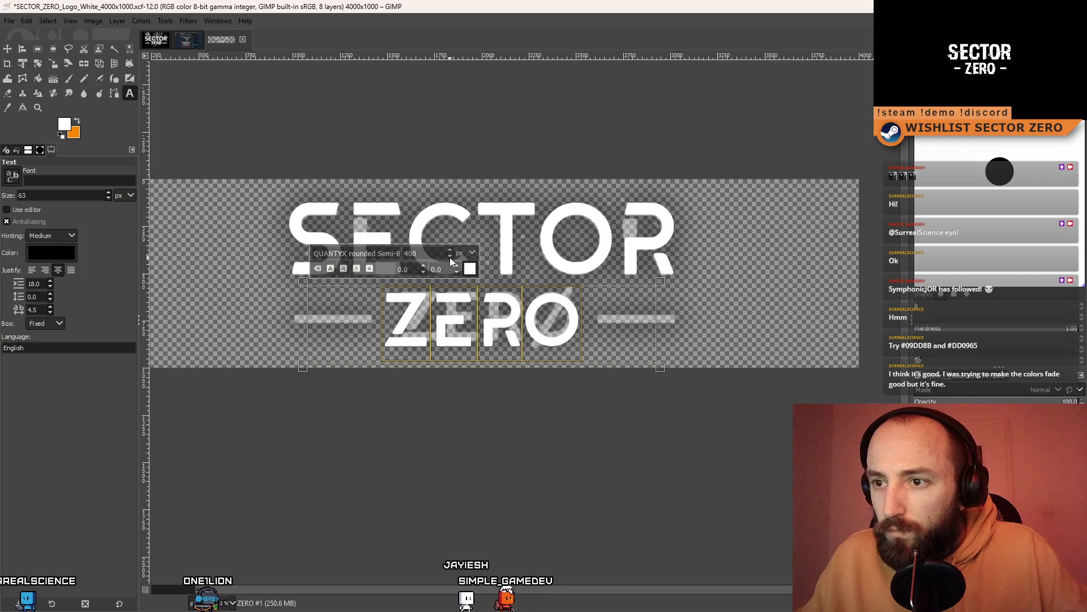
click(7, 48)
ctrl+scroll(513, 325, up, 4)
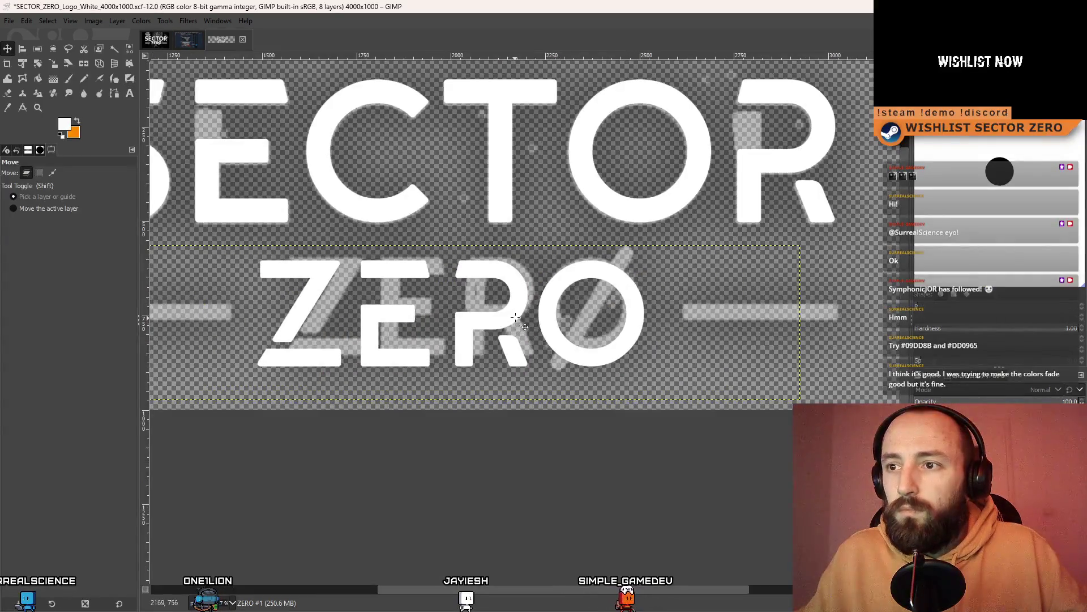
drag(507, 315, 519, 312)
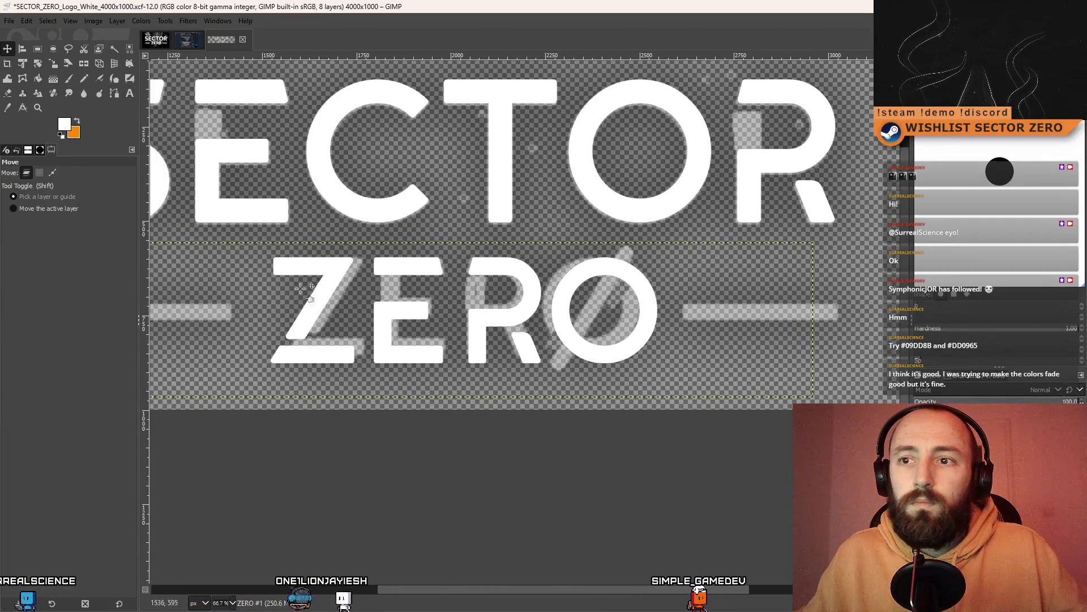
Set the ZERO font size to 375 and nudge it slightly left
click(130, 93)
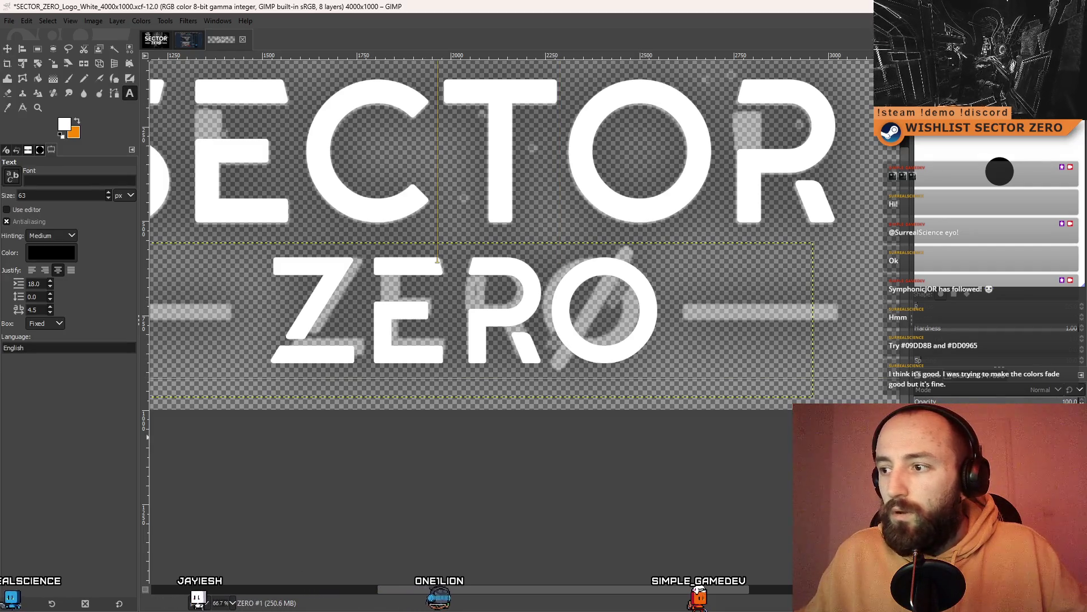
click(425, 345)
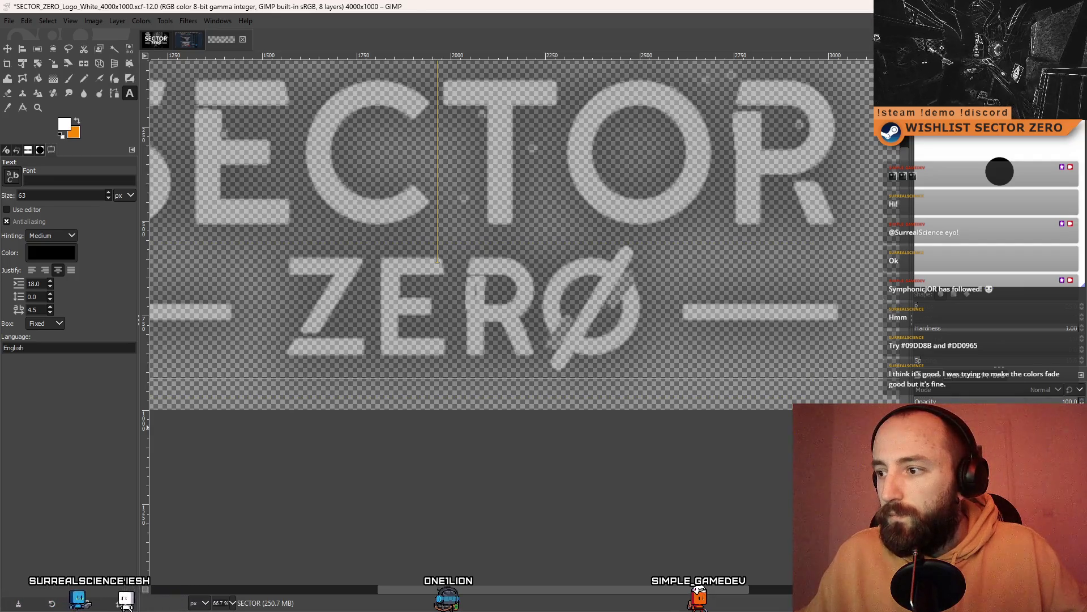
key(Page_Up)
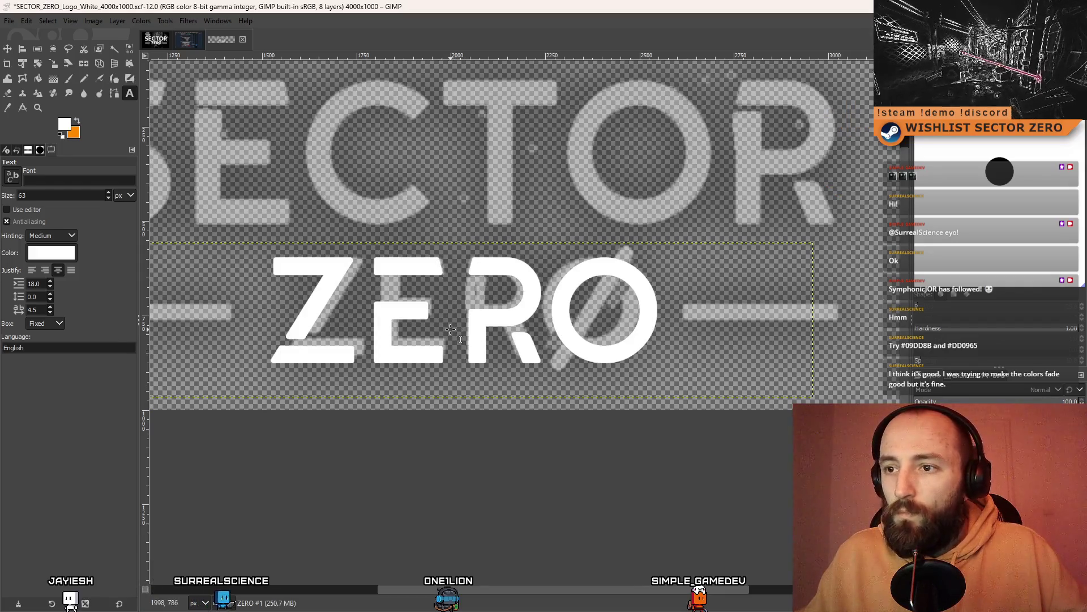
click(450, 329)
scroll(256, 214, down, 7)
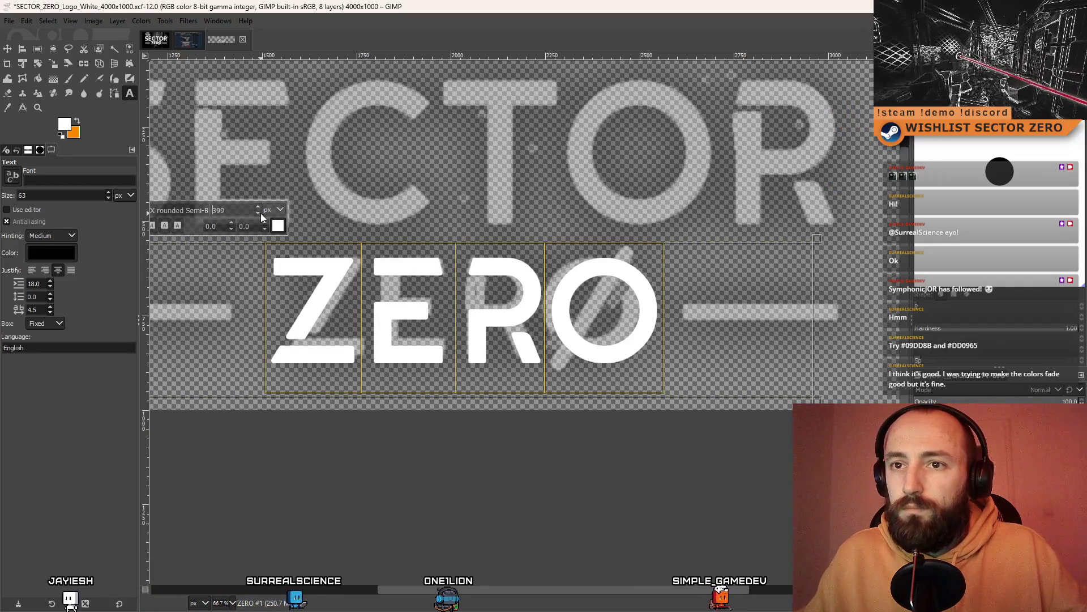
scroll(261, 215, down, 8)
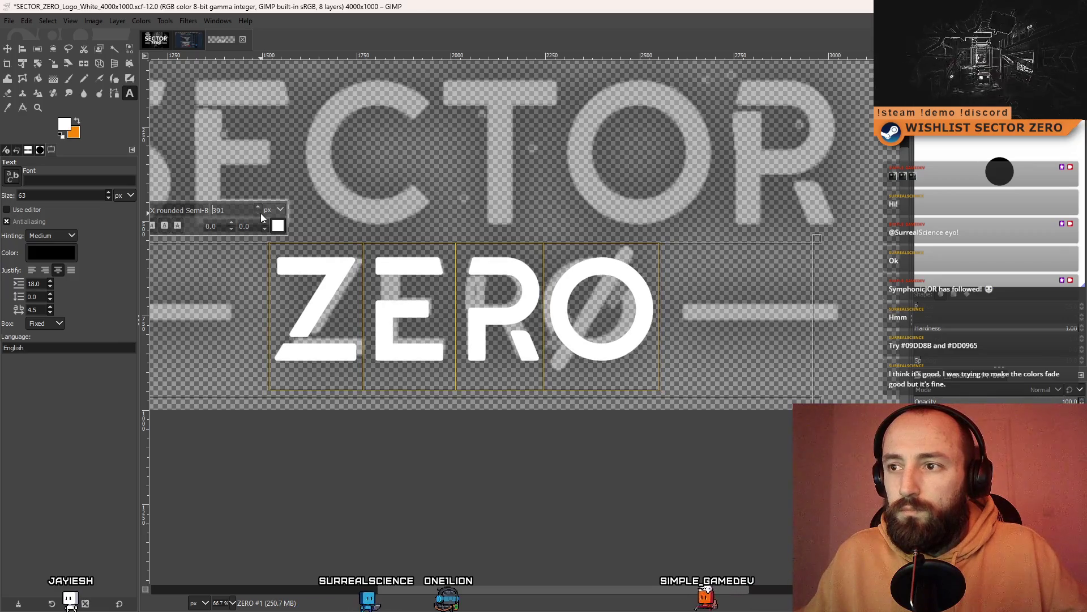
scroll(261, 217, down, 11)
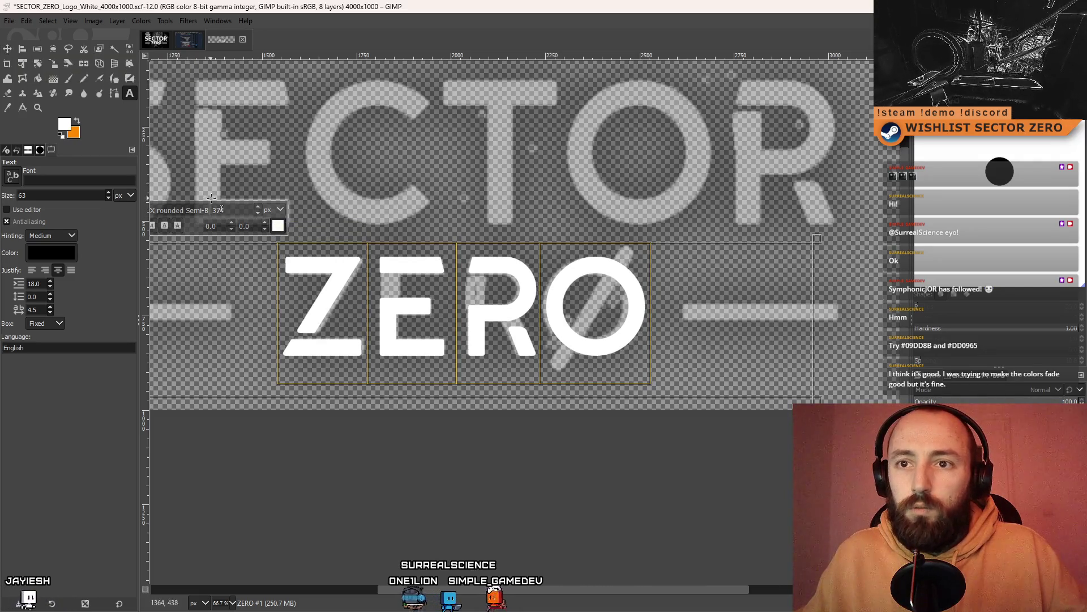
key(BackSpace)
text(5)
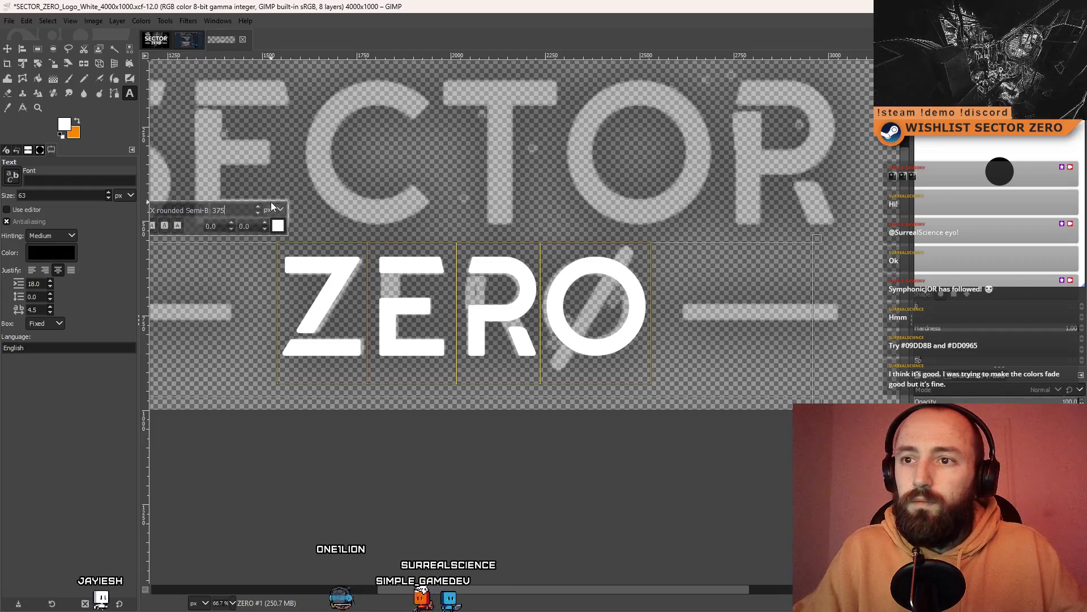
text(m)
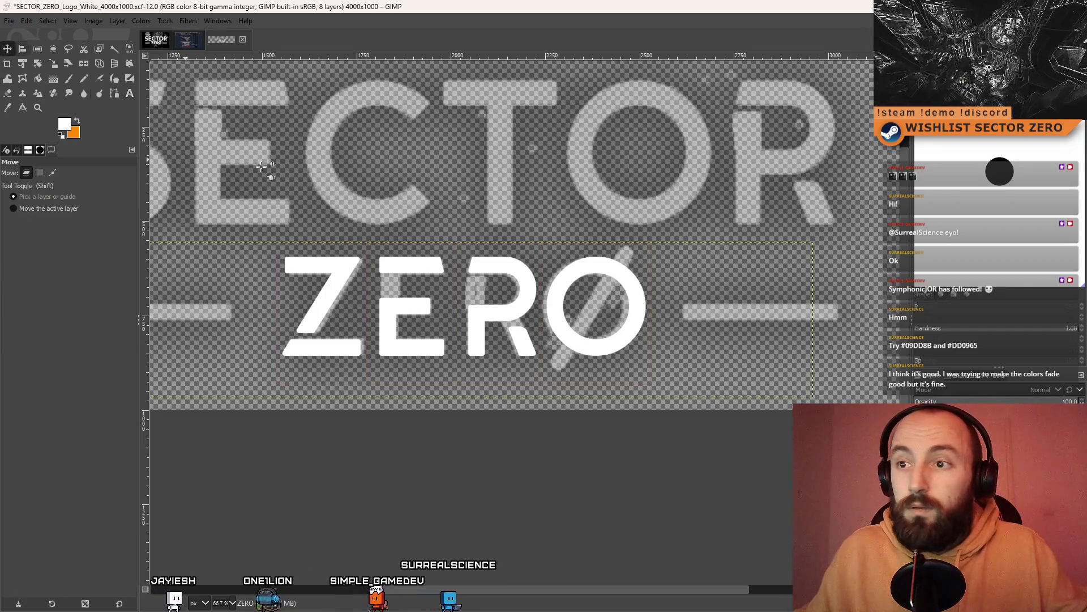
drag(505, 315, 501, 315)
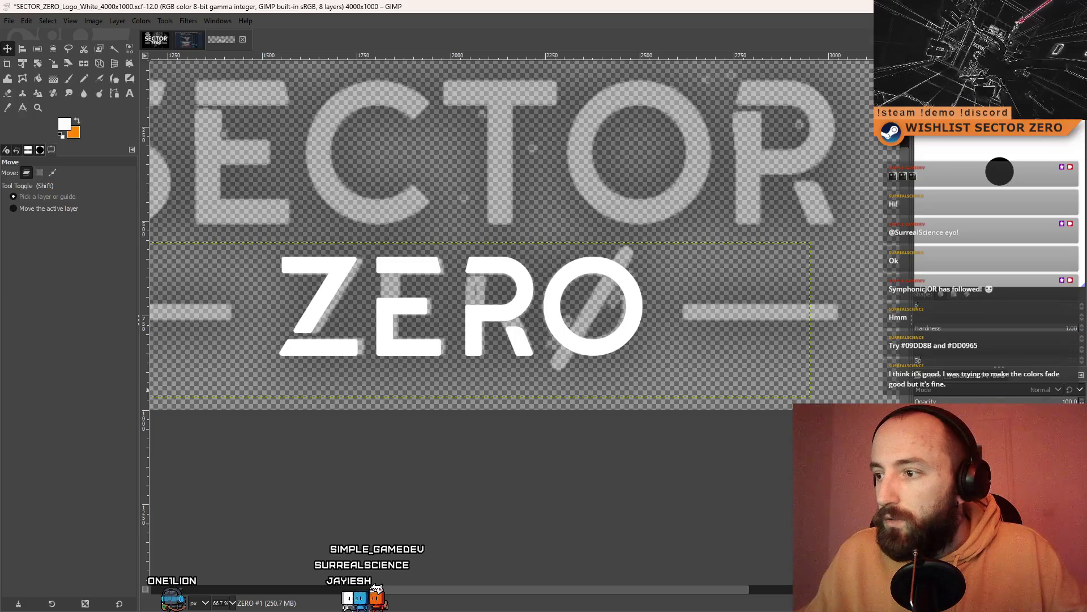
scroll(555, 296, down, 4)
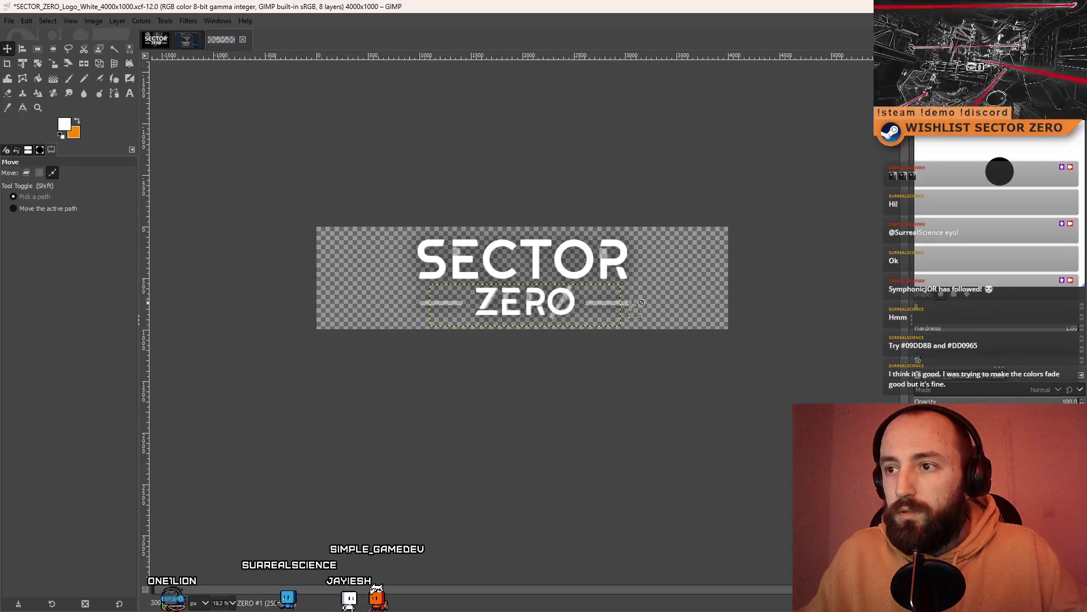
Shorten the SECTOR text box by dragging its bottom edge up
scroll(546, 311, up, 3)
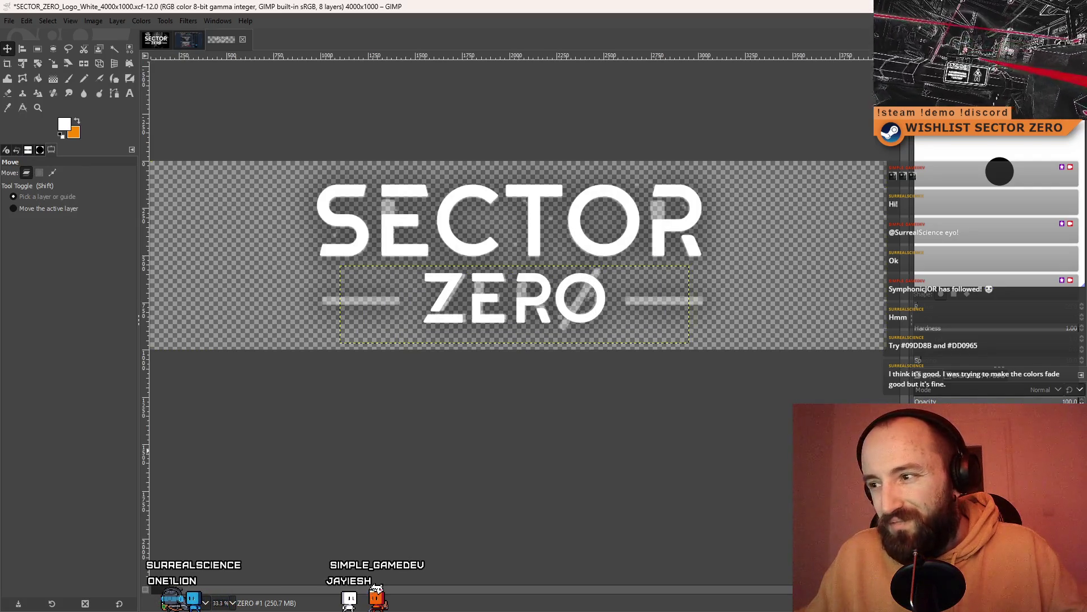
scroll(647, 371, down, 4)
scroll(677, 357, up, 3)
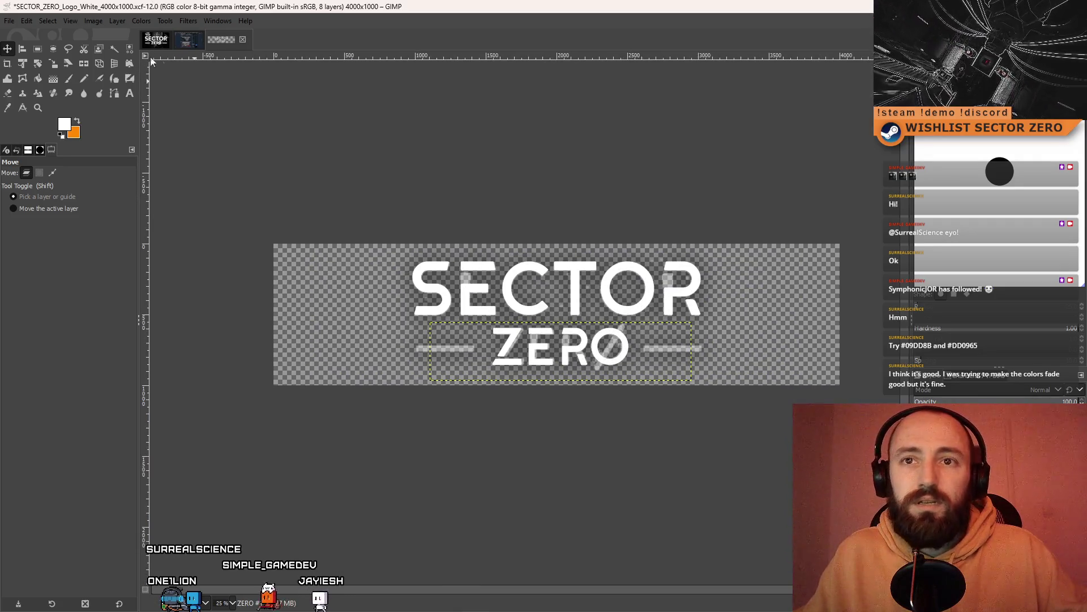
click(131, 93)
click(637, 349)
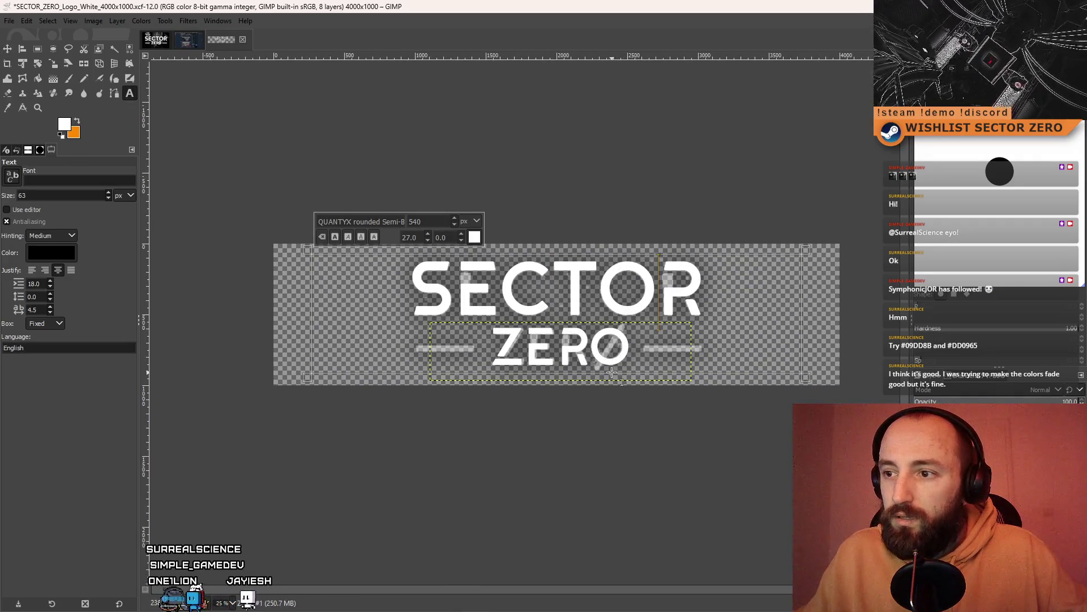
key(Escape)
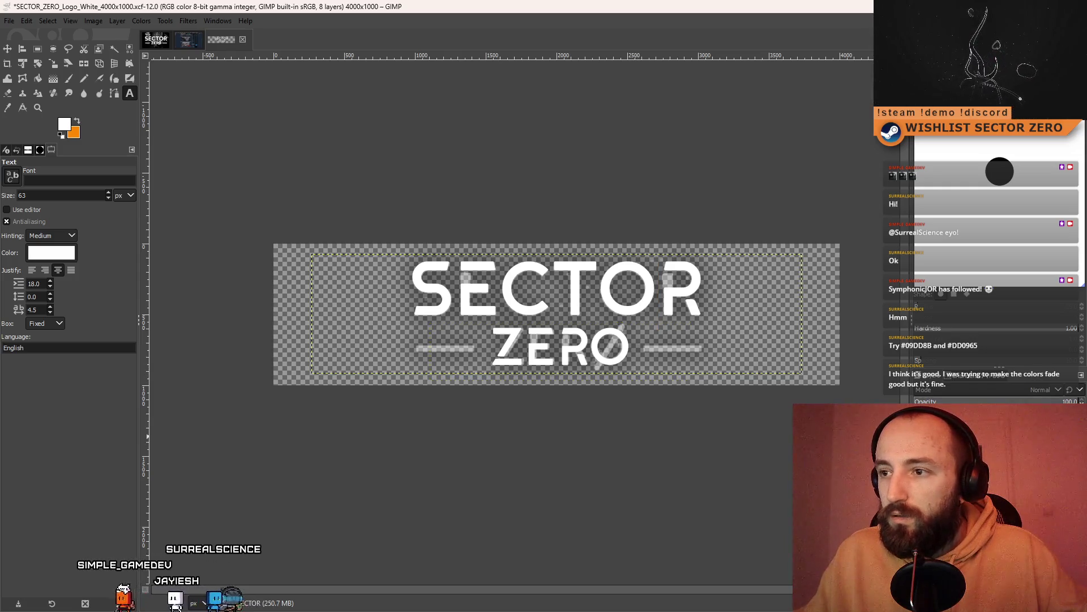
click(572, 349)
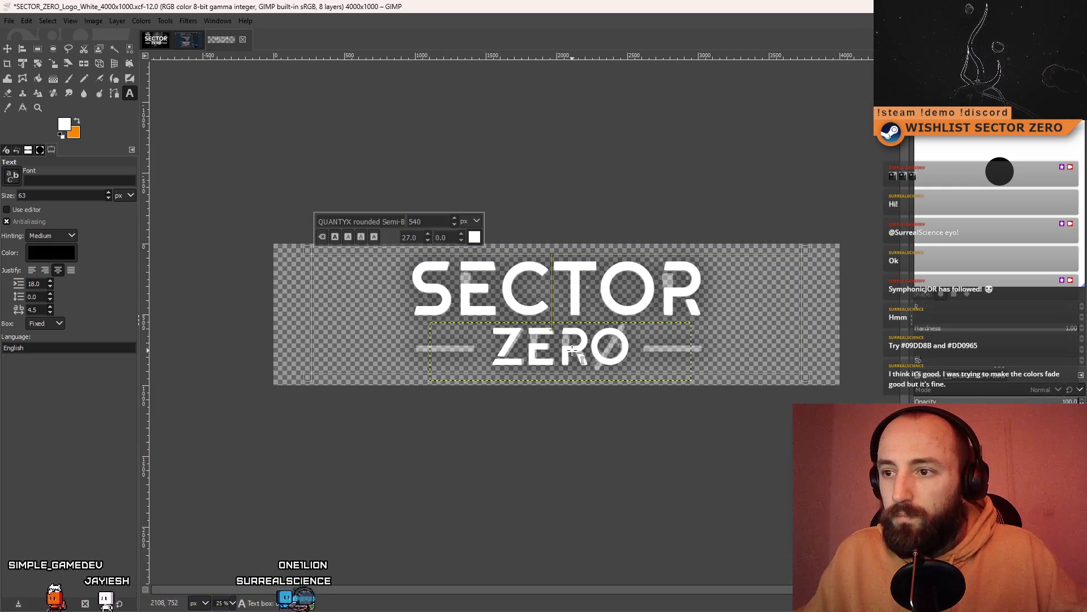
drag(743, 377, 744, 327)
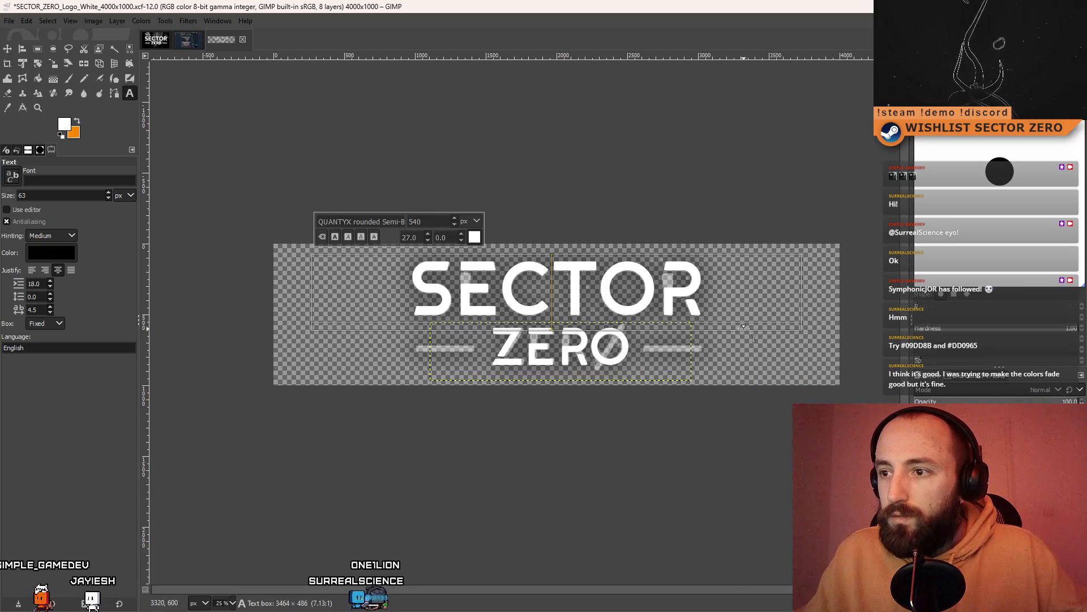
Select all ZERO letters and raise the font size to 400
click(571, 372)
double_click(624, 351)
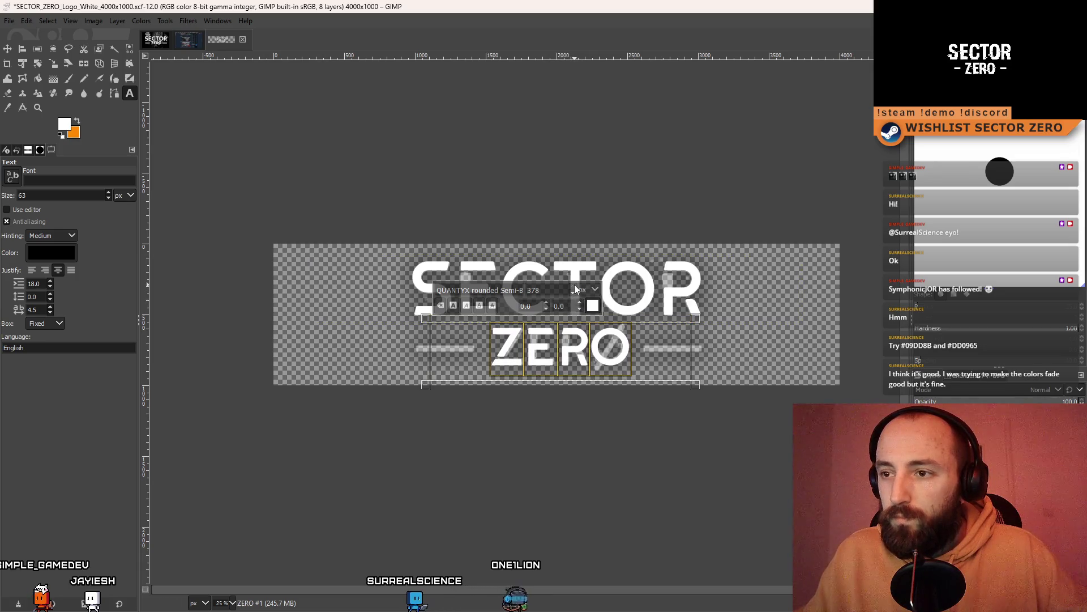
click(649, 274)
click(580, 354)
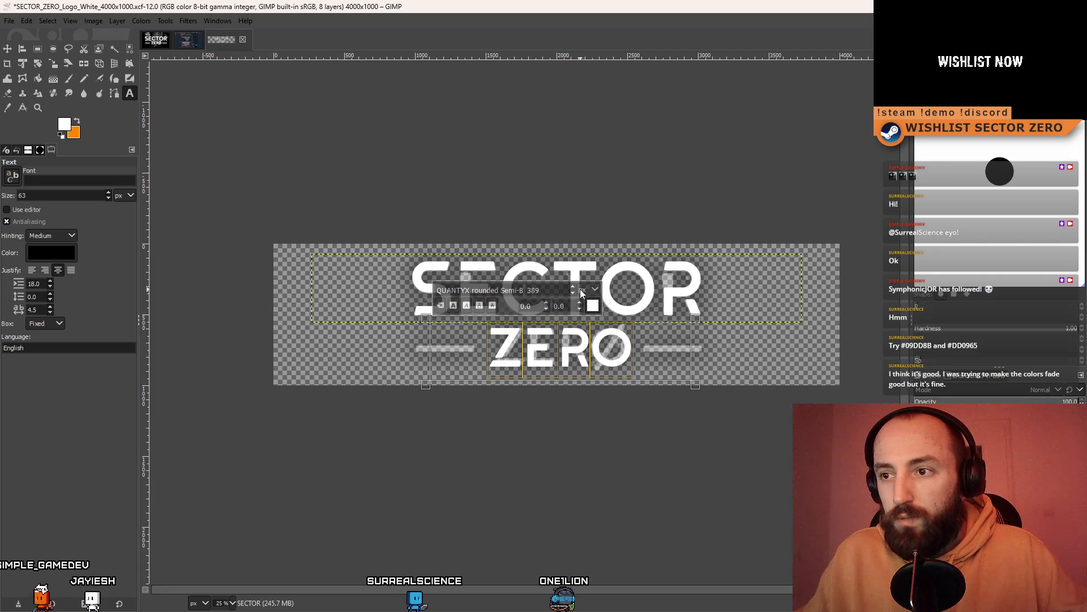
scroll(571, 287, up, 8)
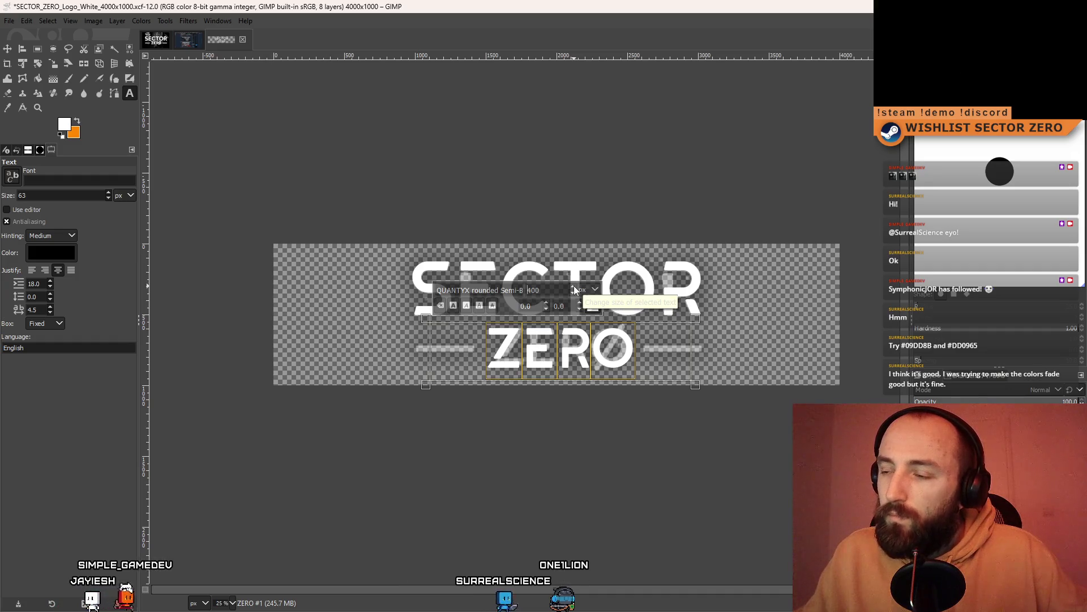
key(Escape)
Recentre the view and reposition the caret within the ZERO text before leaving editing
scroll(715, 410, down, 3)
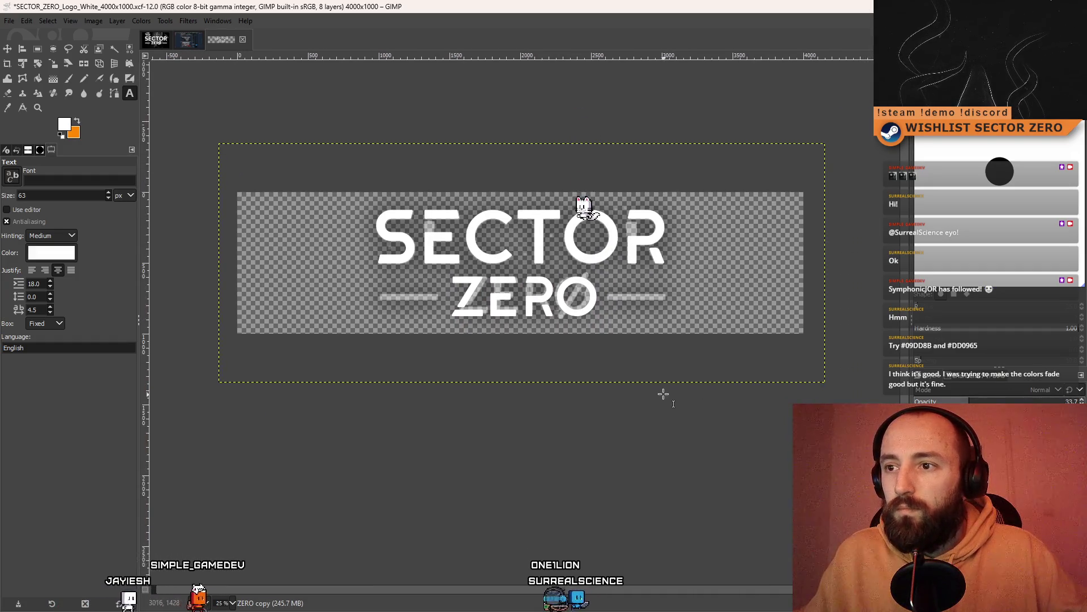
key(space)
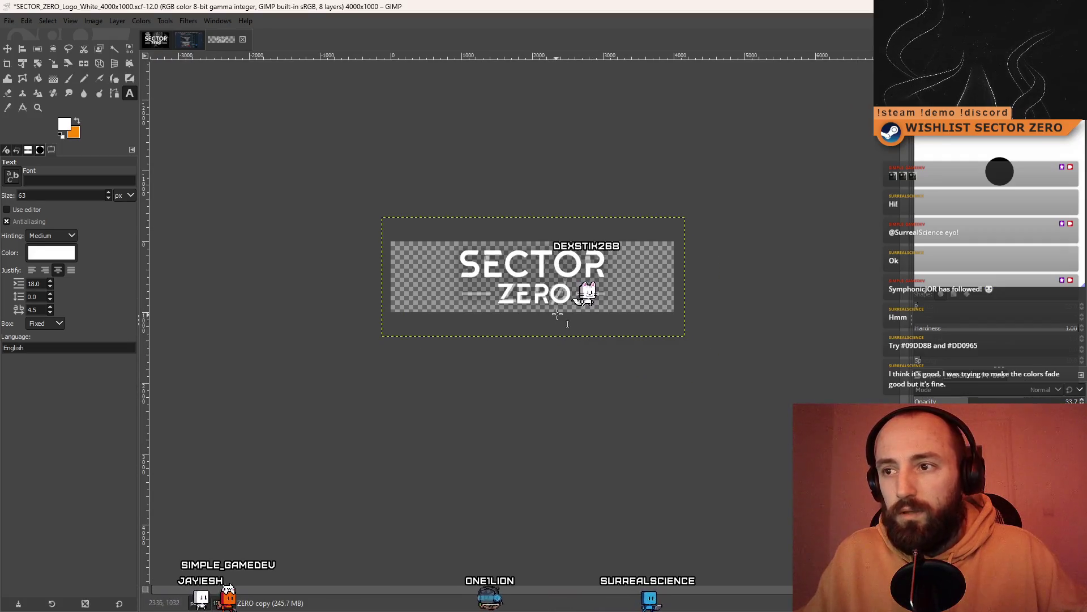
scroll(541, 302, up, 5)
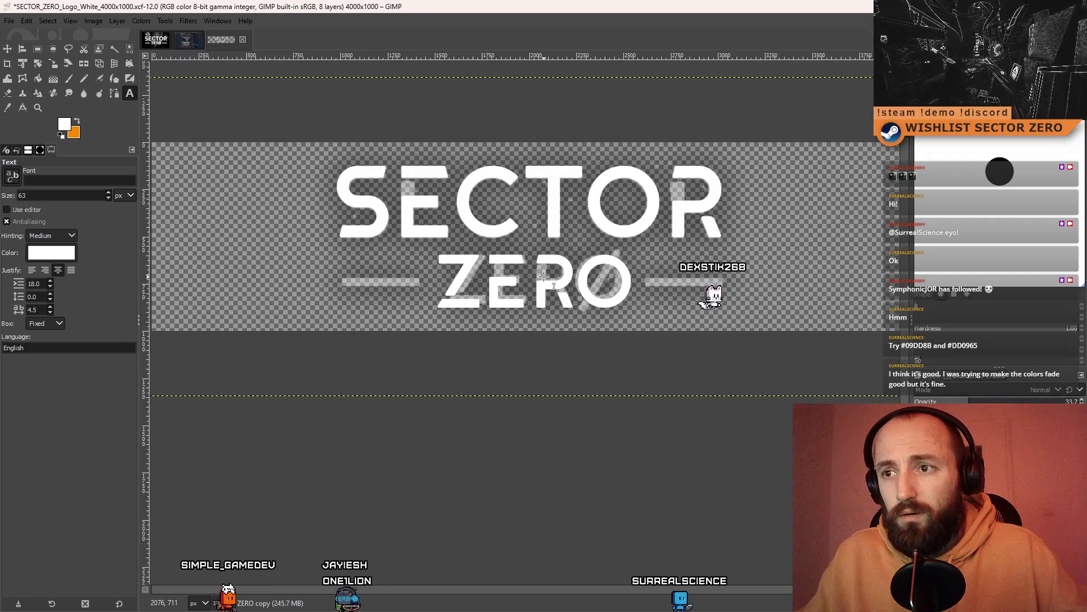
key(space)
key(space)
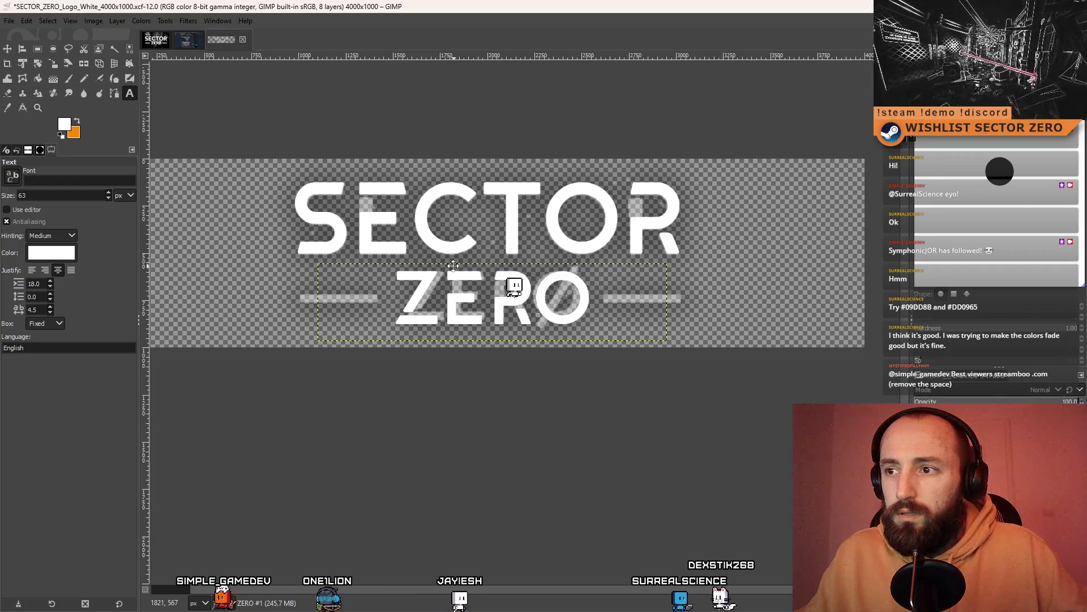
click(668, 299)
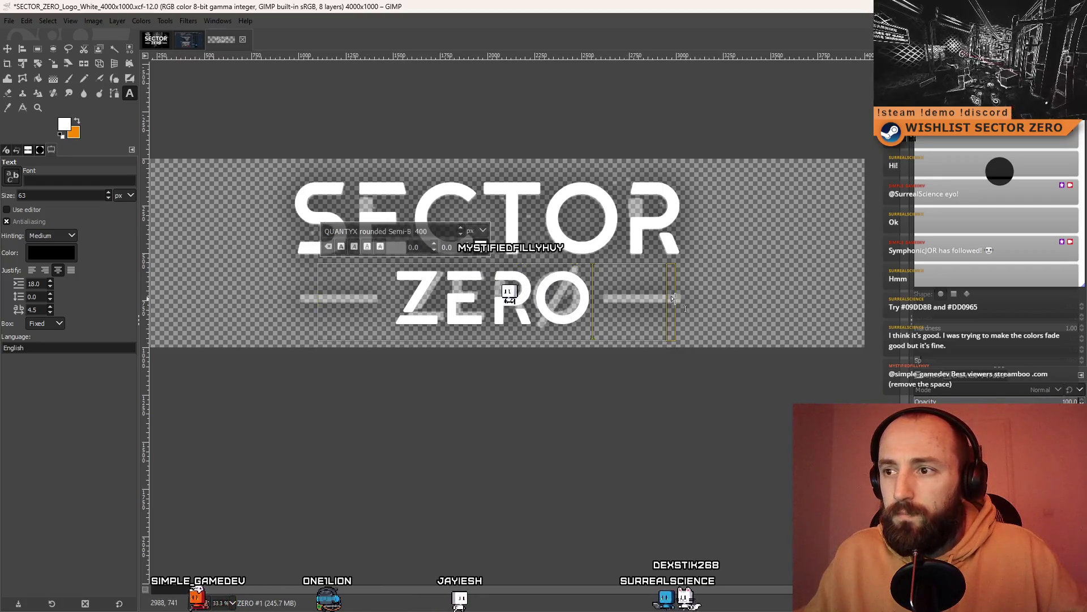
click(315, 295)
click(397, 292)
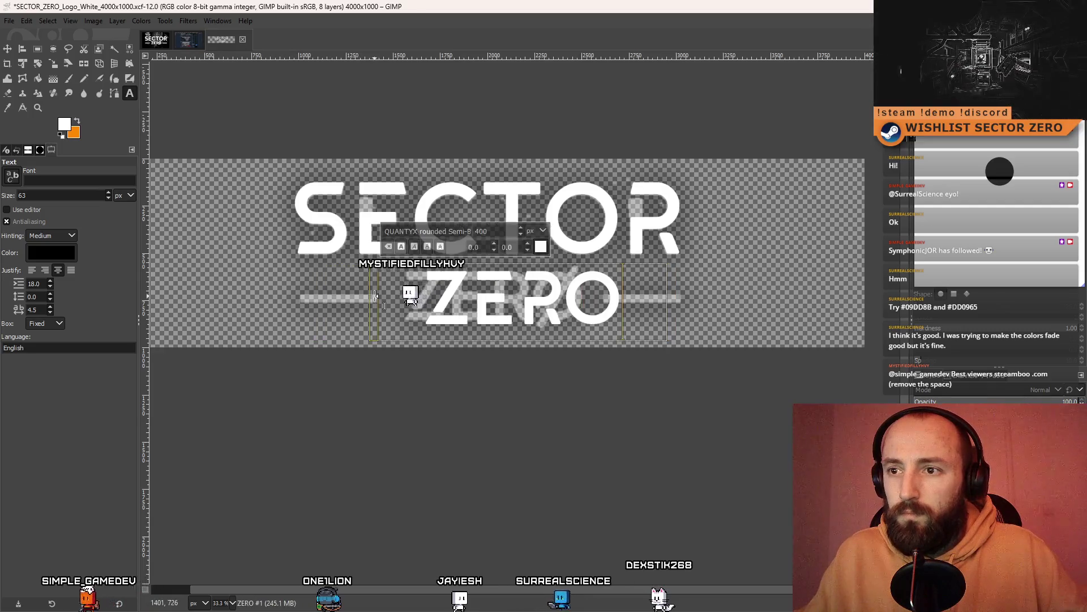
click(538, 408)
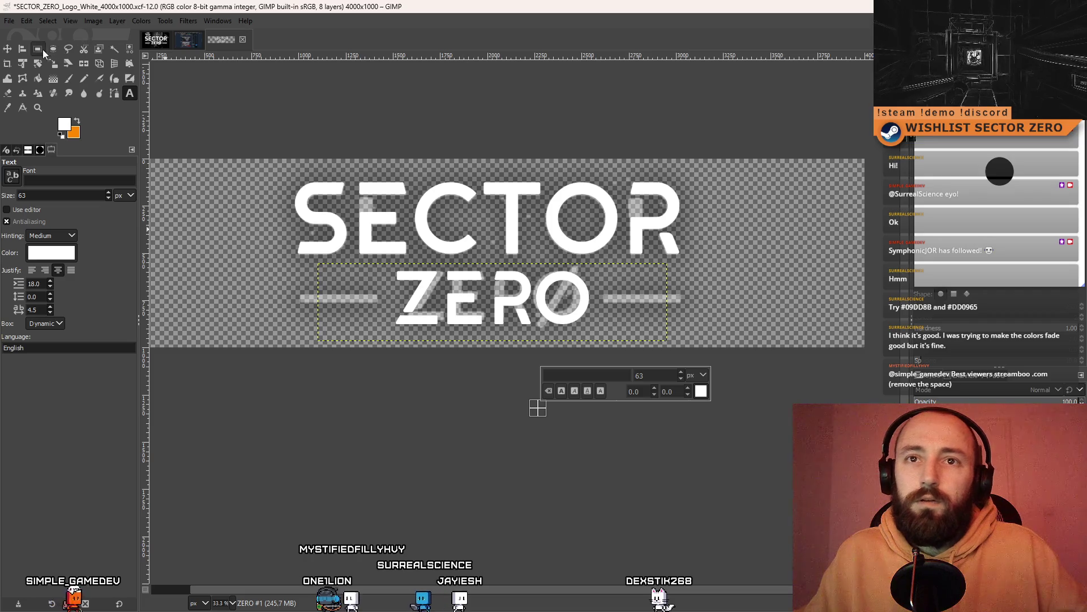
Place a 1102×52 rectangle selection over the reference logo's right-hand dash, matching its height
click(37, 50)
scroll(452, 286, up, 6)
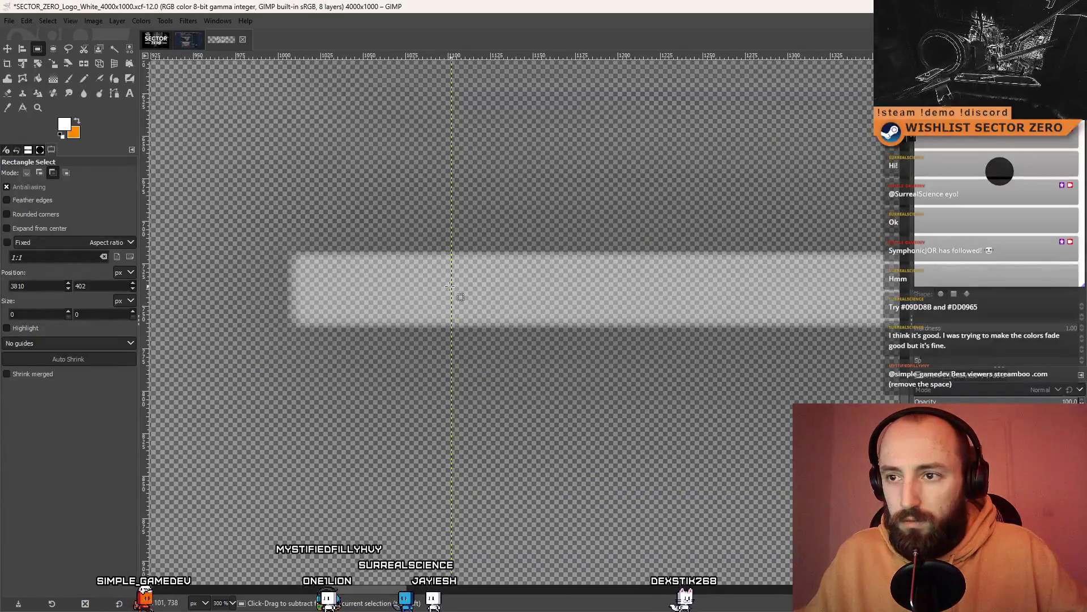
scroll(446, 339, up, 3)
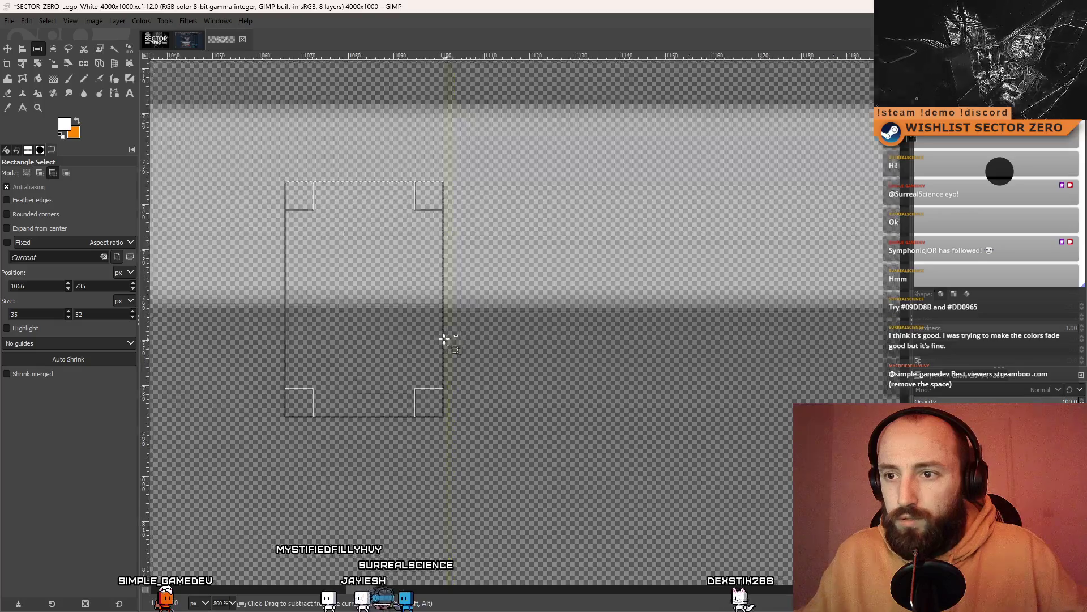
scroll(436, 328, down, 10)
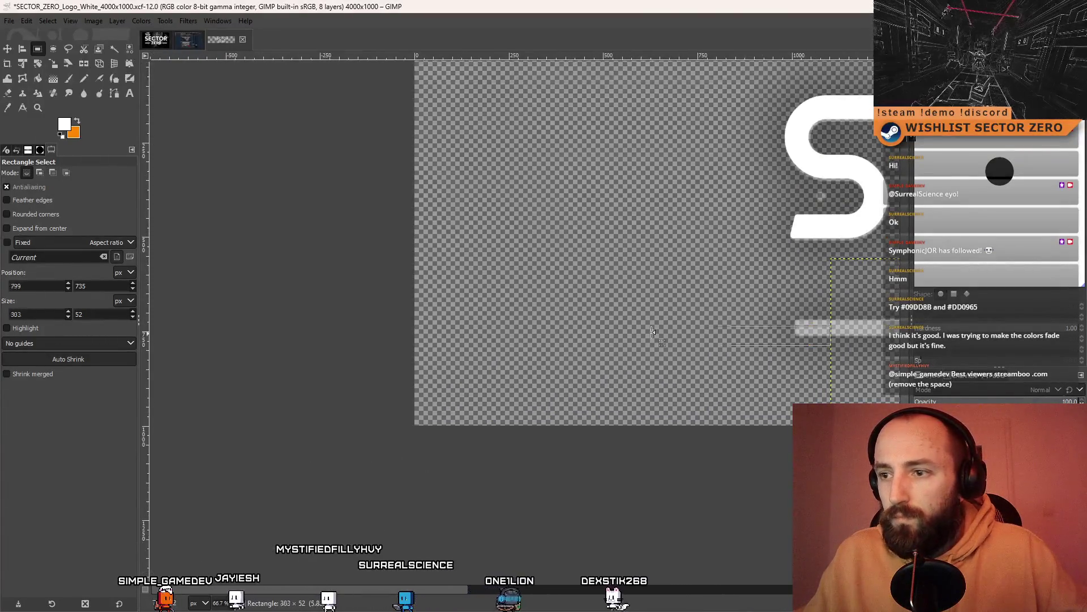
drag(810, 339, 376, 327)
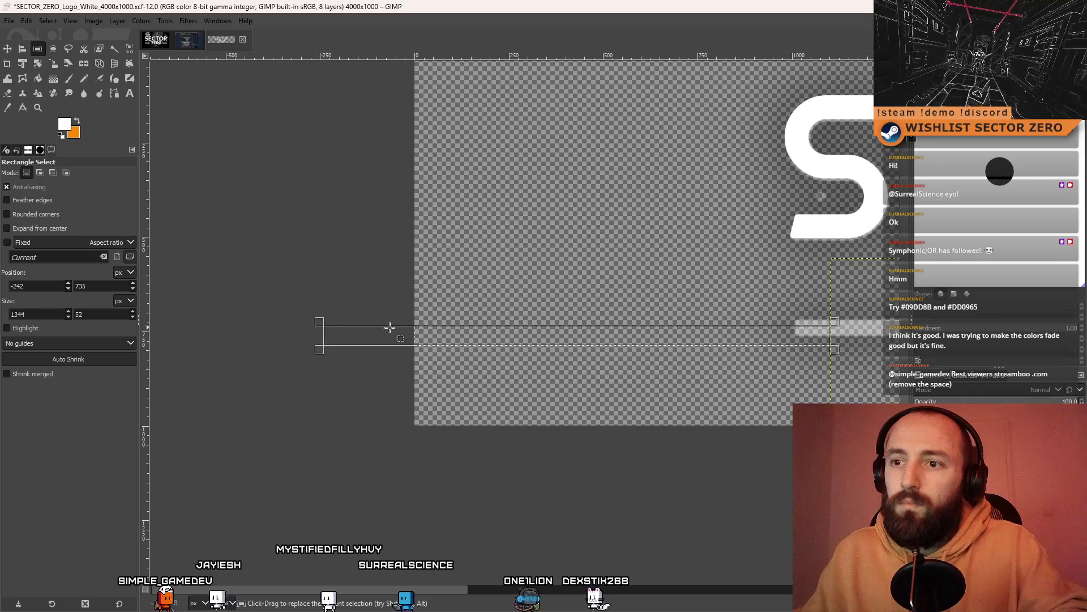
click(462, 334)
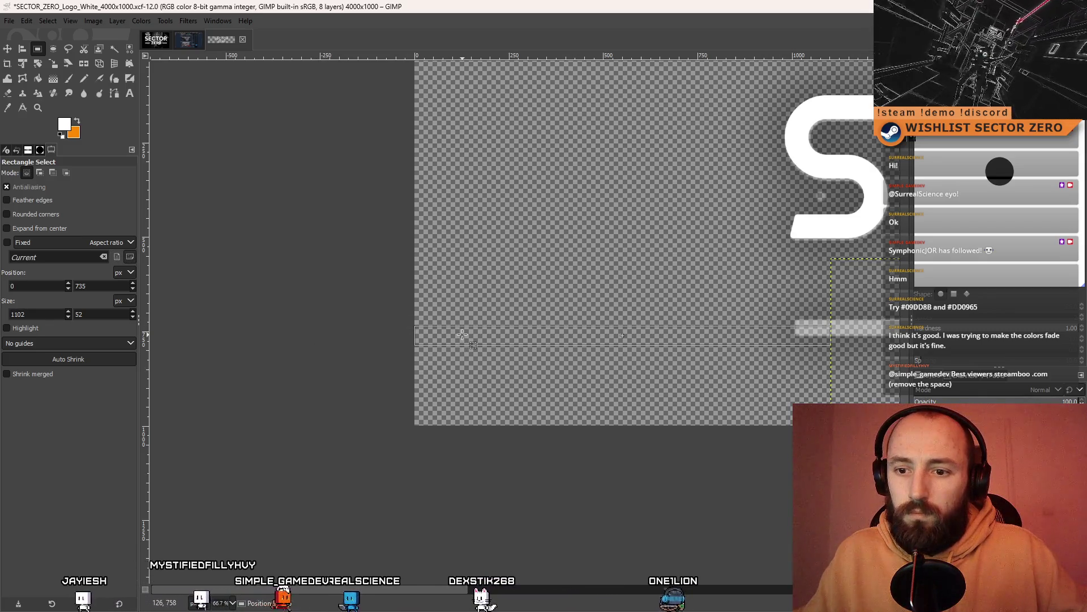
drag(463, 334, 824, 257)
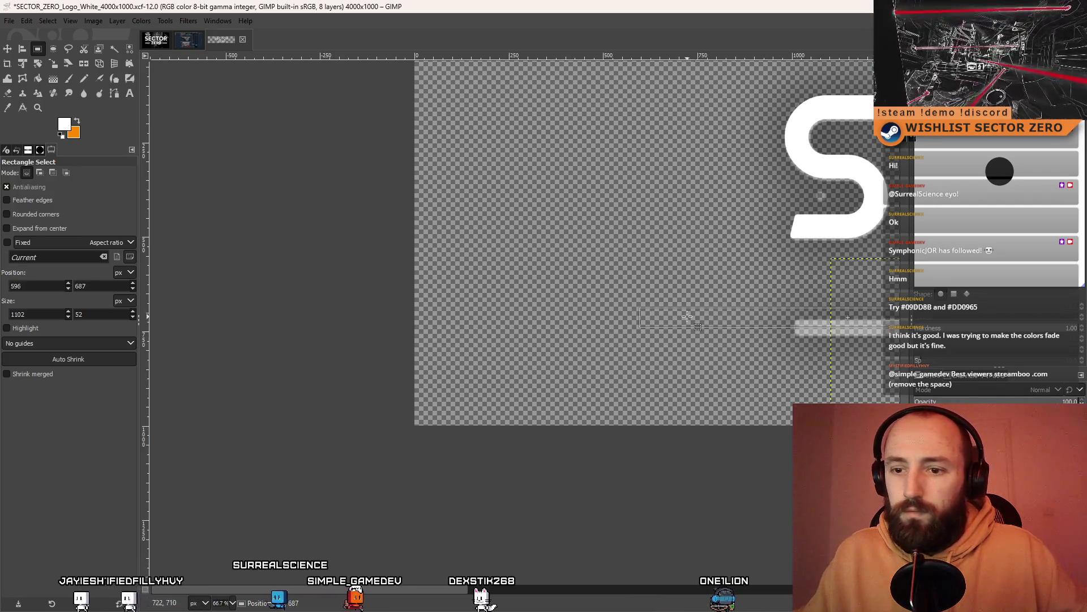
ctrl+scroll(420, 277, down, 3)
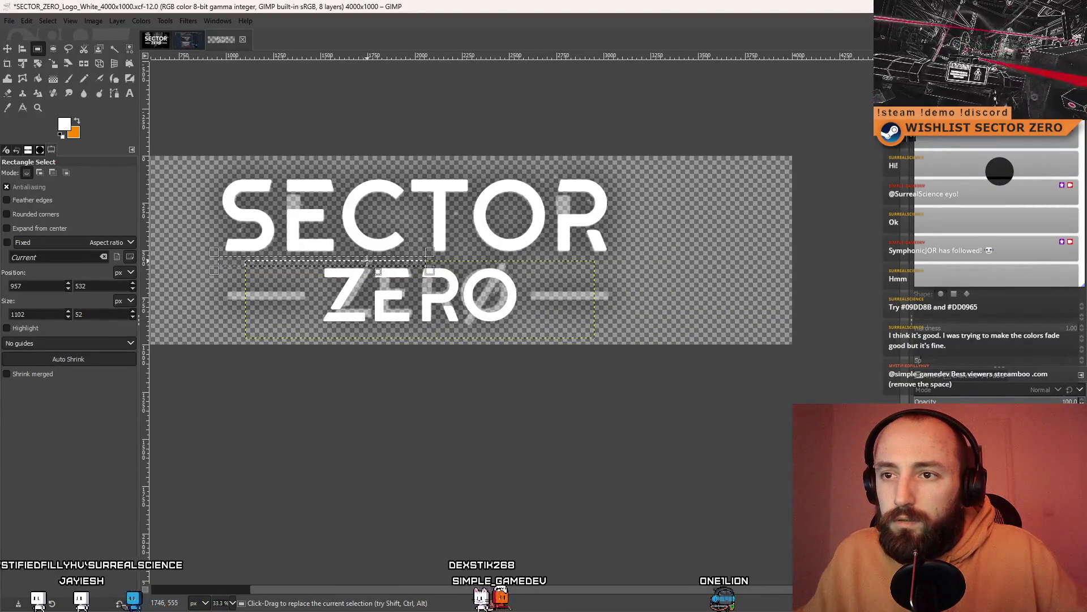
drag(404, 260, 603, 279)
drag(750, 294, 745, 300)
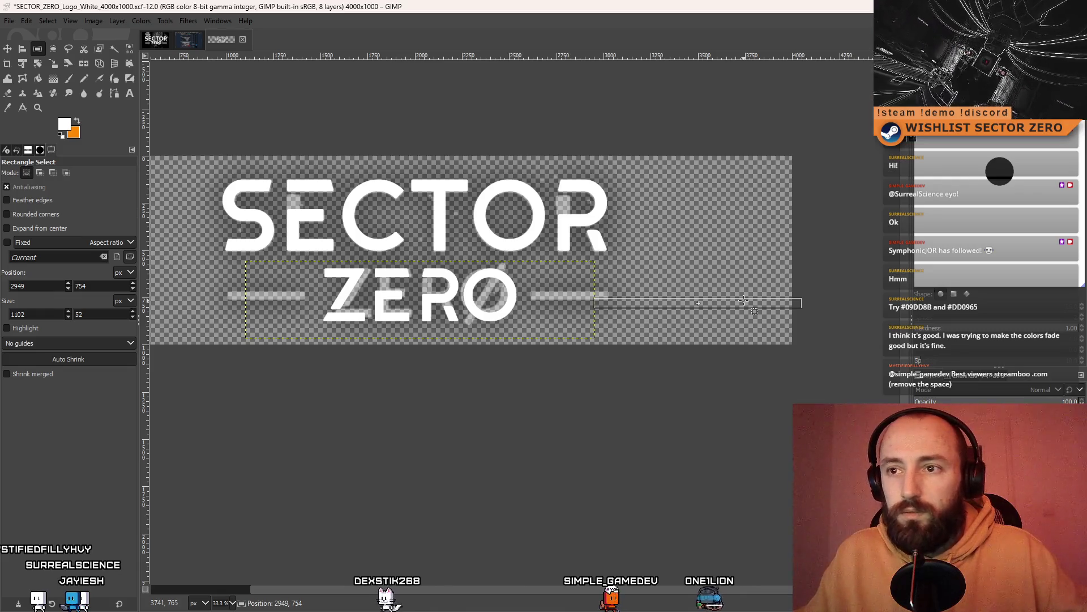
Trim the selection's left edge to about x 4000 to measure the dash's distance from the edge
ctrl+scroll(744, 300, up, 2)
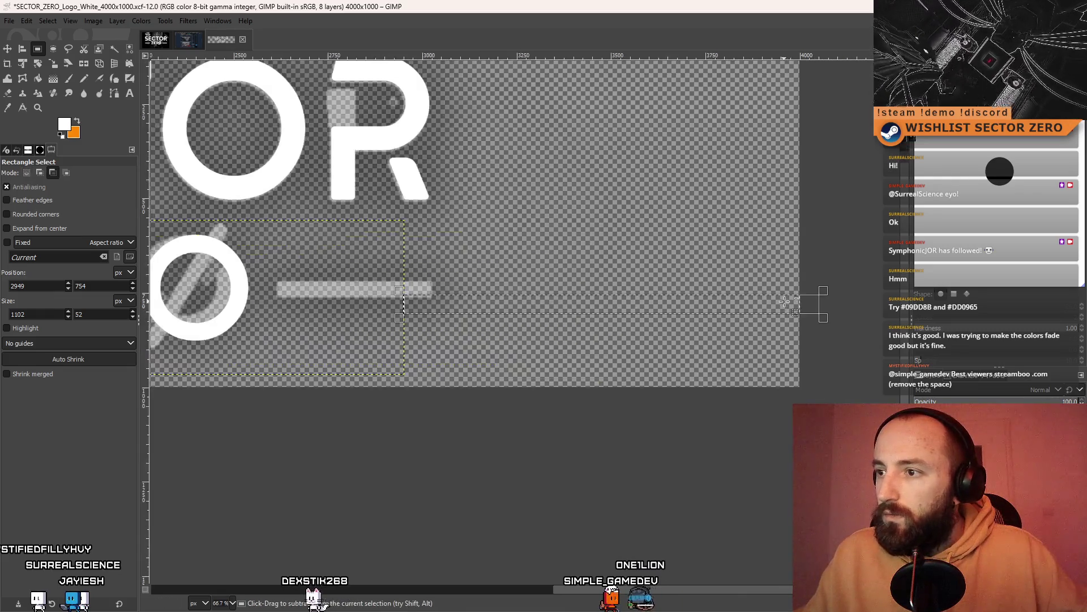
ctrl+scroll(544, 305, up, 6)
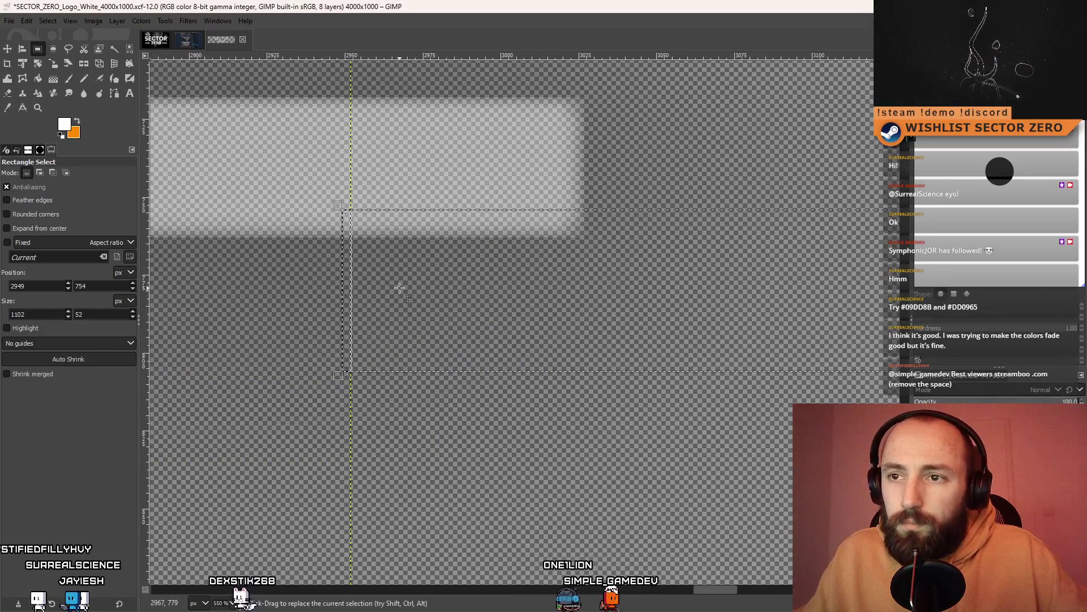
ctrl+scroll(407, 287, down, 5)
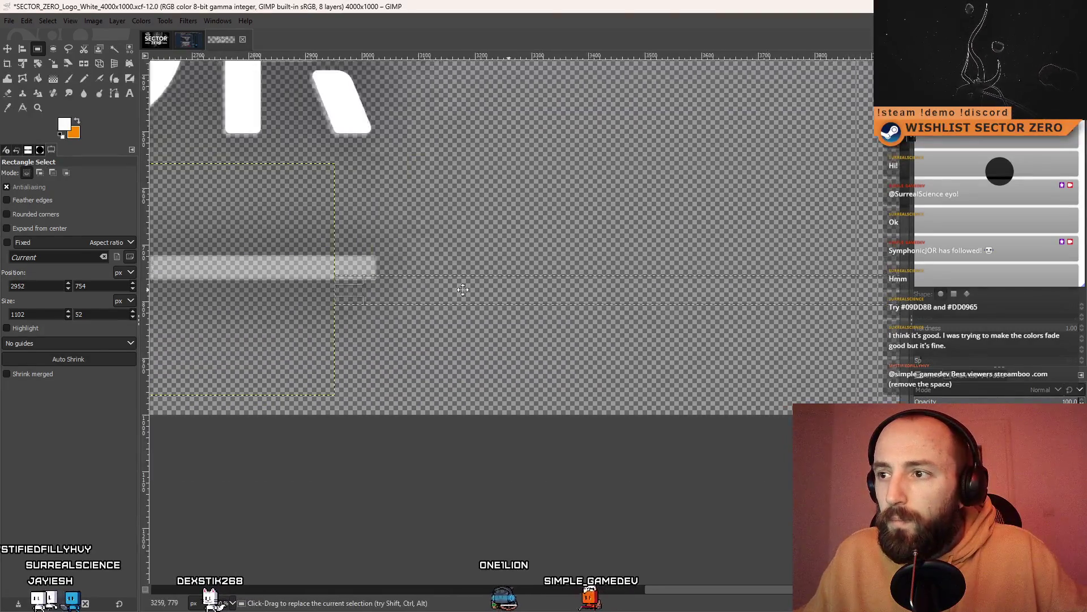
drag(204, 290, 742, 291)
ctrl+scroll(756, 295, up, 5)
ctrl+scroll(757, 295, up, 1)
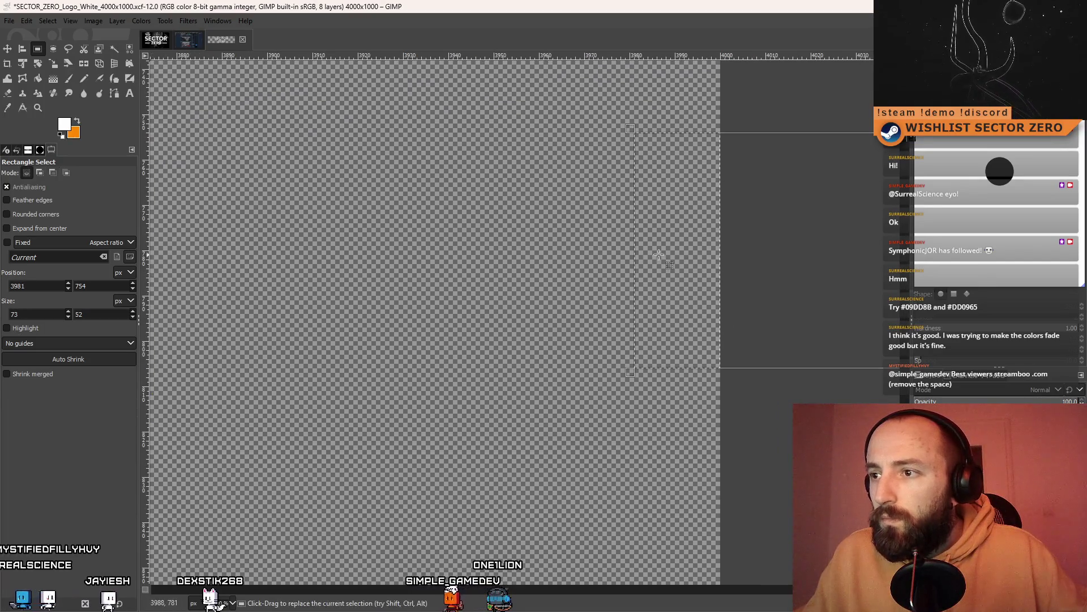
ctrl+scroll(595, 256, up, 2)
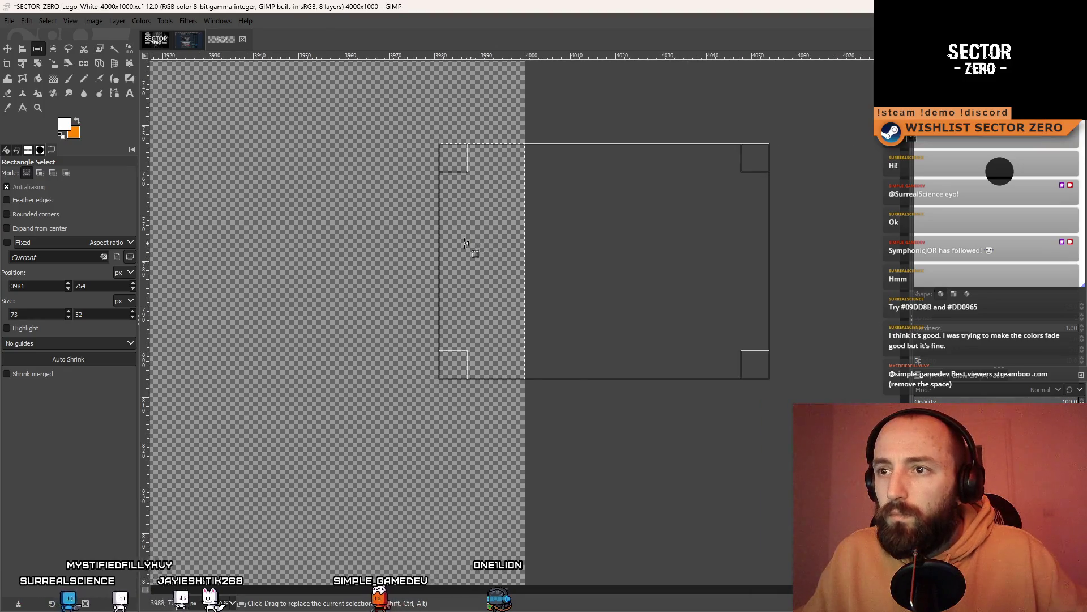
drag(472, 244, 539, 244)
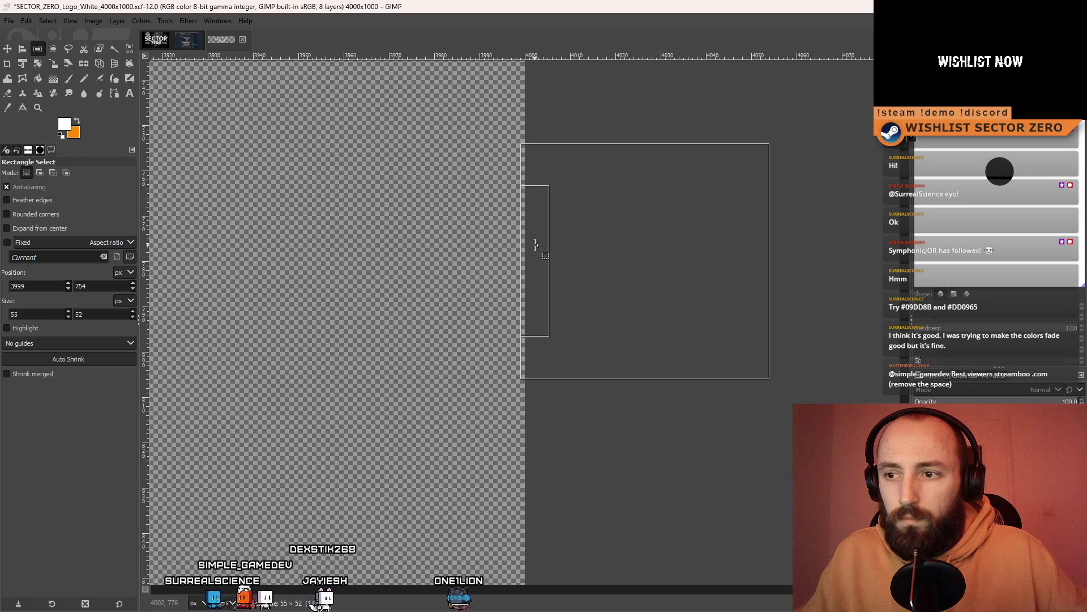
drag(538, 244, 536, 244)
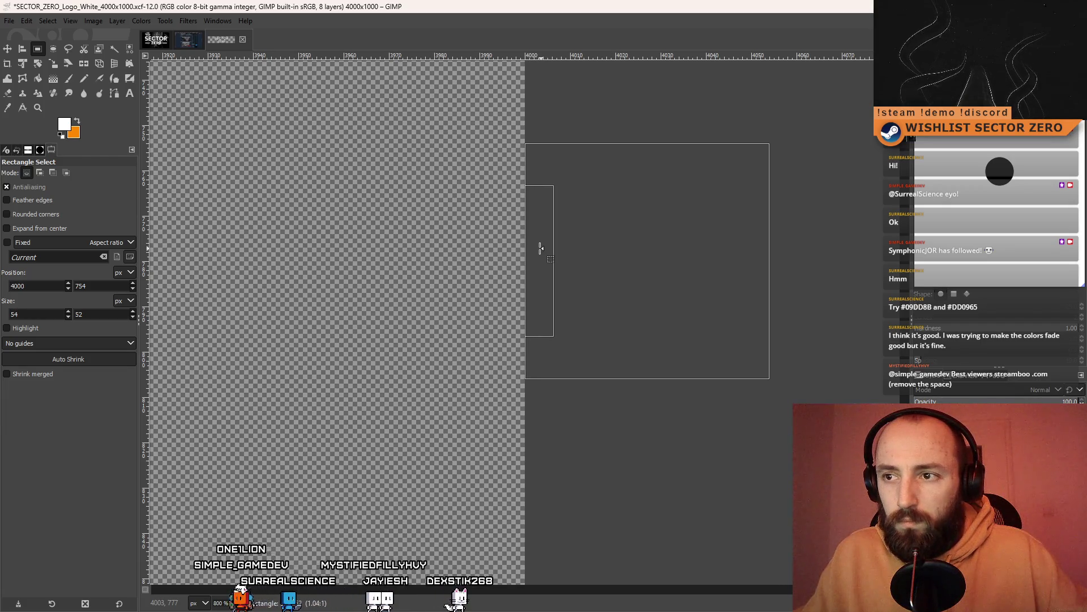
drag(539, 248, 545, 249)
scroll(543, 248, up, 3)
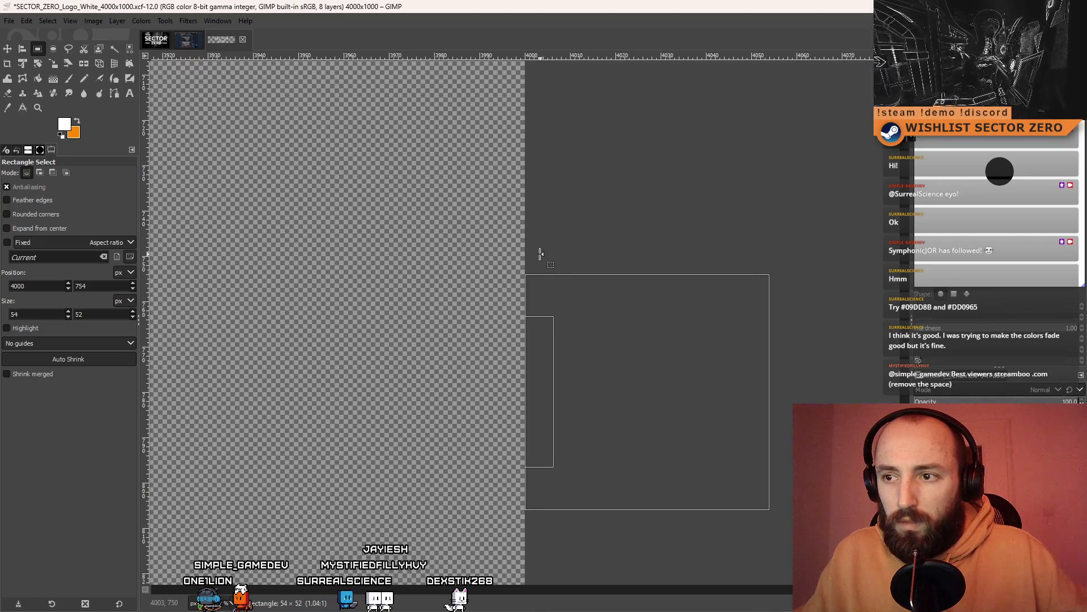
scroll(584, 337, down, 10)
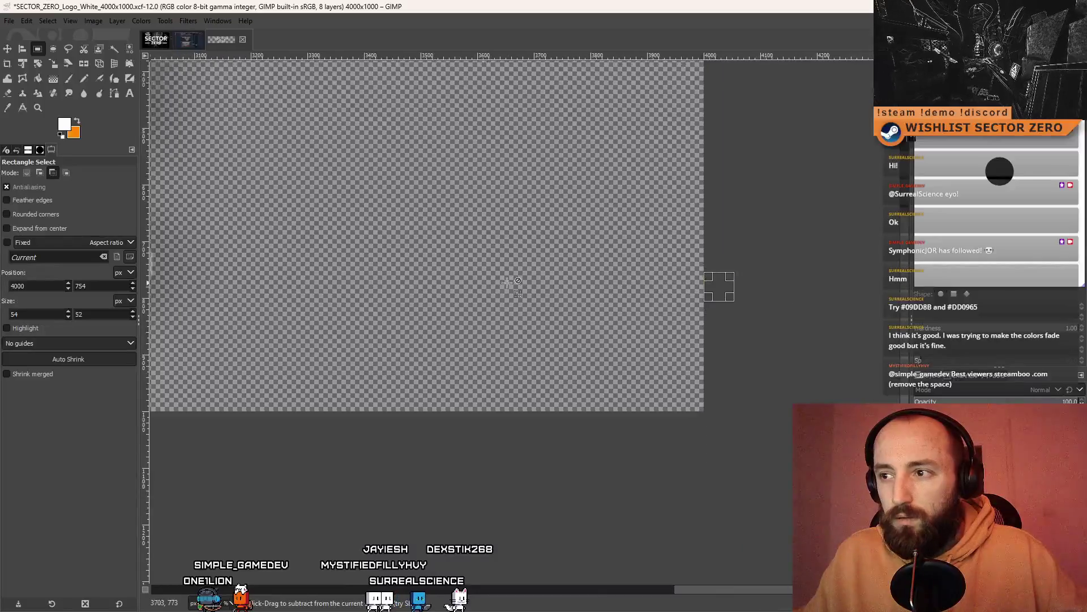
scroll(623, 311, left, 3)
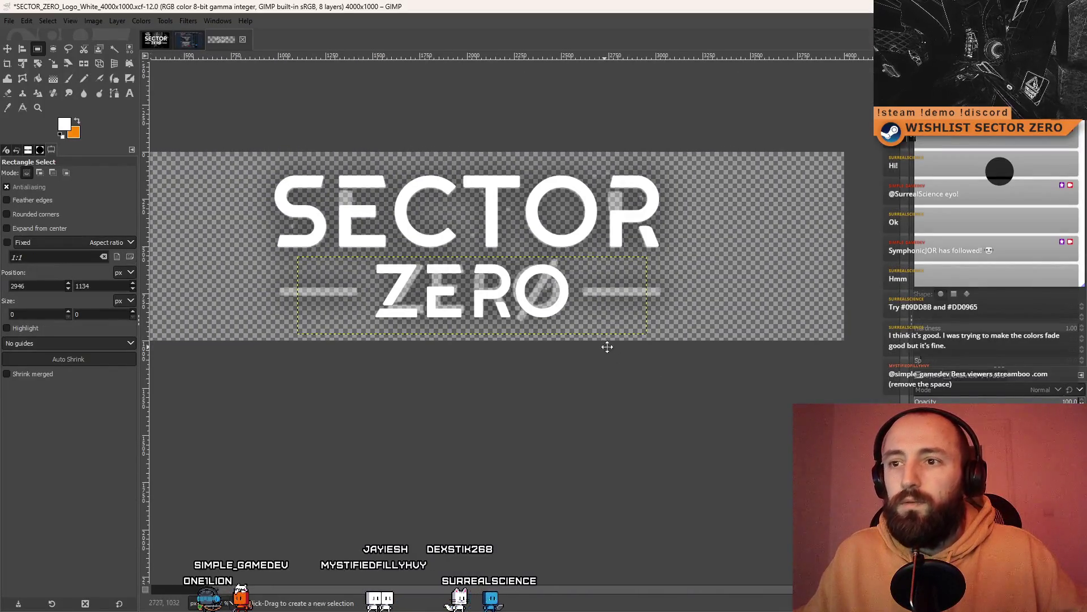
With the Move tool active, zoom out to about 18% and centre the whole SECTOR ZERO logo
scroll(605, 347, left, 1)
click(8, 47)
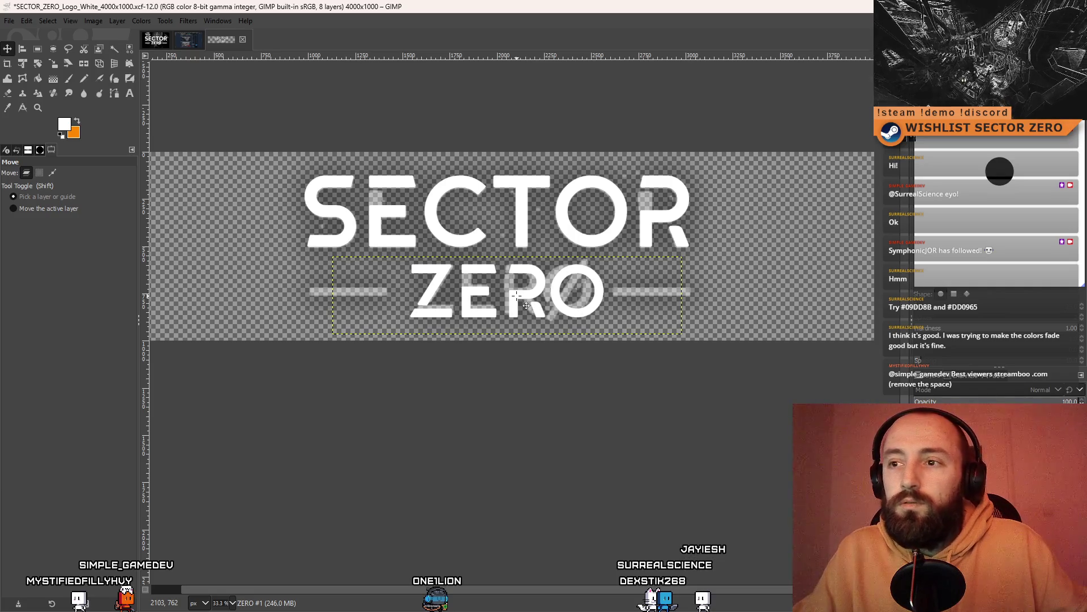
scroll(604, 453, down, 5)
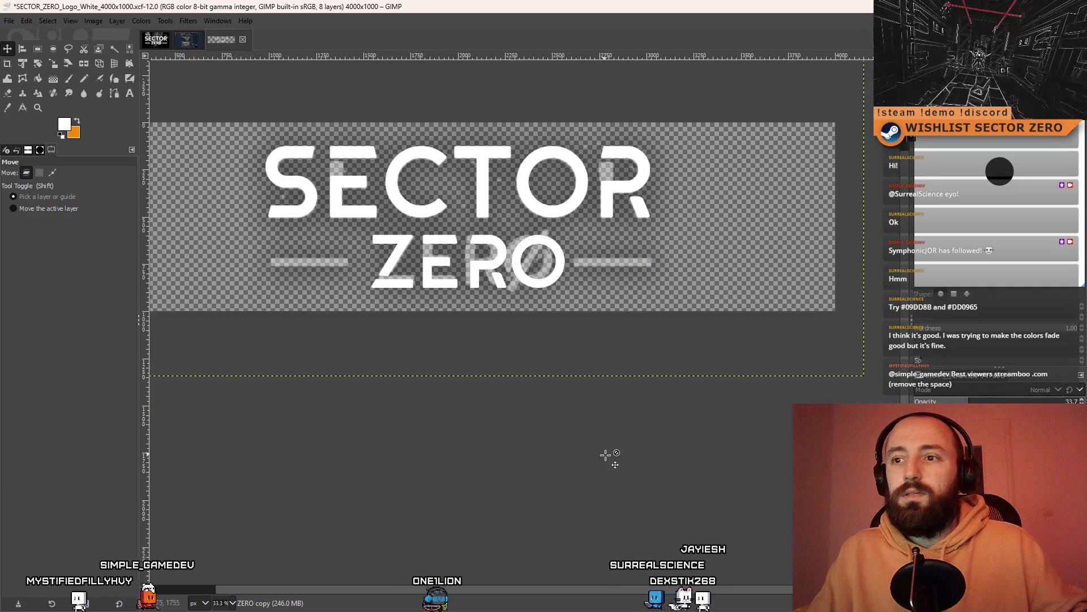
scroll(572, 323, up, 3)
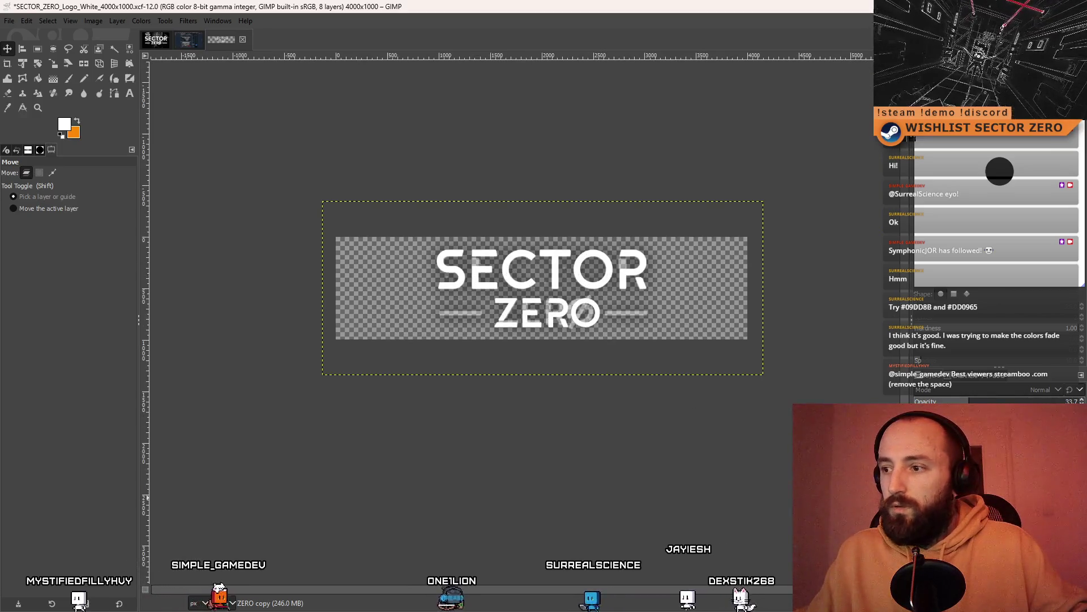
mouse_move(656, 436)
mouse_down()
mouse_move(627, 391)
mouse_move(589, 390)
mouse_up()
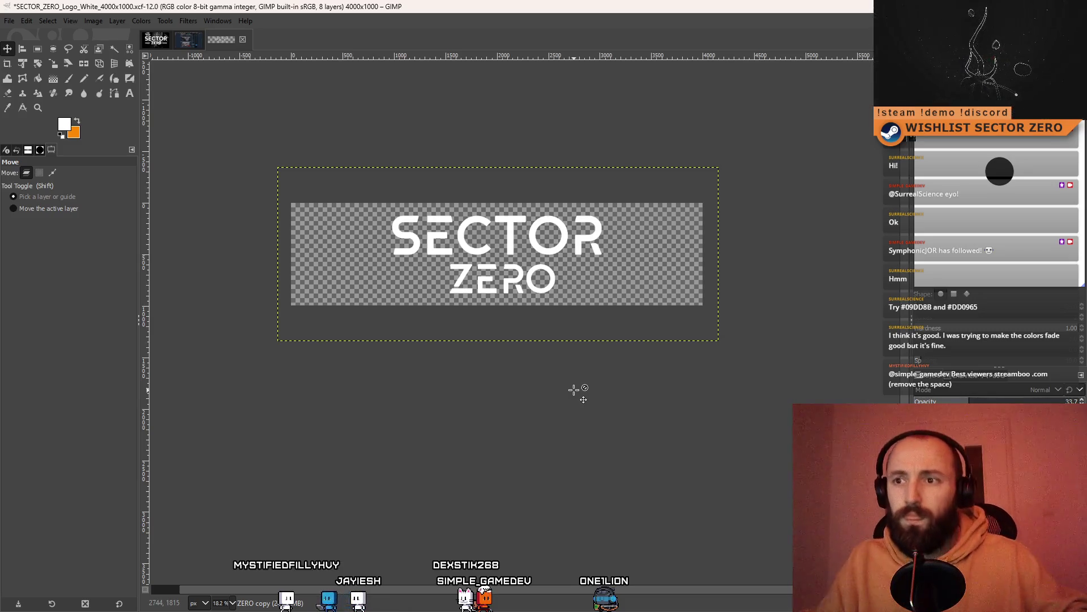
click(37, 49)
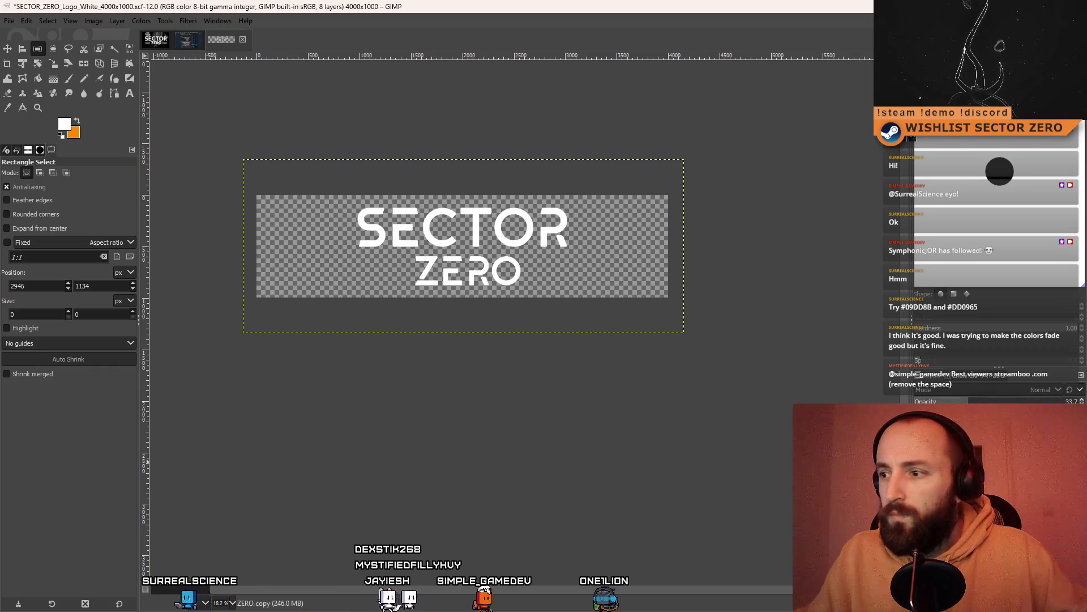
Step the active layer with Page Up and duplicate the ZERO layer, making nine layers
key(Page_Up)
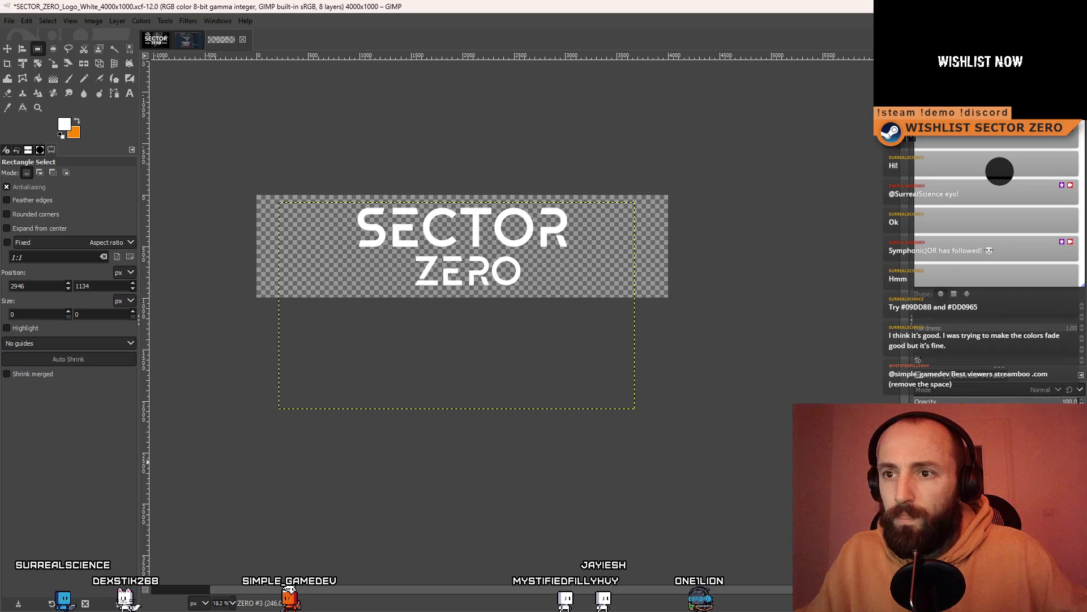
scroll(529, 360, up, 1)
scroll(454, 323, up, 3)
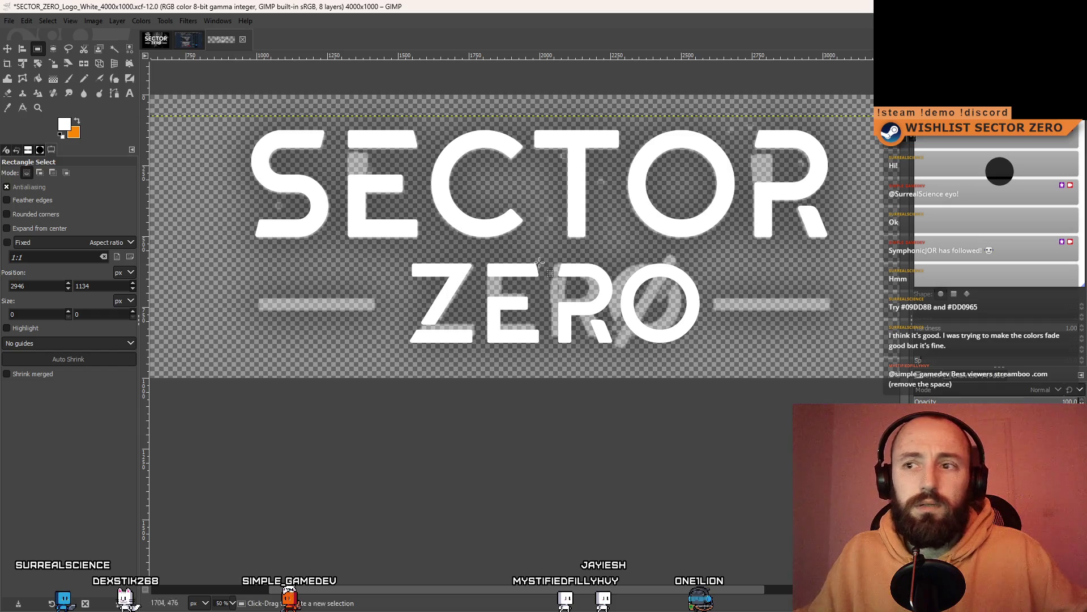
key(Page_Up)
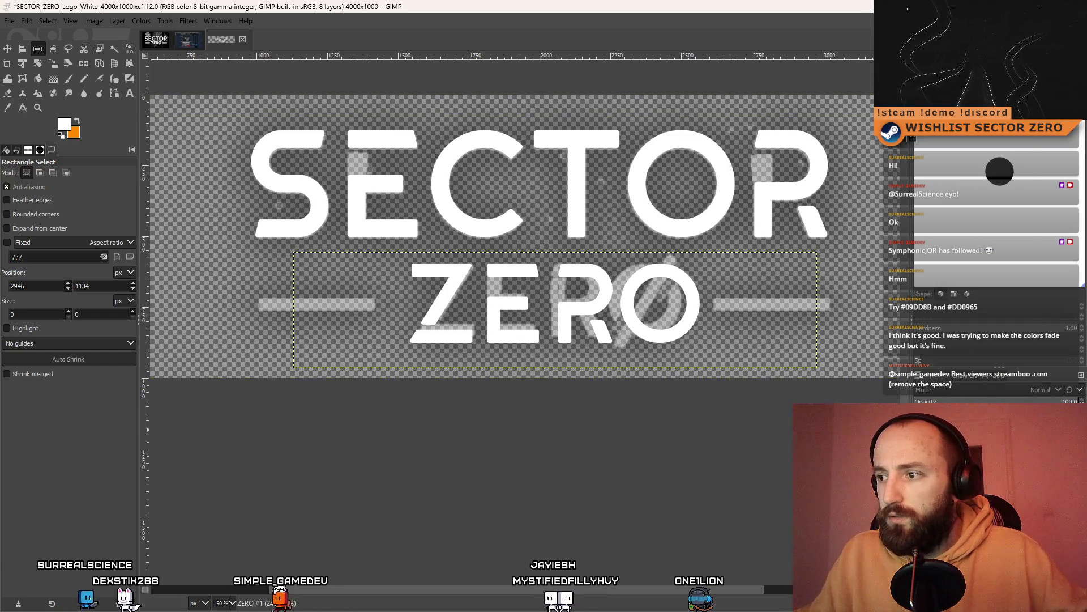
right_click(923, 442)
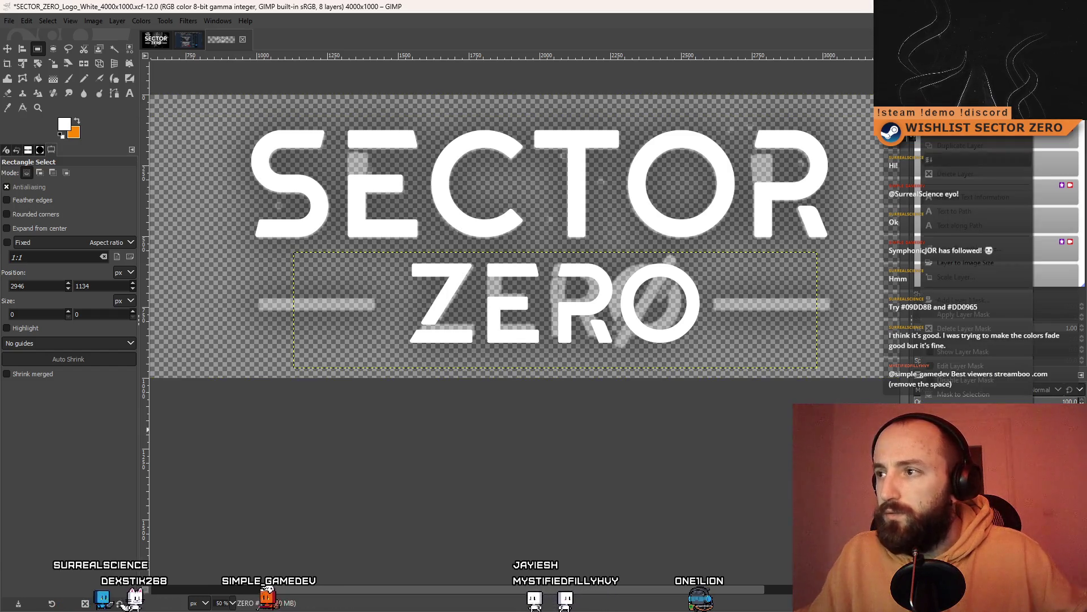
click(993, 151)
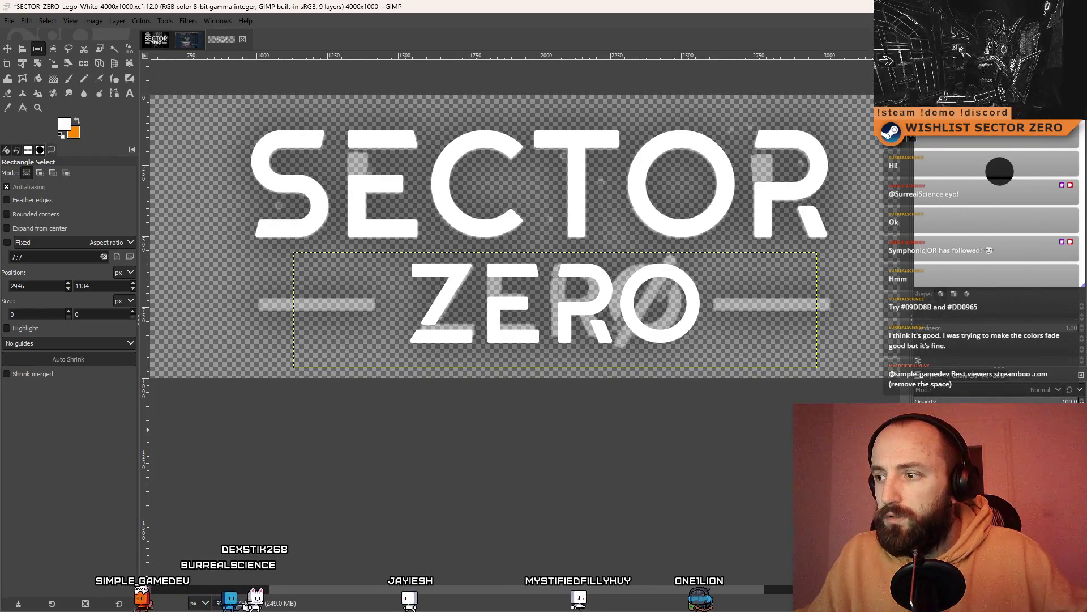
right_click(923, 442)
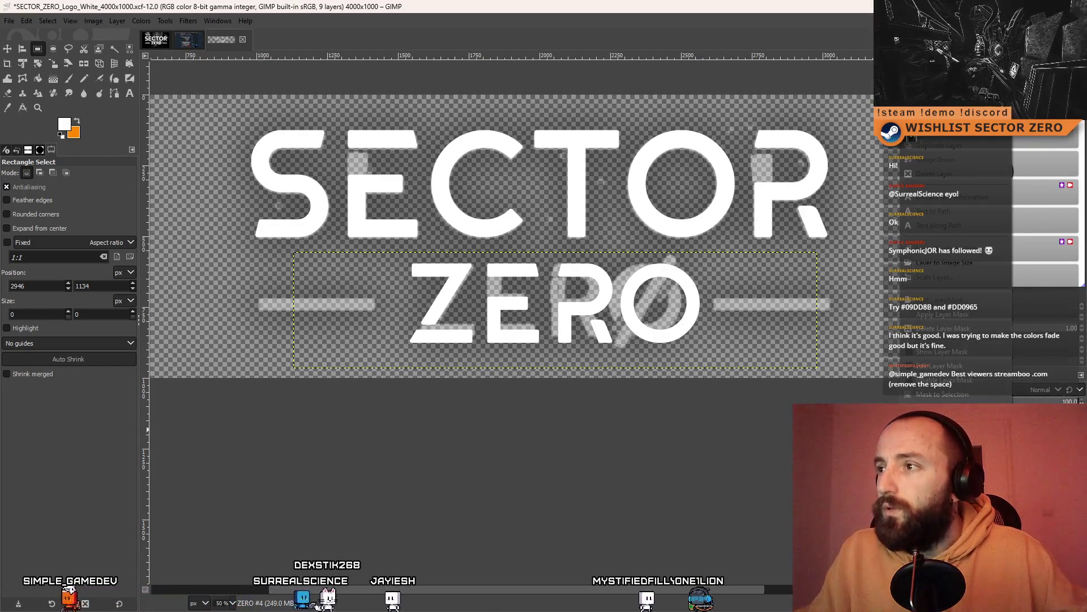
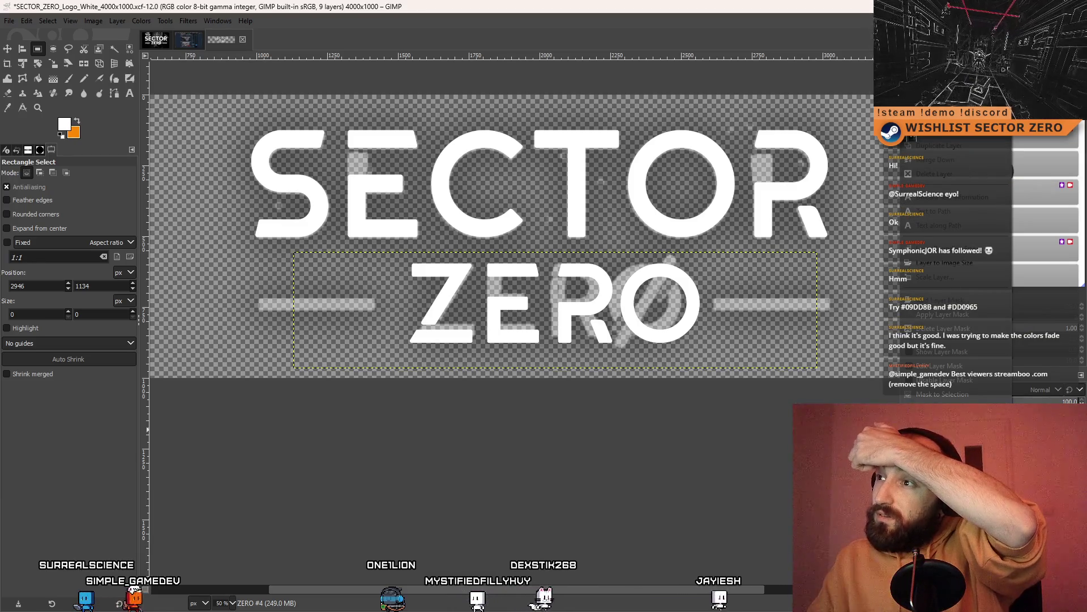
Rename the copied ZERO #4 layer to '---' through Edit Layer Attributes
click(934, 89)
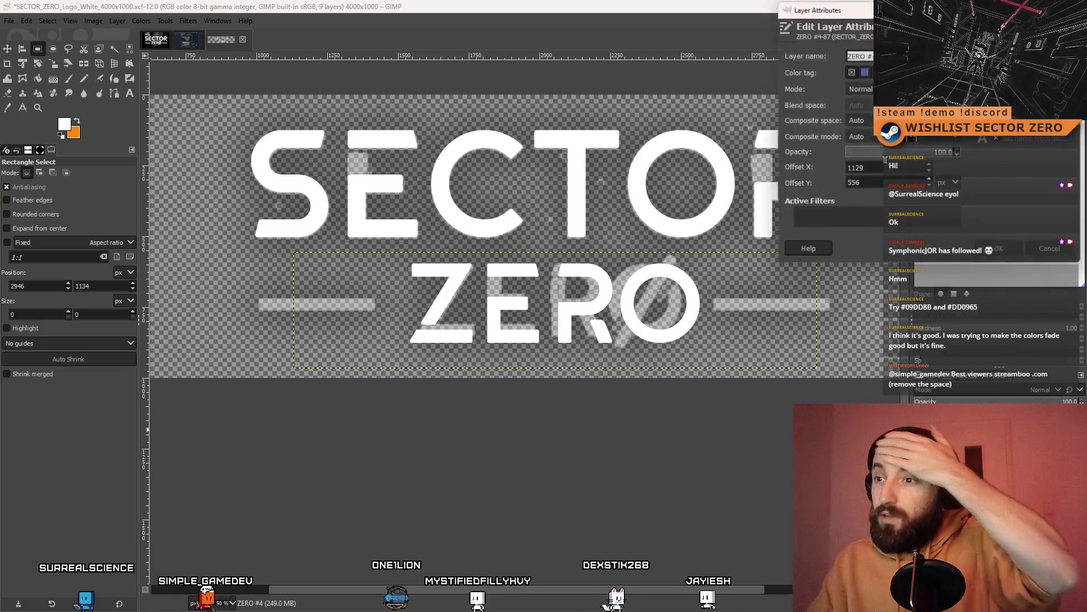
text(---)
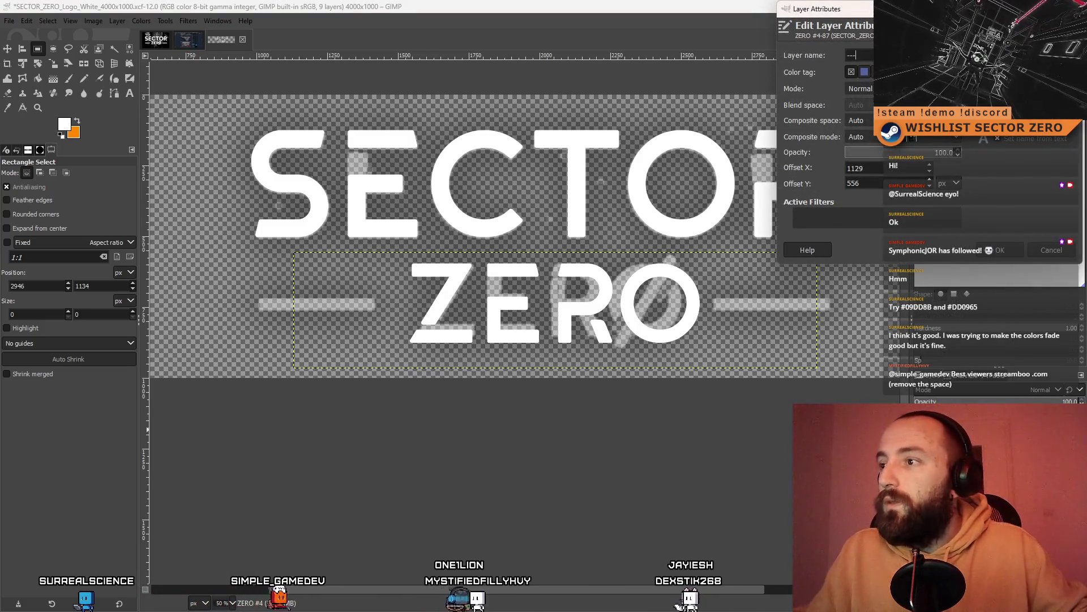
click(1001, 251)
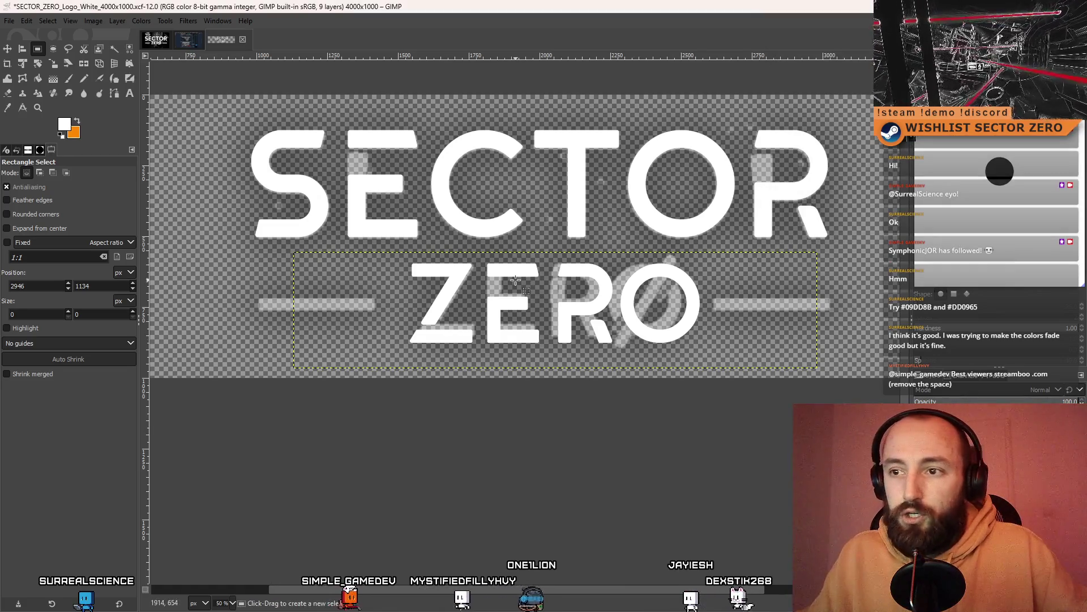
click(131, 94)
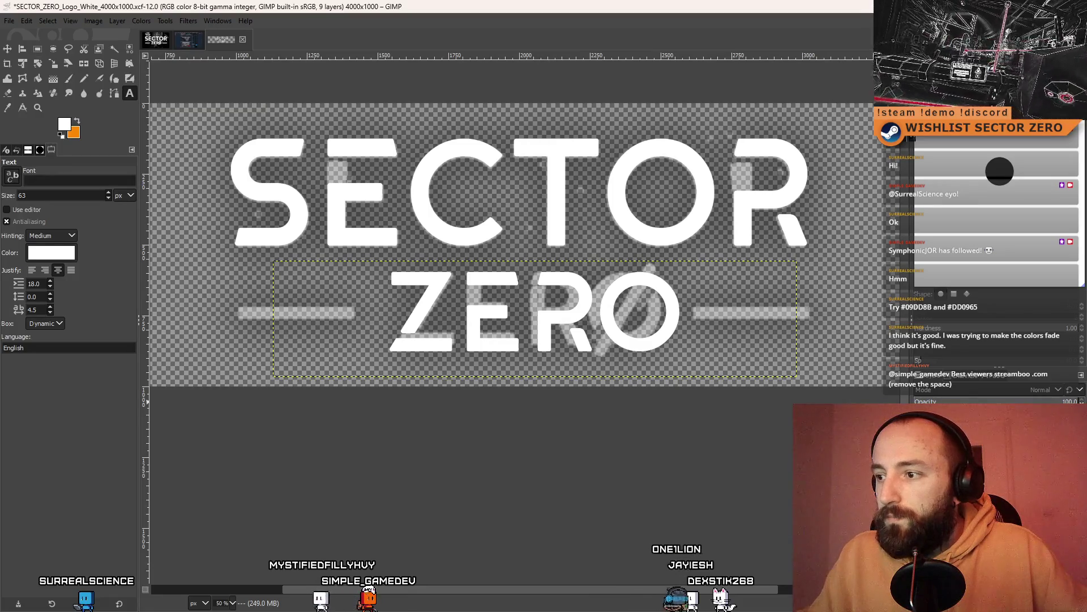
Replace the copied ZERO text with '---' and try tighter letter spacing (-40, -66)
click(605, 328)
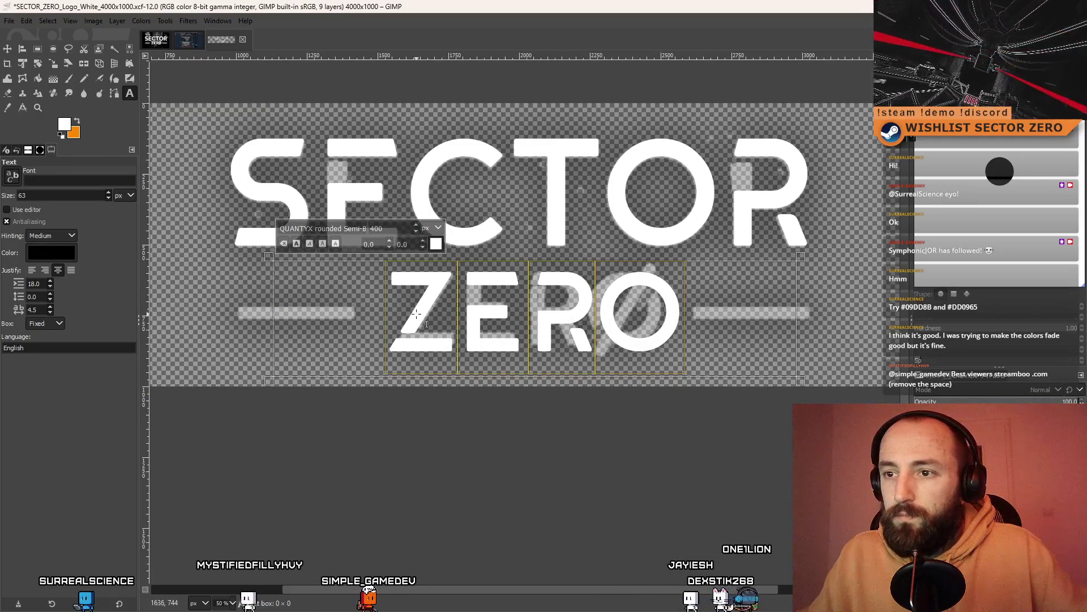
text(---)
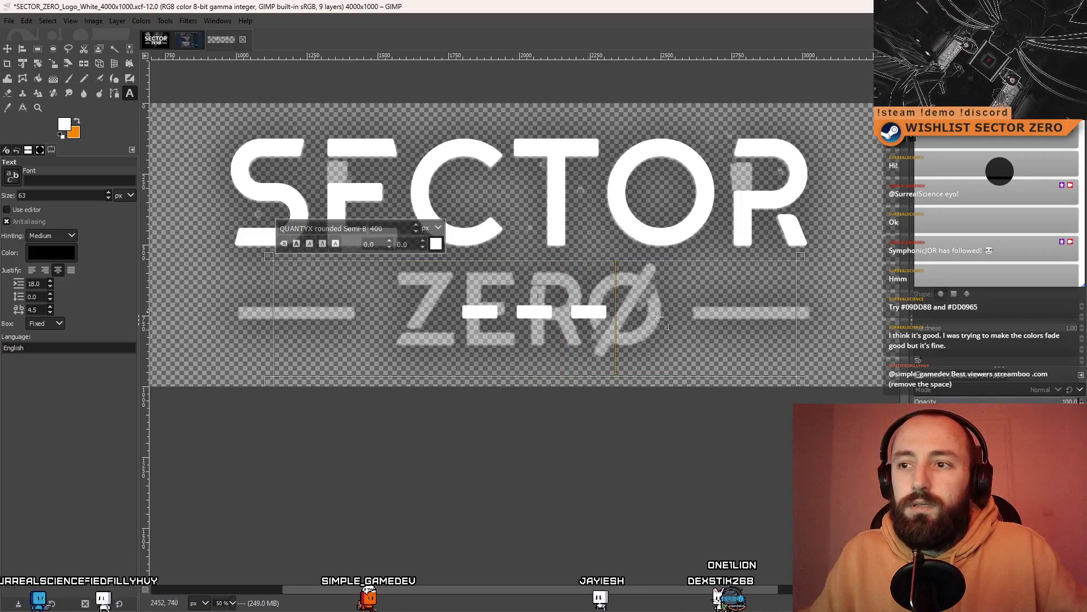
key(ctrl+a)
click(423, 247)
click(422, 247)
click(423, 241)
click(420, 247)
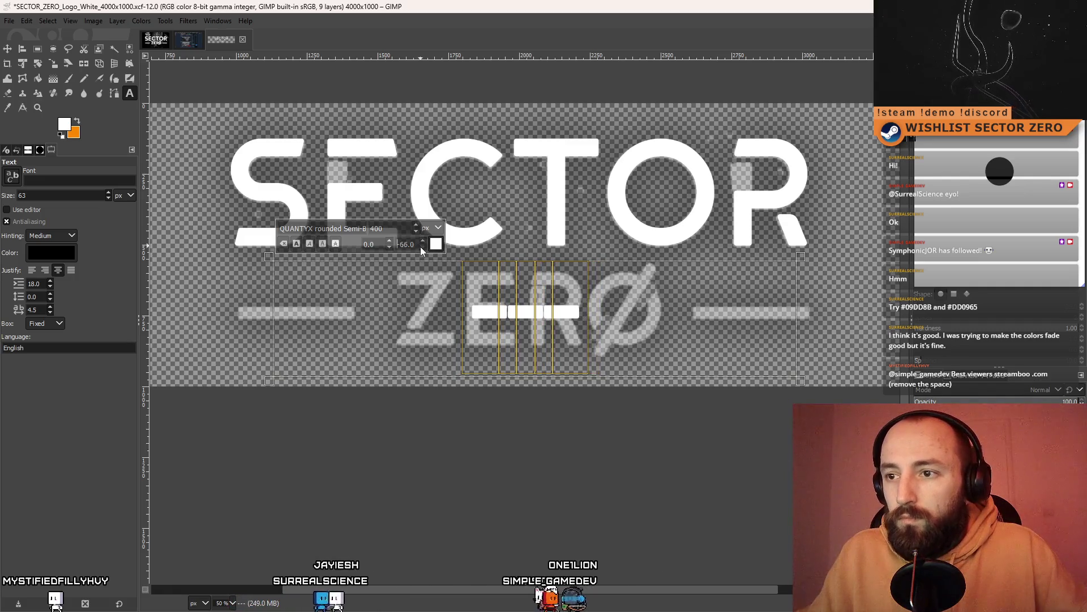
Select the dash characters and set their letter spacing to -82
click(595, 319)
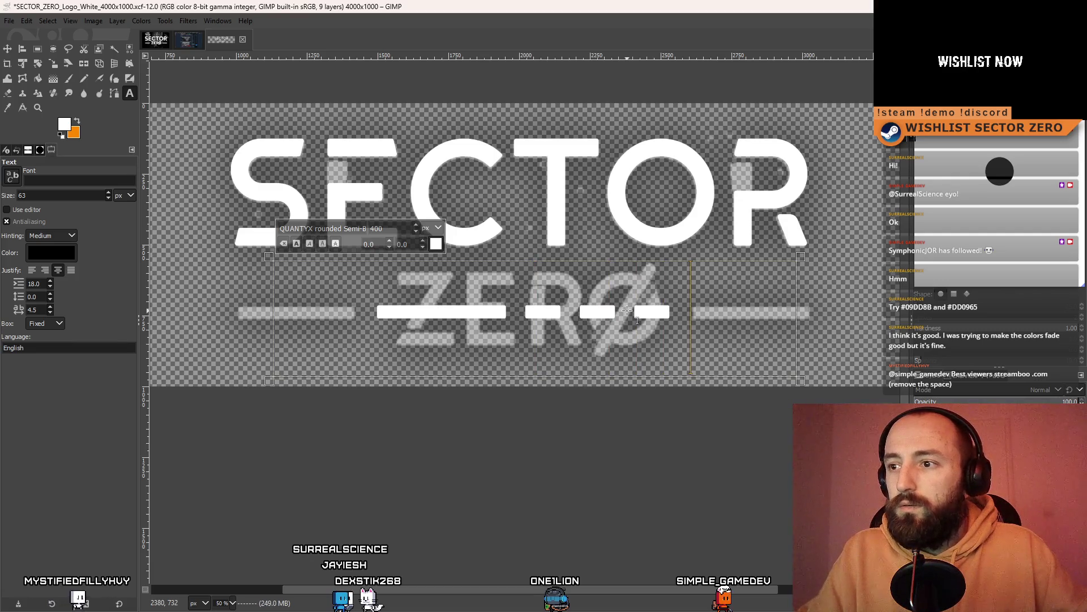
key(Left)
key(Left)
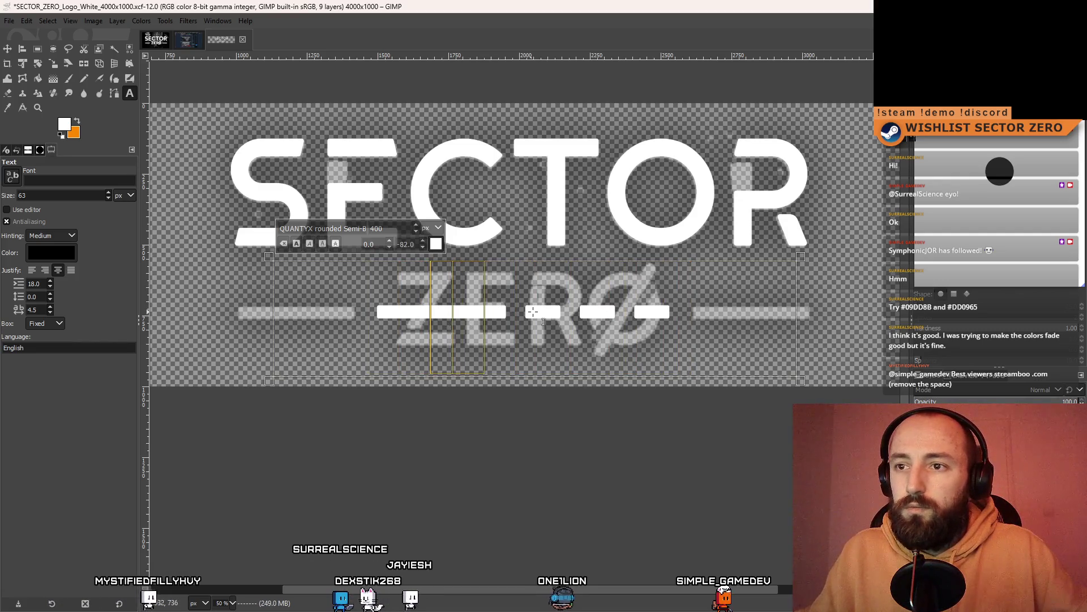
key(shift+End)
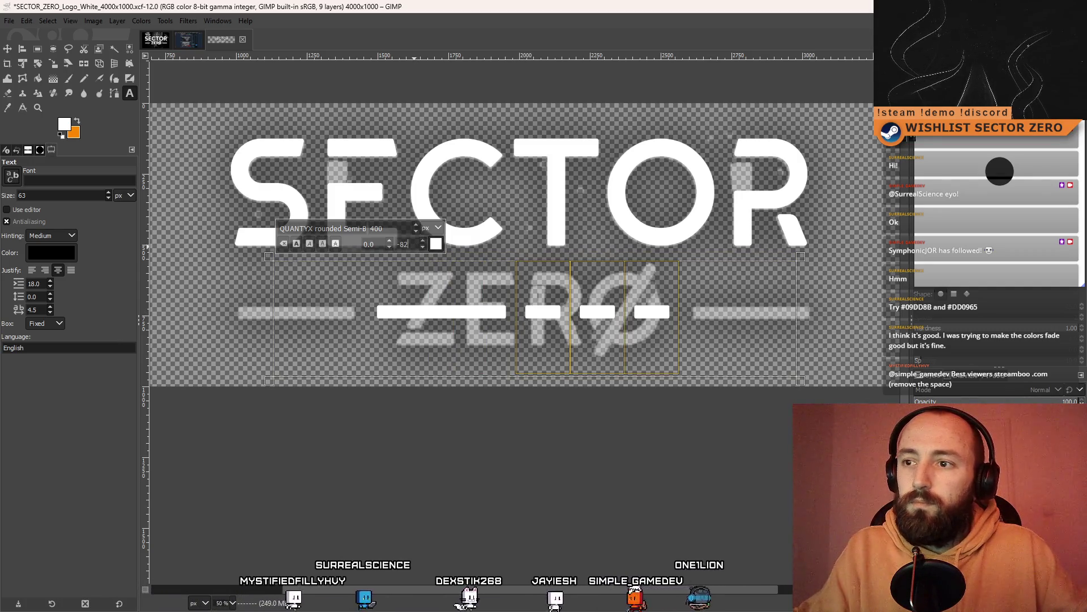
text(-82)
key(Return)
Delete the short middle dash segment so two separate bars remain
click(515, 321)
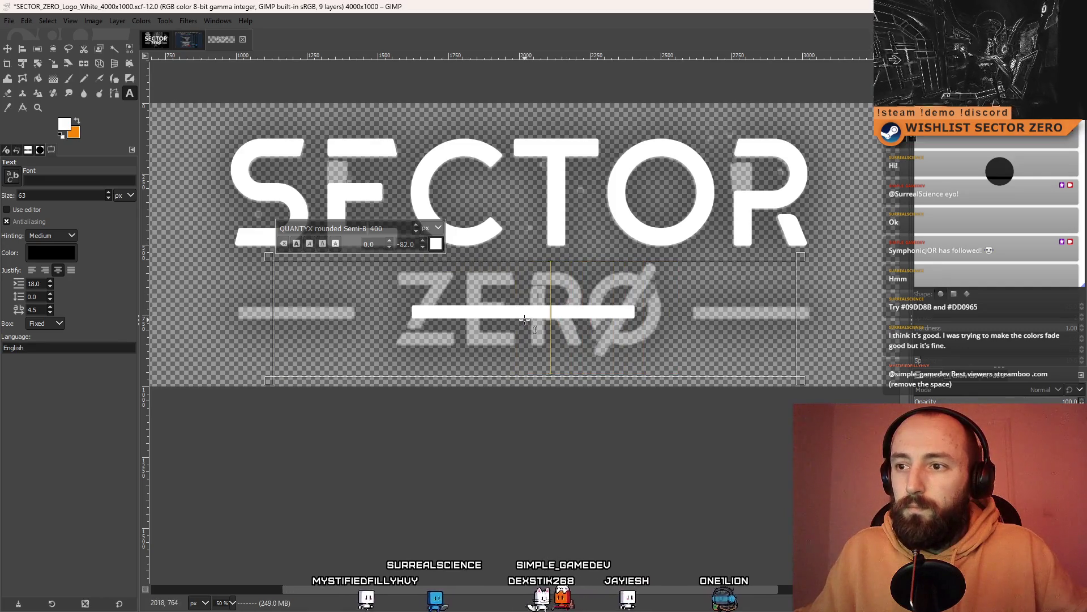
key(Right)
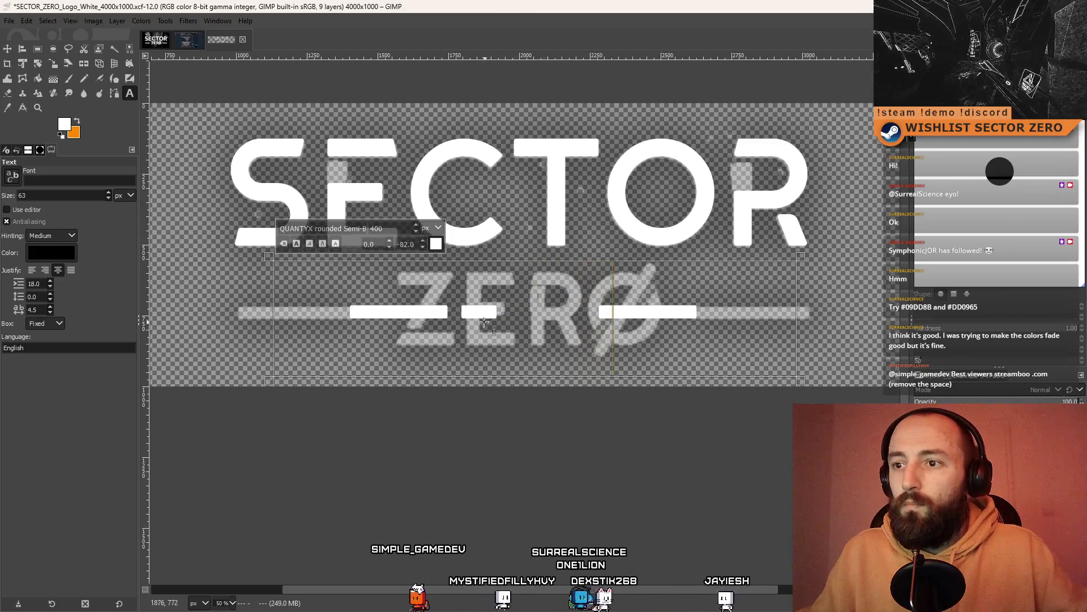
key(BackSpace)
key(BackSpace)
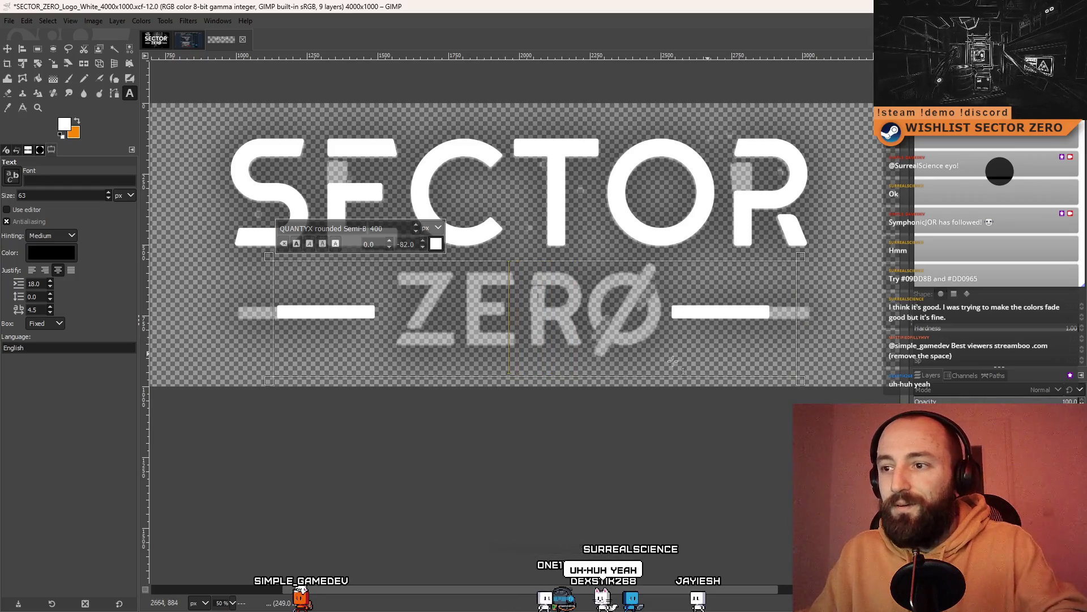
Widen the dash text box so the bars move outward over the side lines beside ZERØ
ctrl+scroll(586, 349, down, 2)
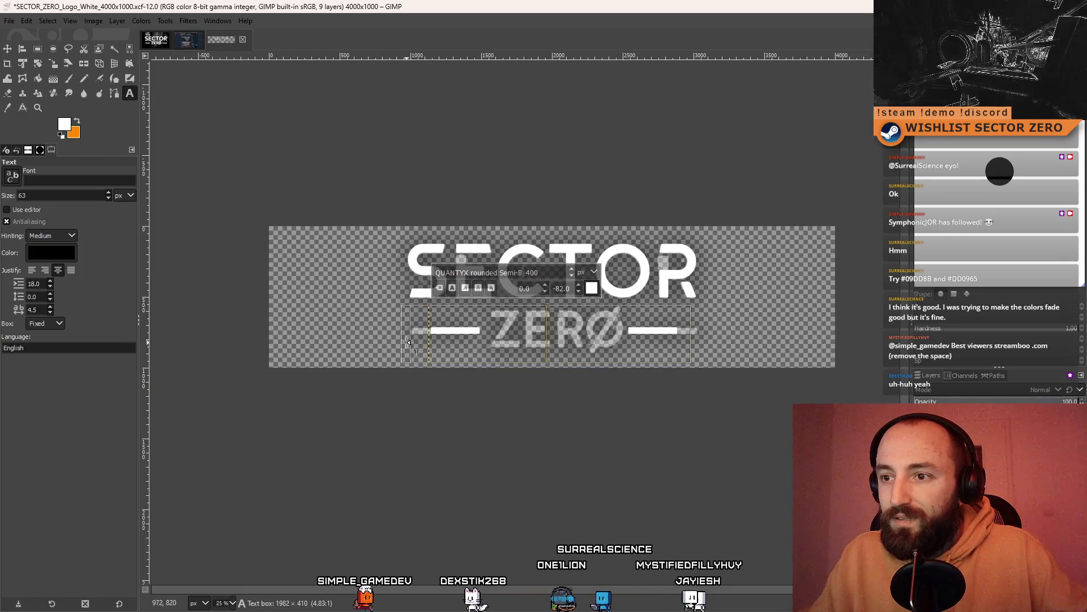
click(460, 333)
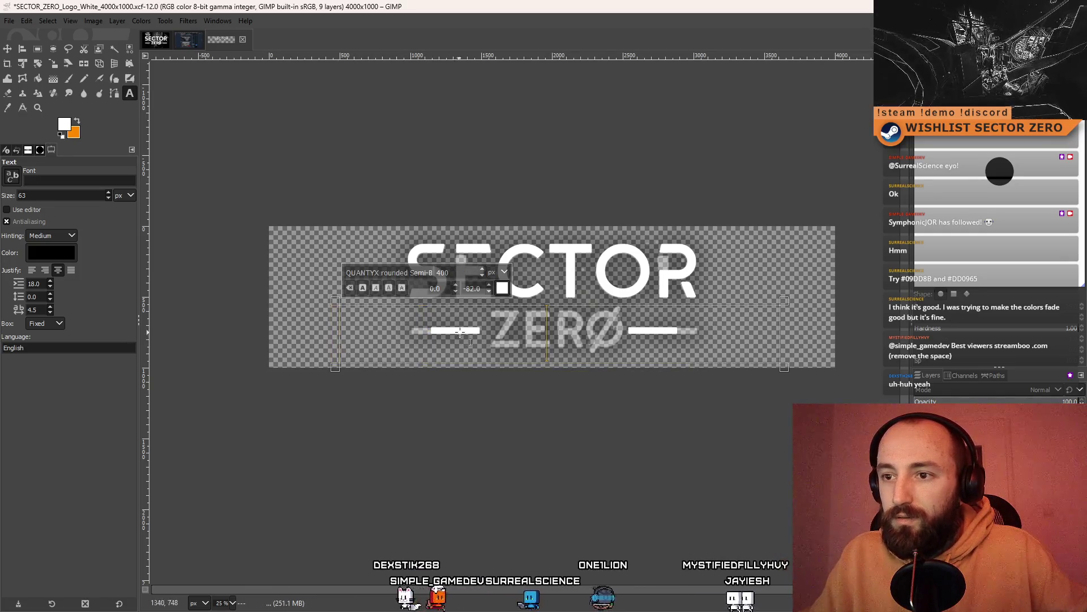
ctrl+scroll(538, 333, up, 2)
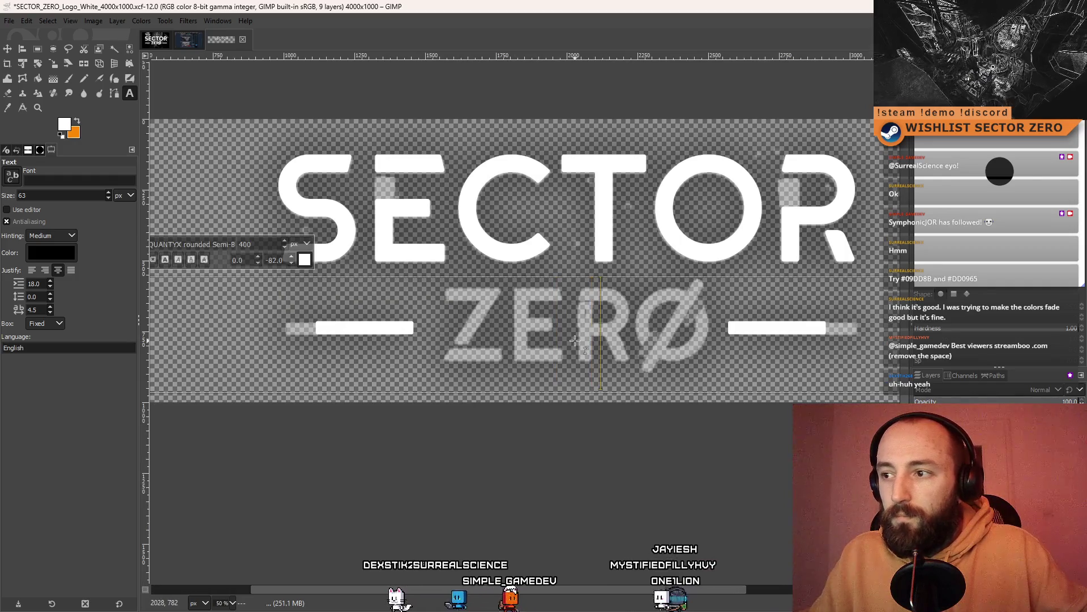
key(ctrl+z)
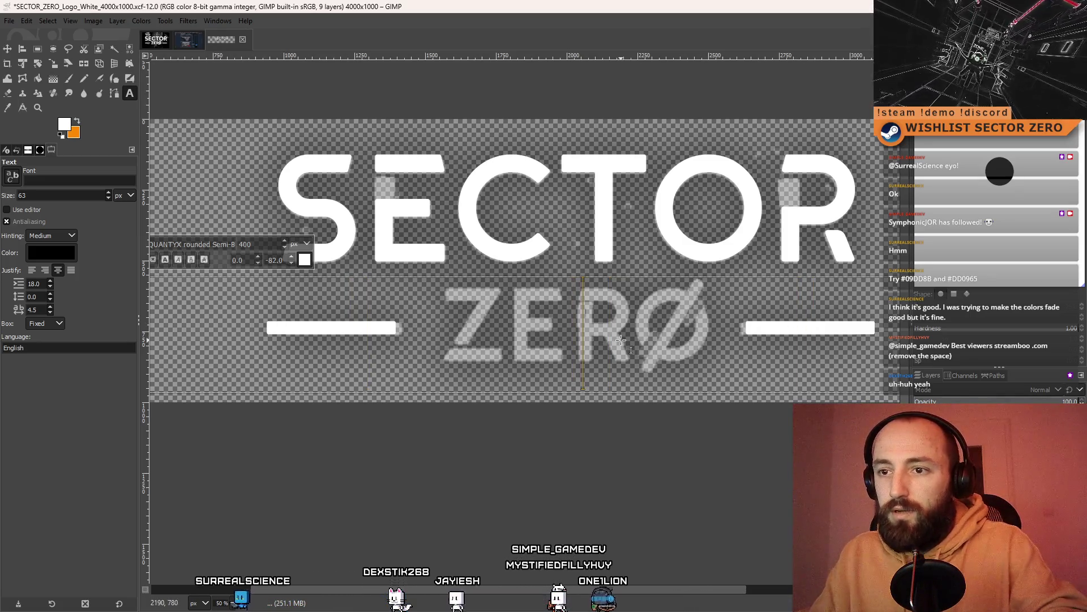
drag(621, 339, 605, 338)
mouse_move(605, 327)
mouse_down()
mouse_move(723, 318)
mouse_move(562, 446)
mouse_move(550, 436)
mouse_move(615, 367)
mouse_move(524, 382)
mouse_move(703, 368)
mouse_move(662, 378)
mouse_up()
click(575, 485)
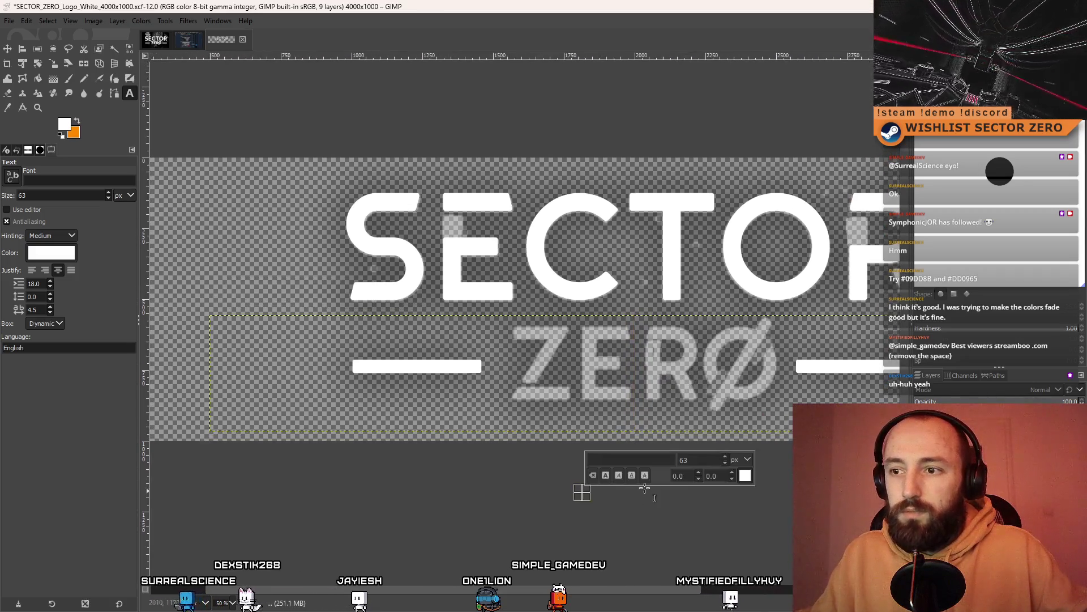
Switch to Rectangle Select to drop the empty text box, then zoom out over the logo
click(37, 49)
click(431, 530)
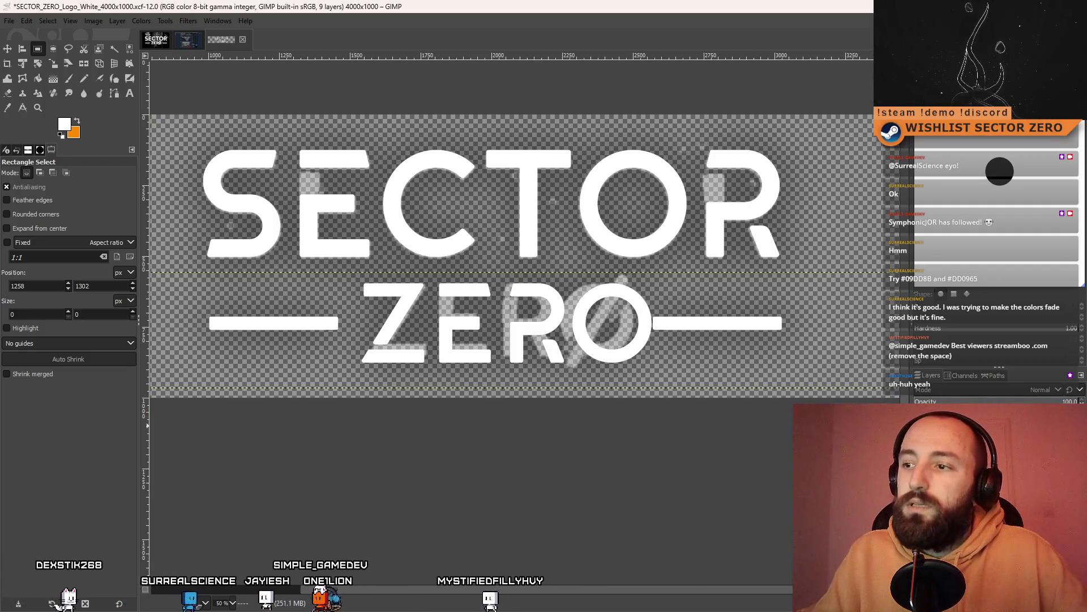
ctrl+scroll(598, 325, down, 4)
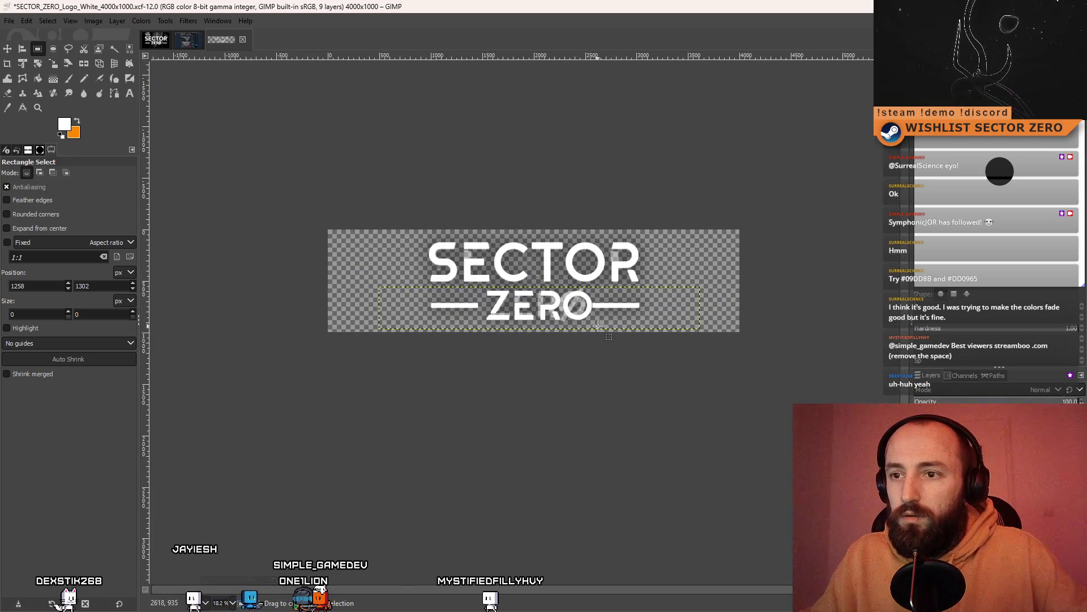
ctrl+scroll(440, 311, up, 2)
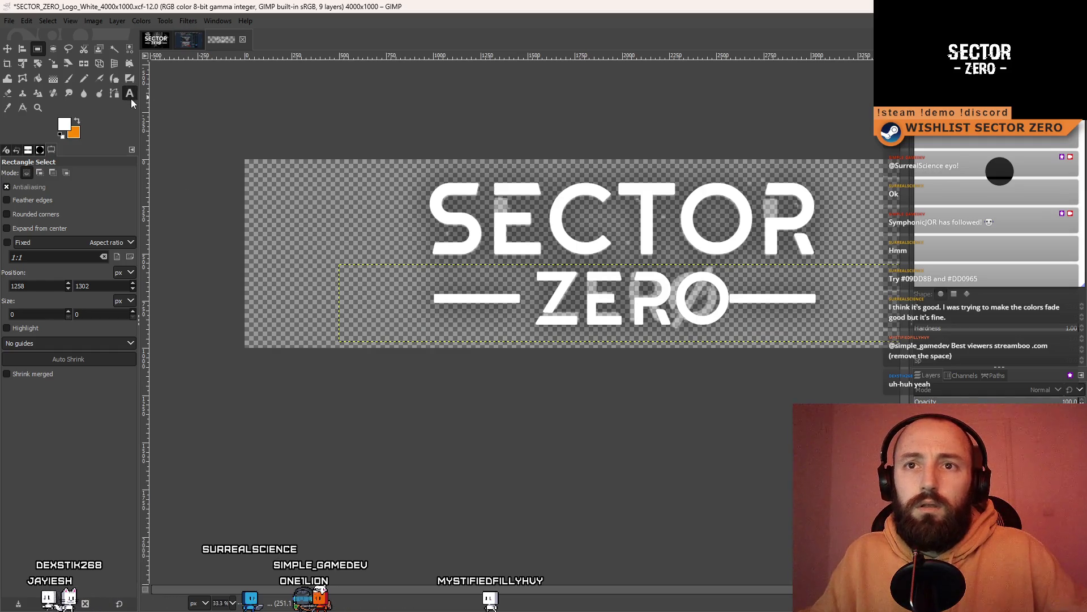
Pick the Text tool and pan across the canvas to the ZERO text
click(129, 93)
click(362, 309)
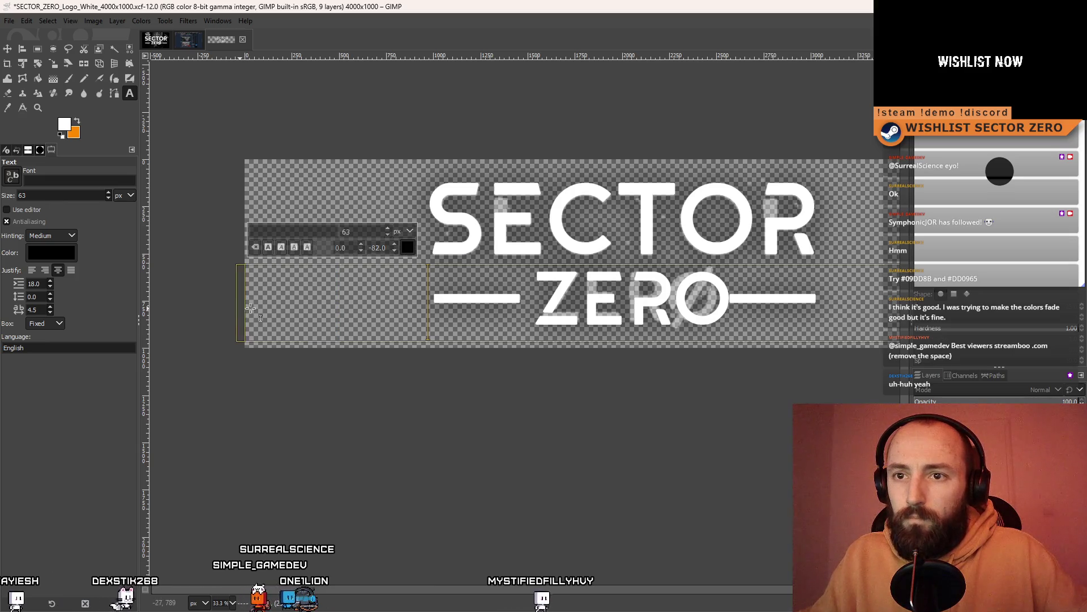
scroll(249, 305, right, 5)
scroll(236, 308, left, 3)
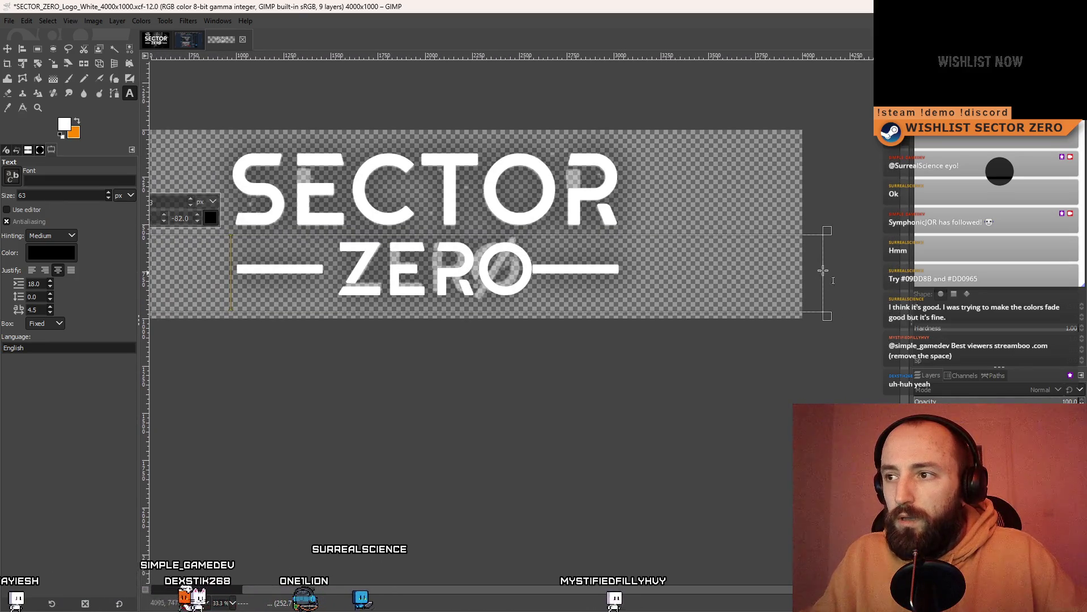
scroll(715, 281, up, 2)
scroll(715, 281, right, 2)
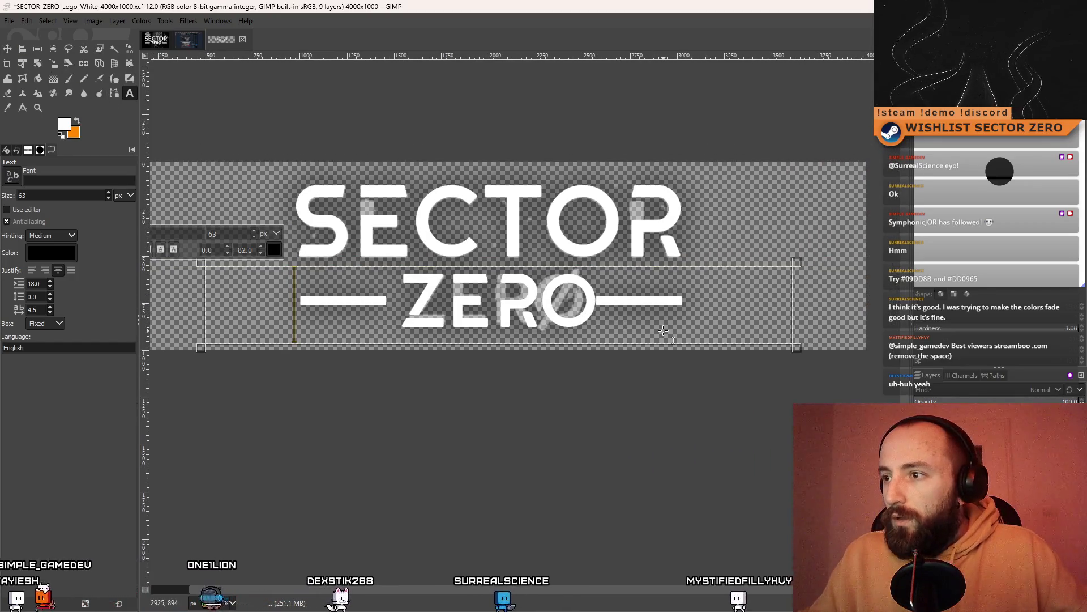
scroll(470, 327, left, 1)
Narrow the ZERO text box from its right side so ZERO centres between the dash bars
click(623, 300)
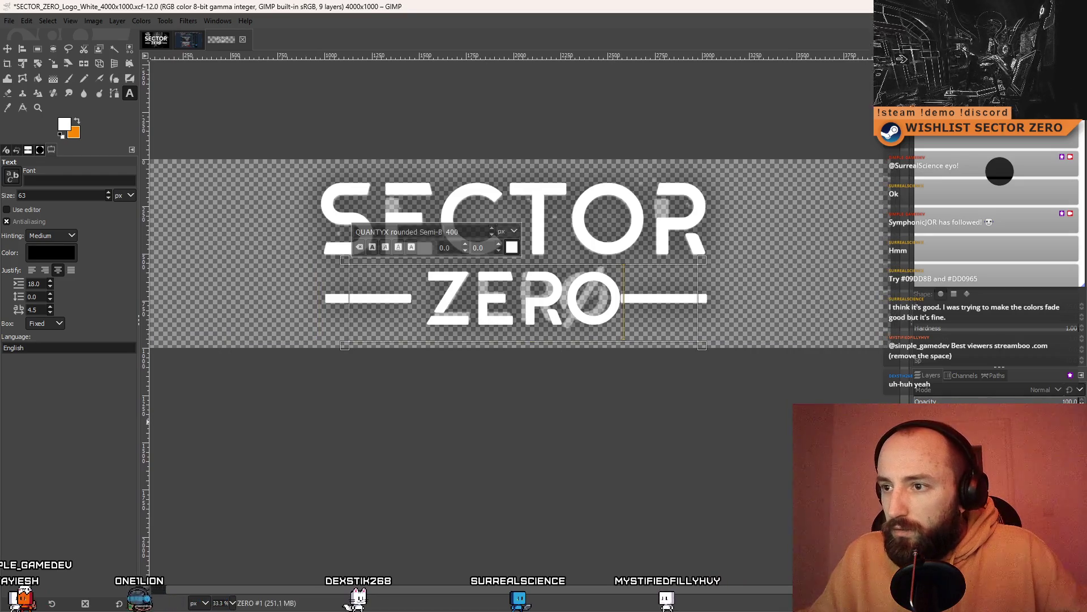
click(547, 298)
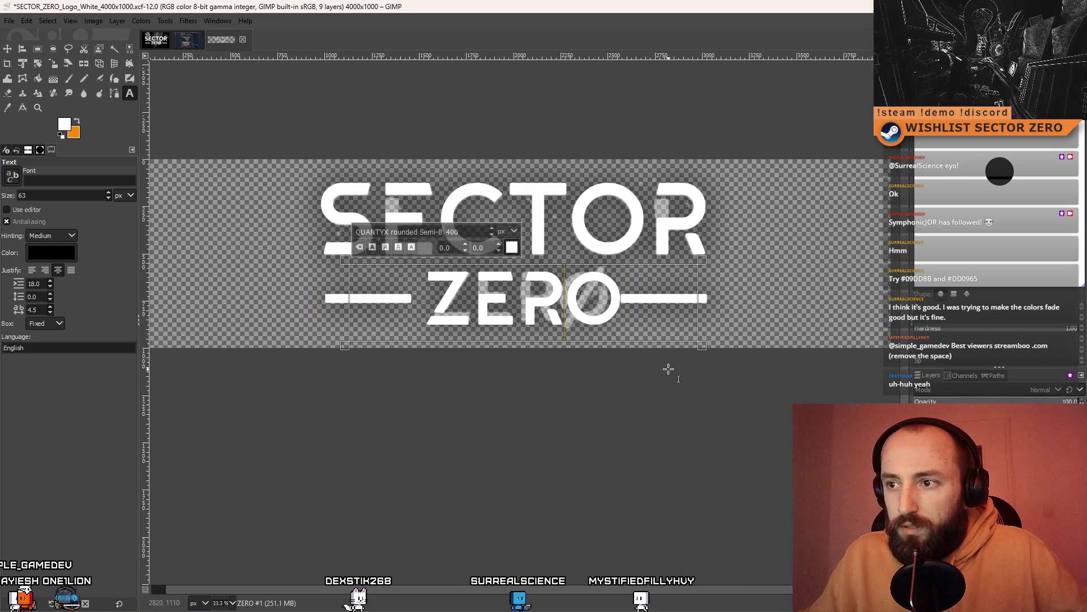
drag(665, 369, 652, 385)
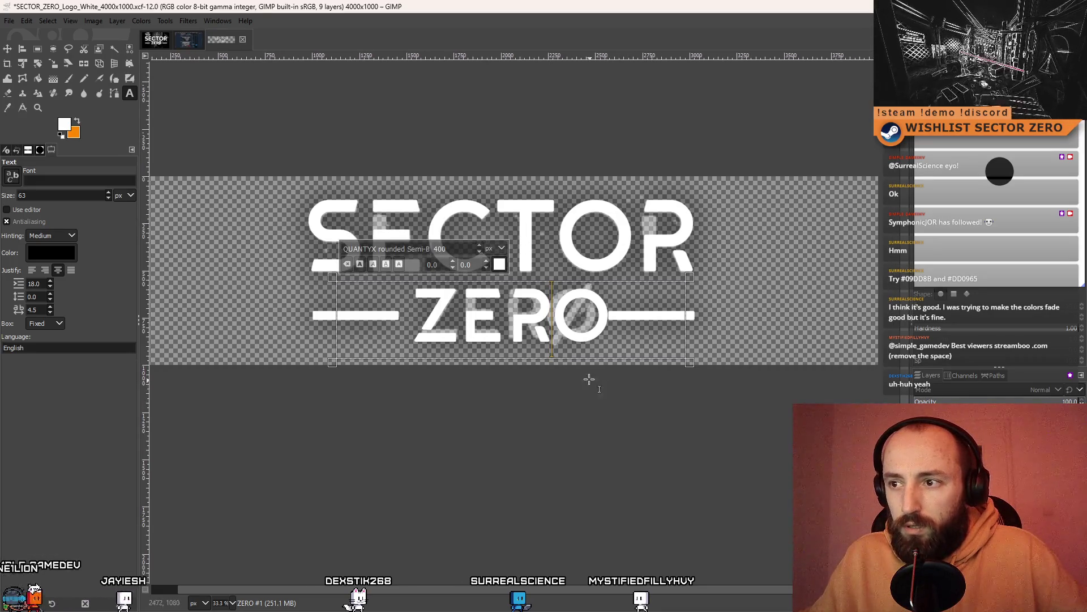
drag(689, 315, 627, 328)
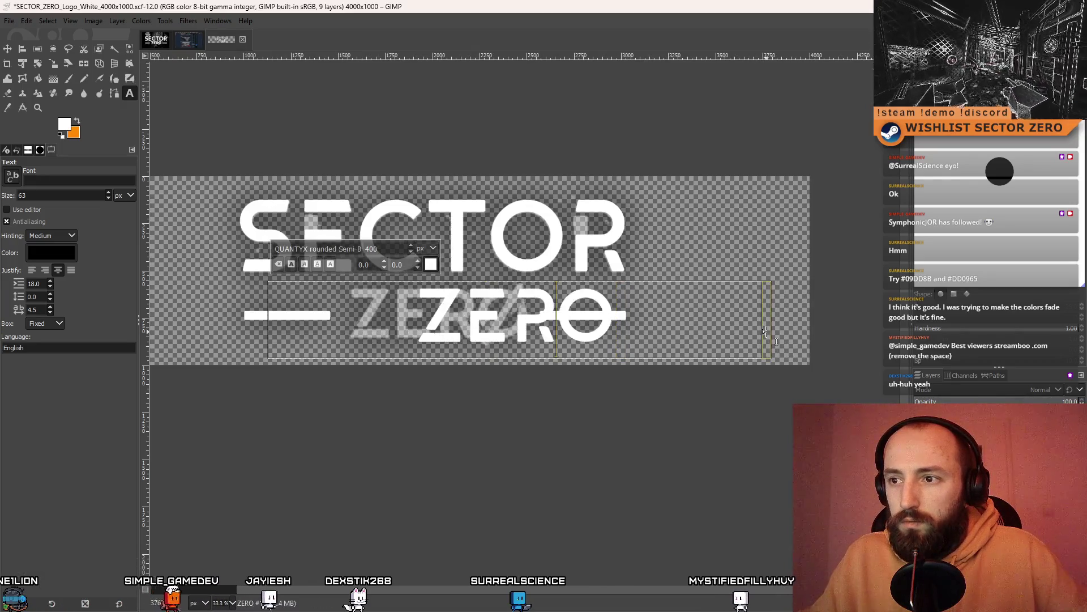
mouse_move(760, 331)
mouse_down()
mouse_move(621, 334)
mouse_move(819, 335)
mouse_up()
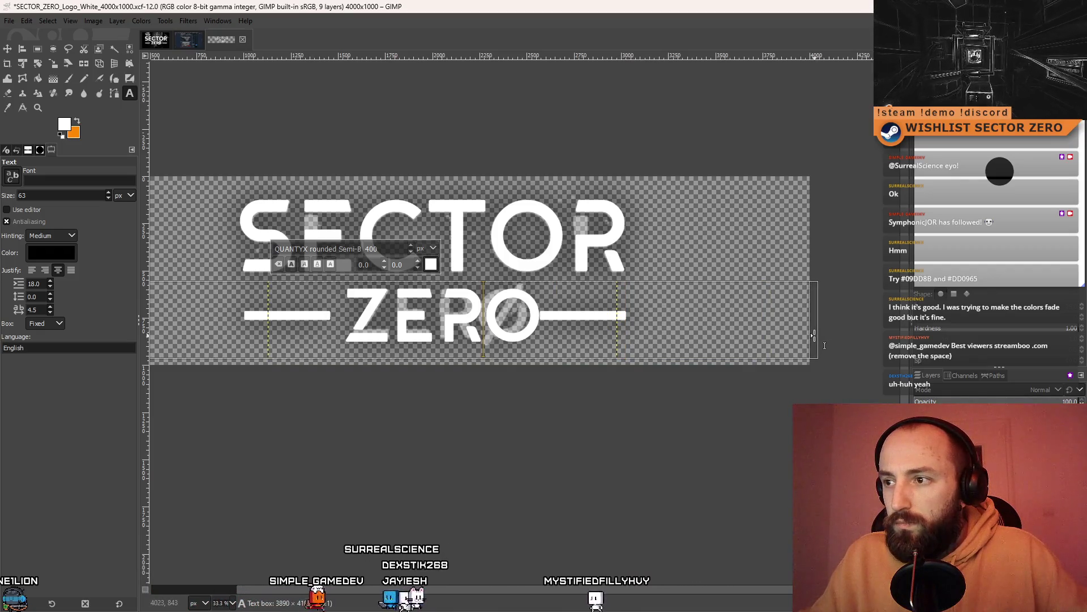
scroll(819, 334, left, 5)
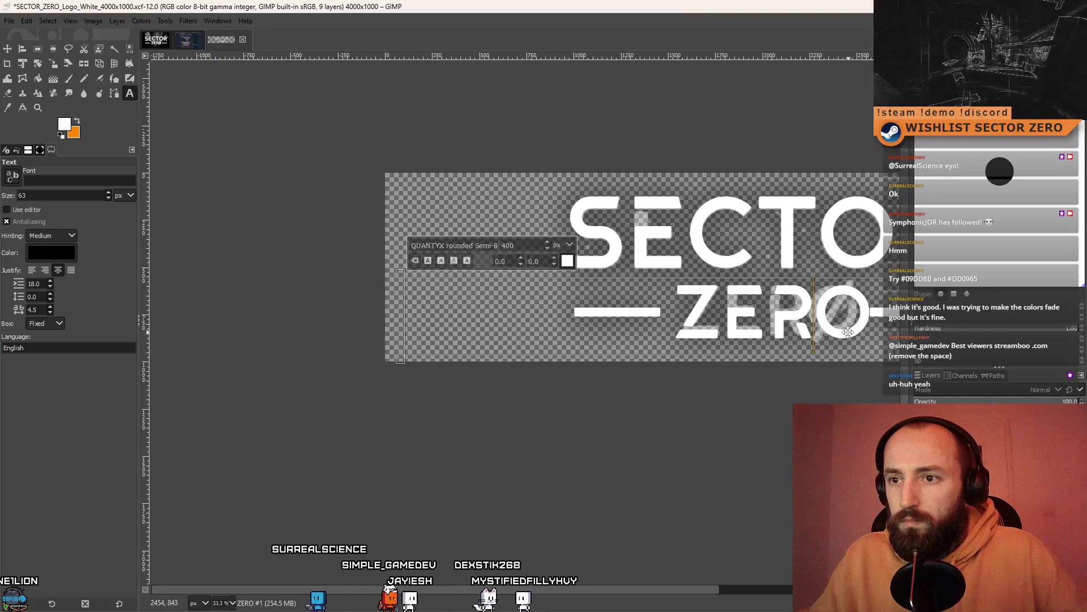
scroll(612, 379, right, 5)
scroll(602, 374, down, 2)
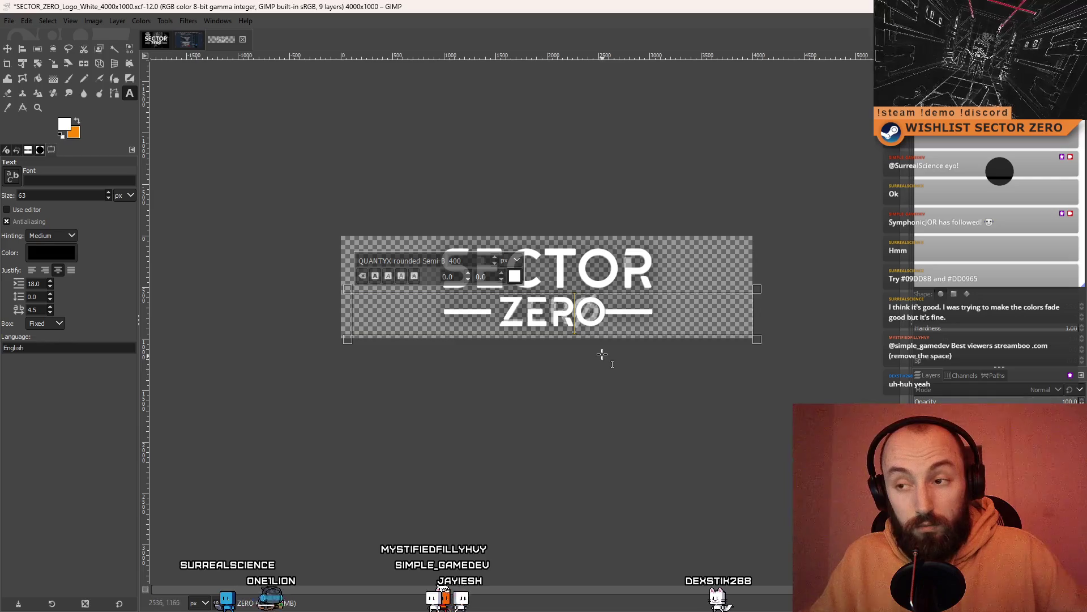
With Rectangle Select, zoom in and start a selection at the left dash's end
click(38, 48)
ctrl+scroll(561, 378, up, 3)
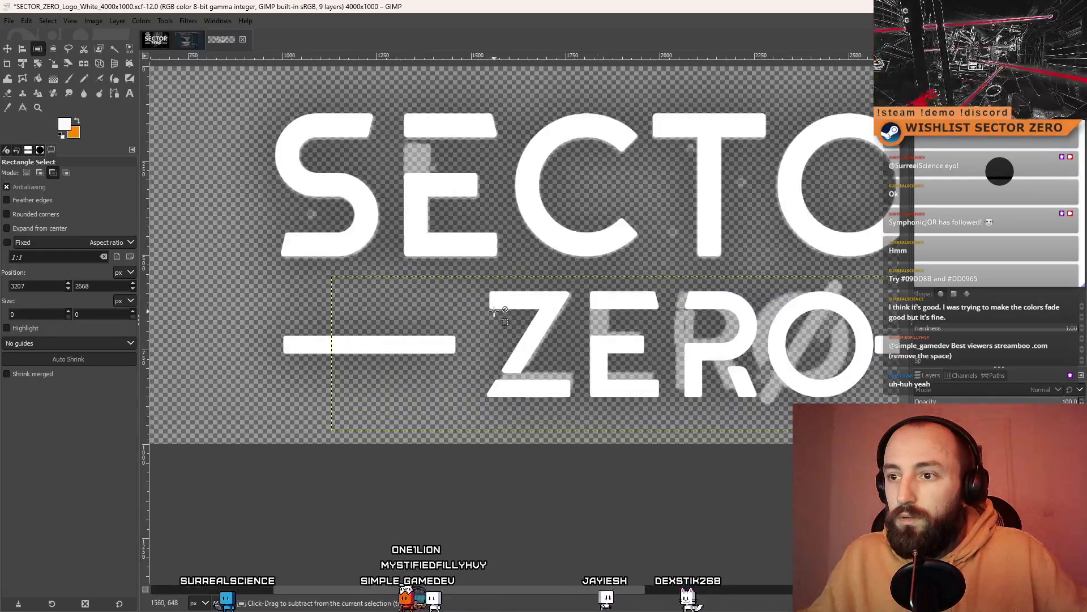
ctrl+scroll(491, 329, down, 4)
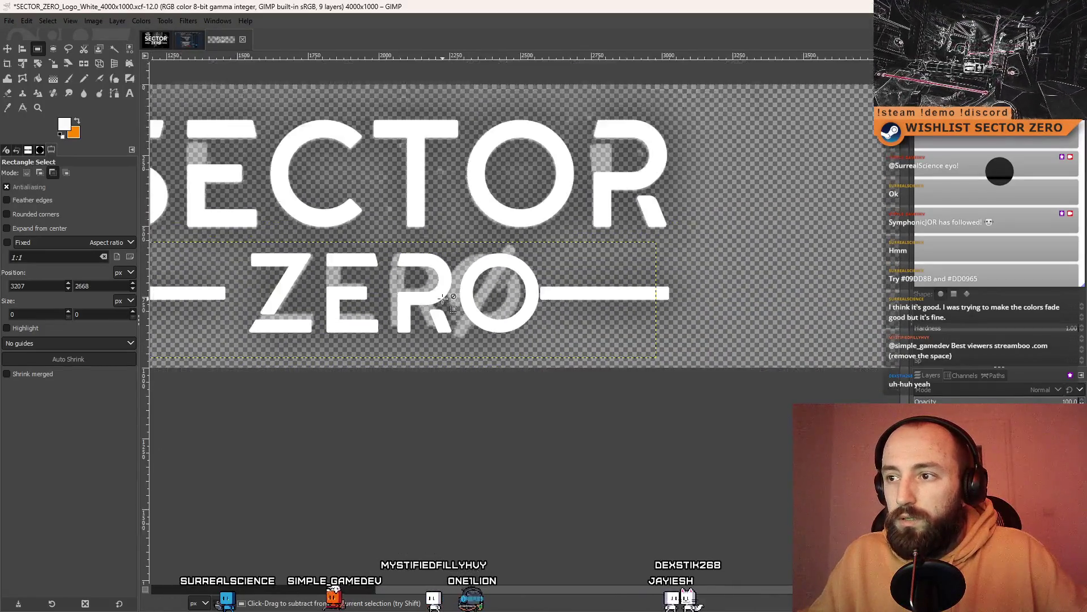
scroll(487, 292, left, 3)
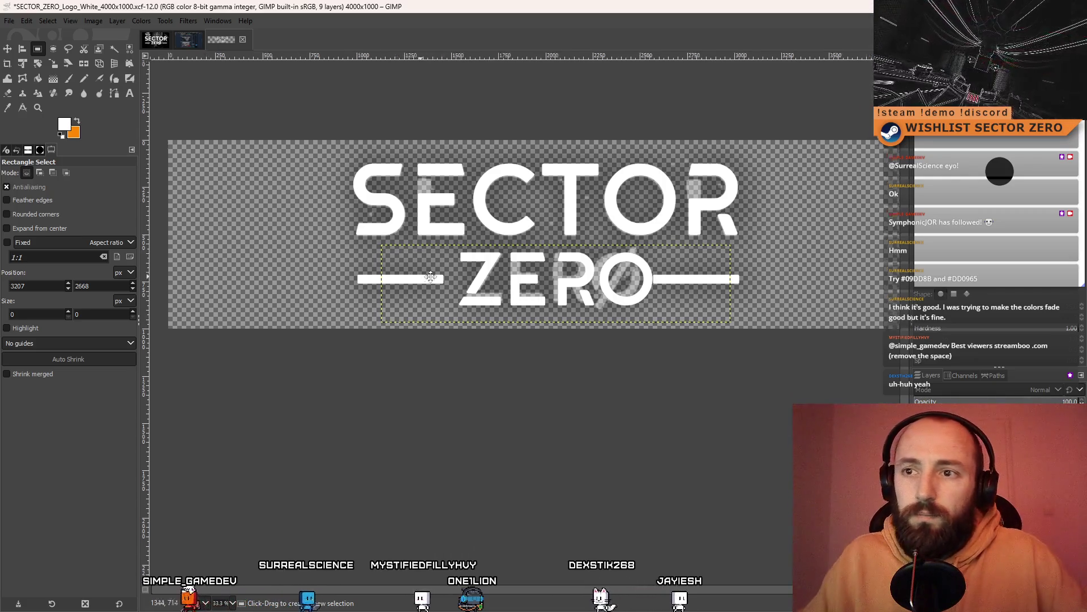
ctrl+scroll(497, 300, up, 5)
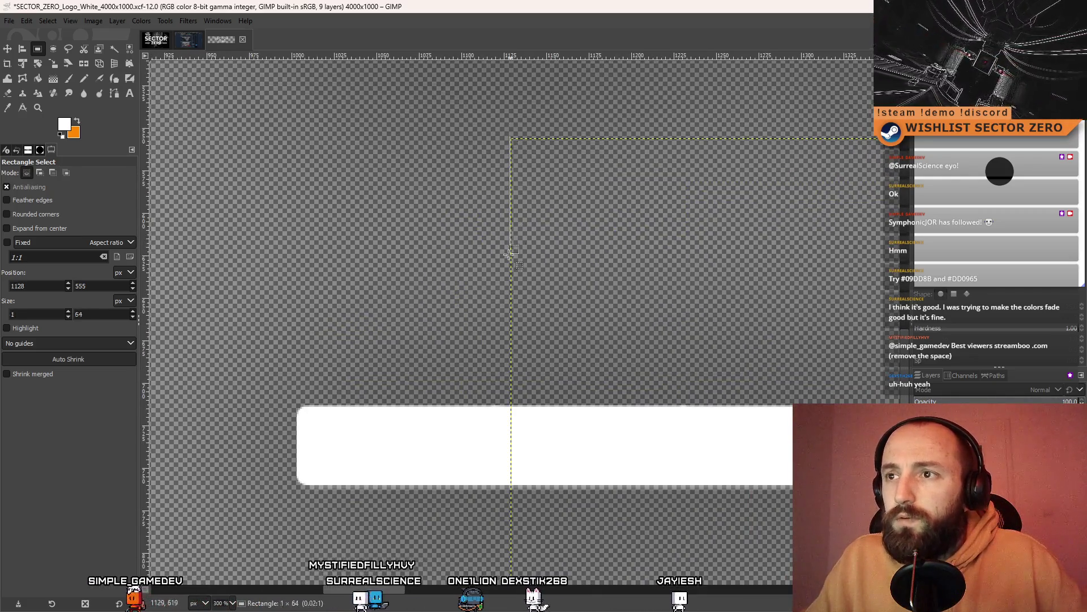
drag(511, 244, 383, 334)
ctrl+scroll(511, 224, up, 5)
drag(565, 224, 579, 222)
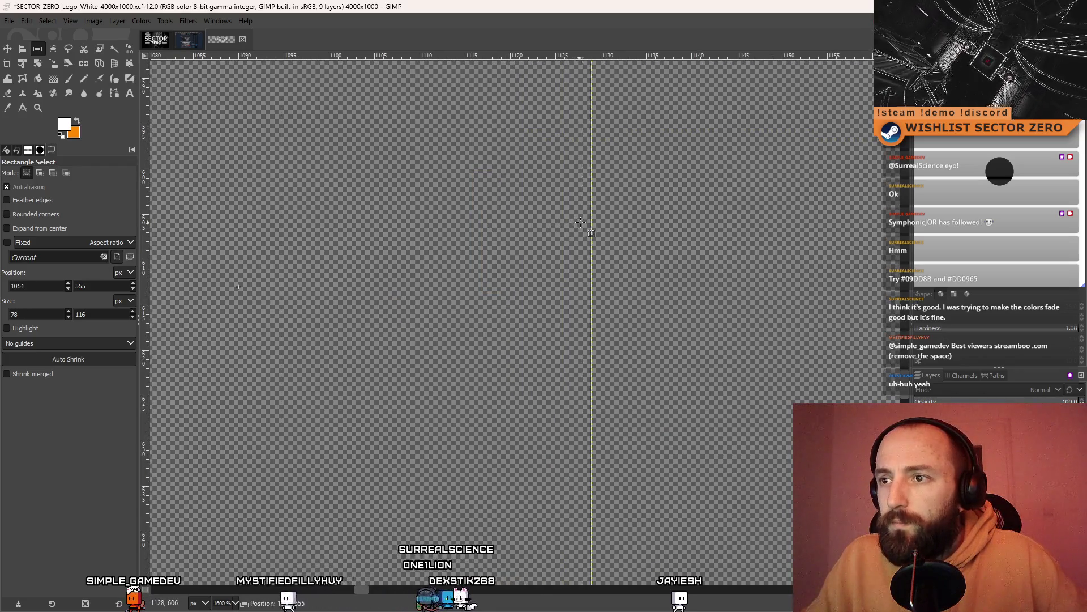
ctrl+scroll(586, 222, down, 5)
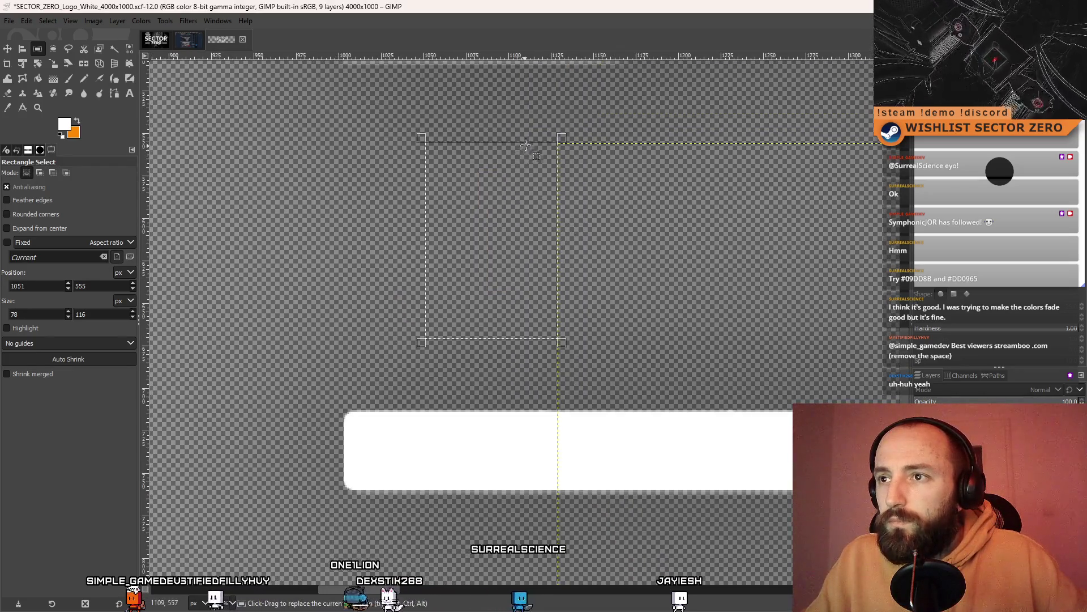
drag(502, 151, 502, 152)
ctrl+scroll(558, 238, up, 7)
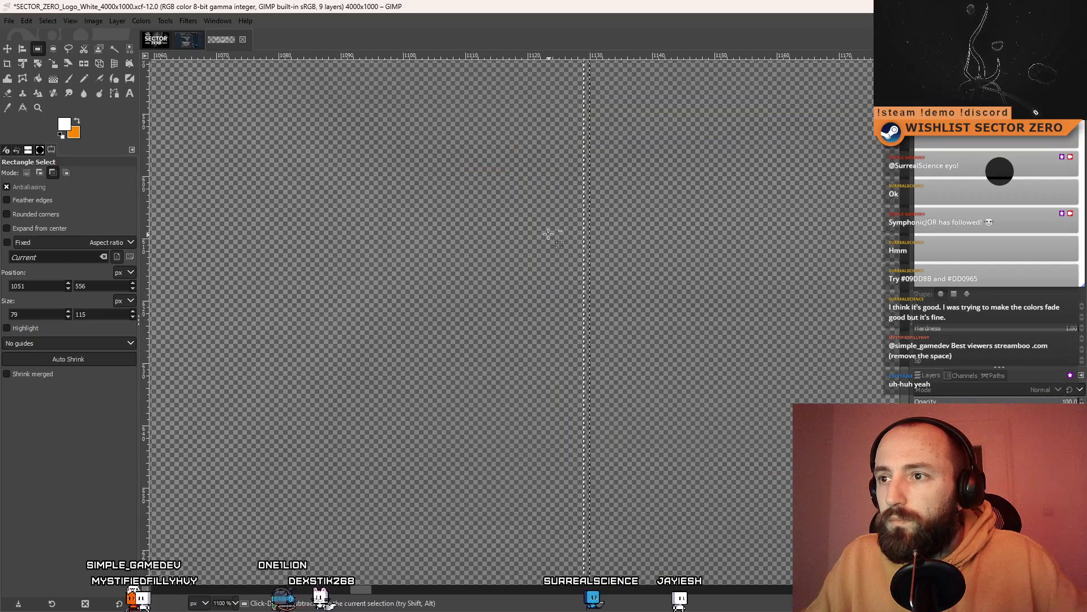
Redraw the selection from the canvas's left edge to the left dash's end, 1129×182 pixels
mouse_move(592, 260)
mouse_down()
mouse_move(573, 262)
mouse_move(611, 291)
mouse_up()
ctrl+scroll(593, 290, down, 3)
ctrl+scroll(618, 328, up, 3)
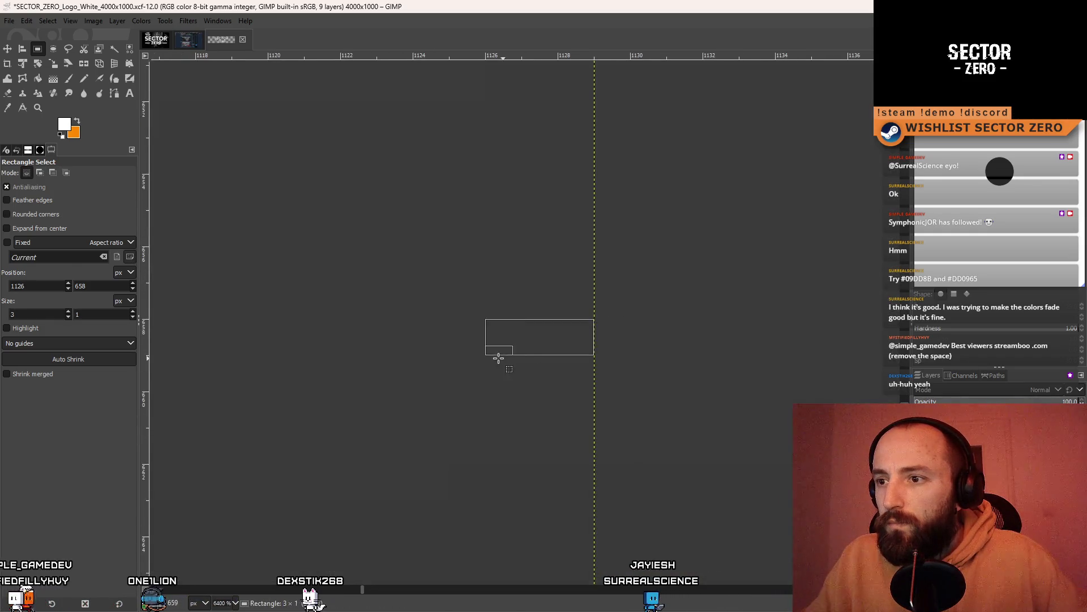
ctrl+scroll(502, 358, down, 4)
ctrl+scroll(456, 390, up, 3)
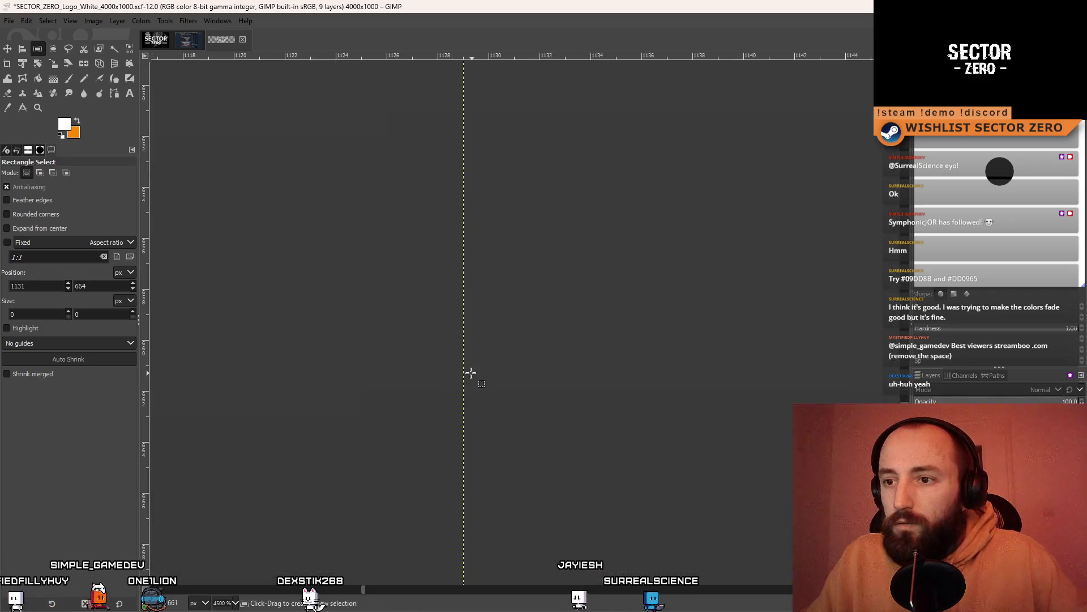
ctrl+scroll(364, 433, down, 12)
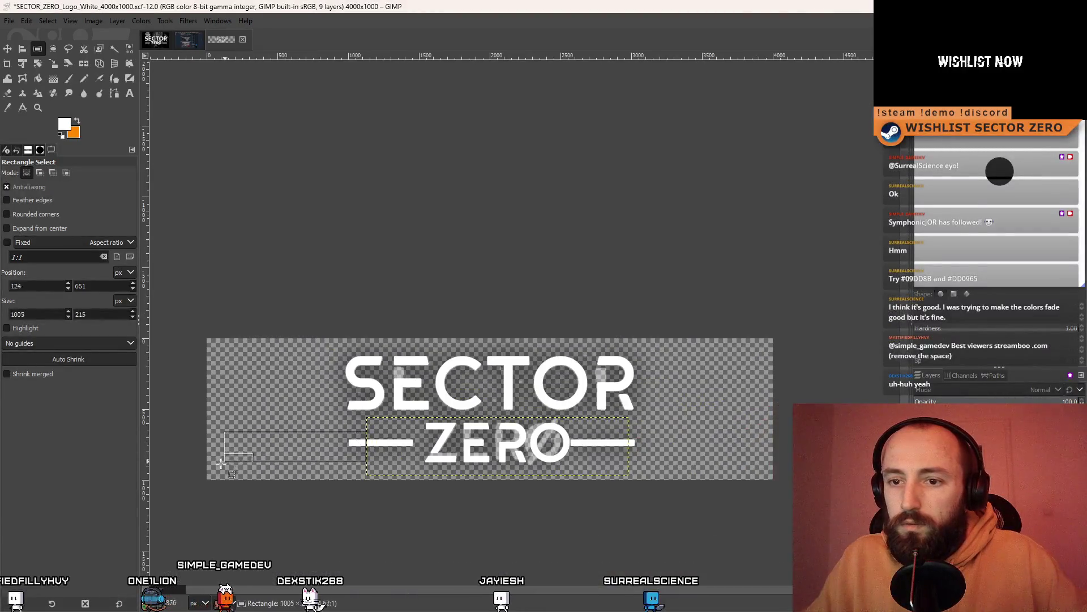
ctrl+scroll(221, 462, up, 5)
mouse_move(221, 463)
mouse_down()
mouse_move(194, 457)
mouse_move(217, 447)
mouse_up()
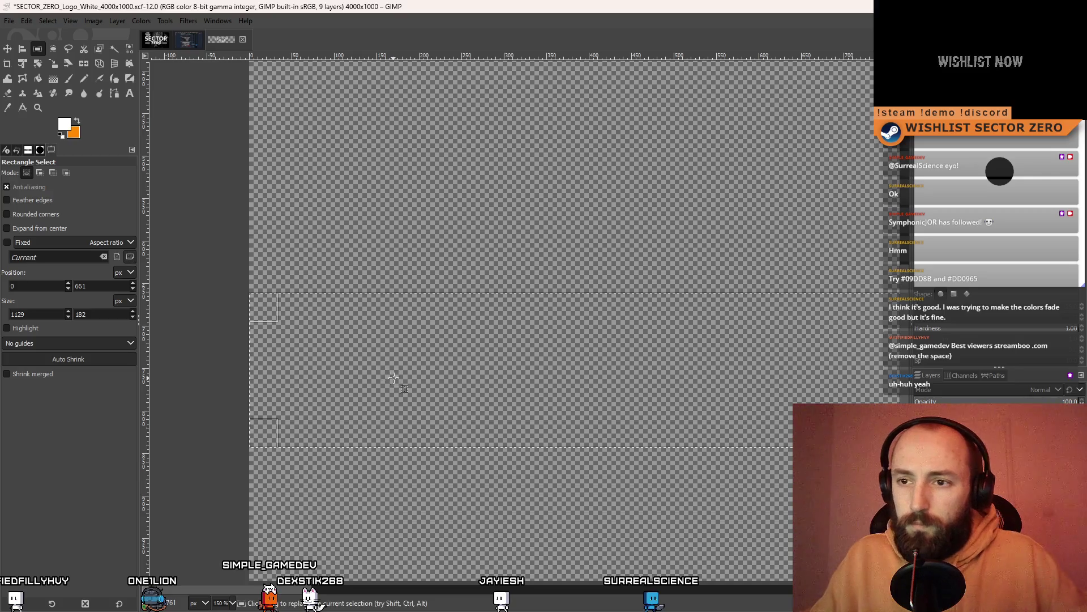
ctrl+scroll(413, 384, down, 6)
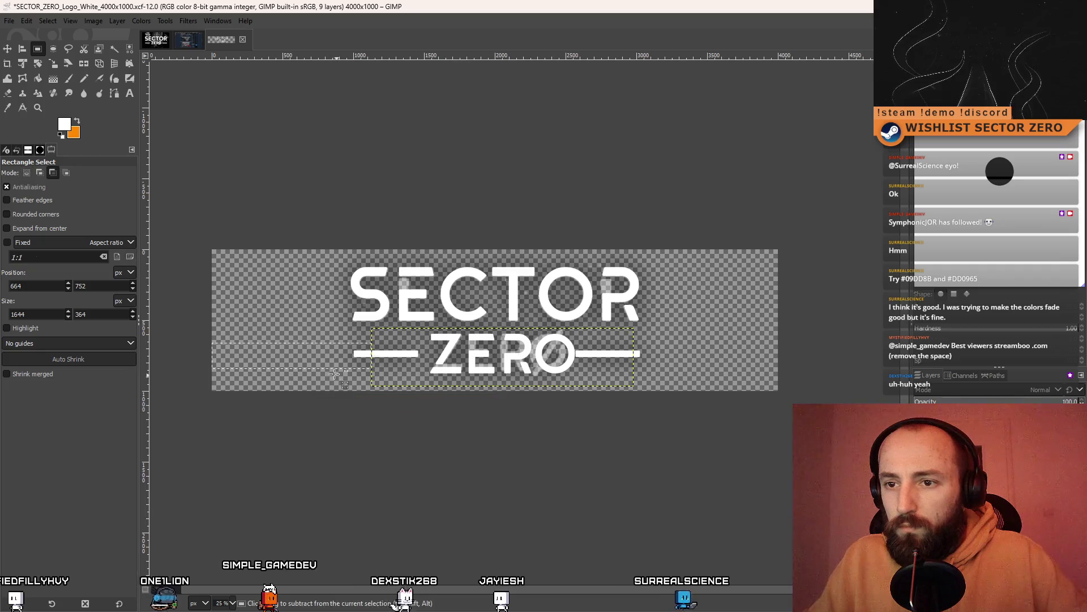
Move the 1129-pixel selection across so it starts at the right dash's end
mouse_move(291, 357)
mouse_down()
mouse_move(757, 357)
mouse_move(714, 360)
mouse_up()
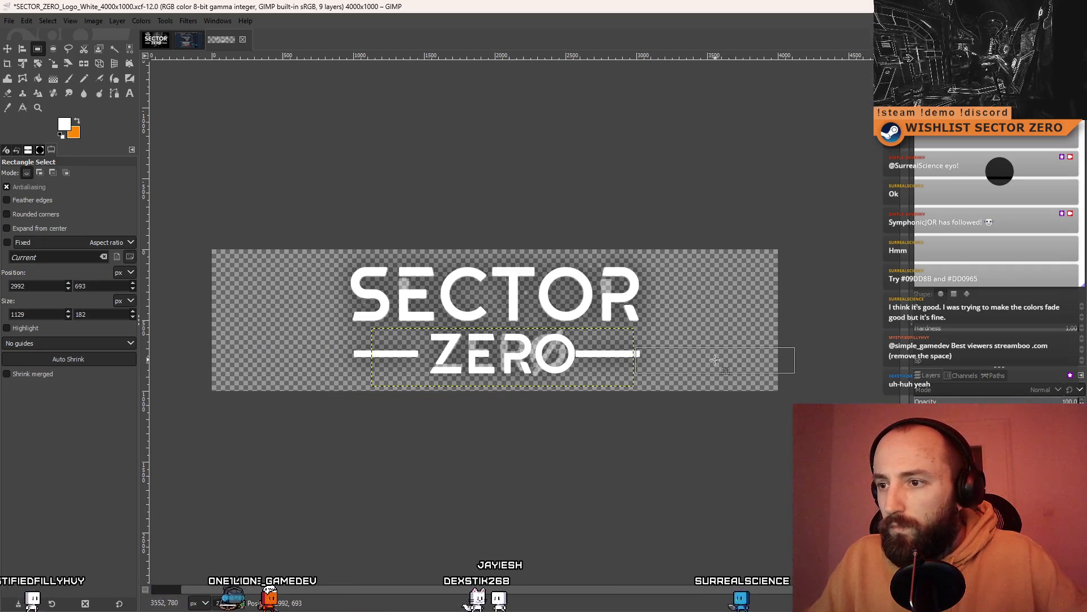
ctrl+scroll(679, 366, up, 3)
ctrl+scroll(668, 367, up, 5)
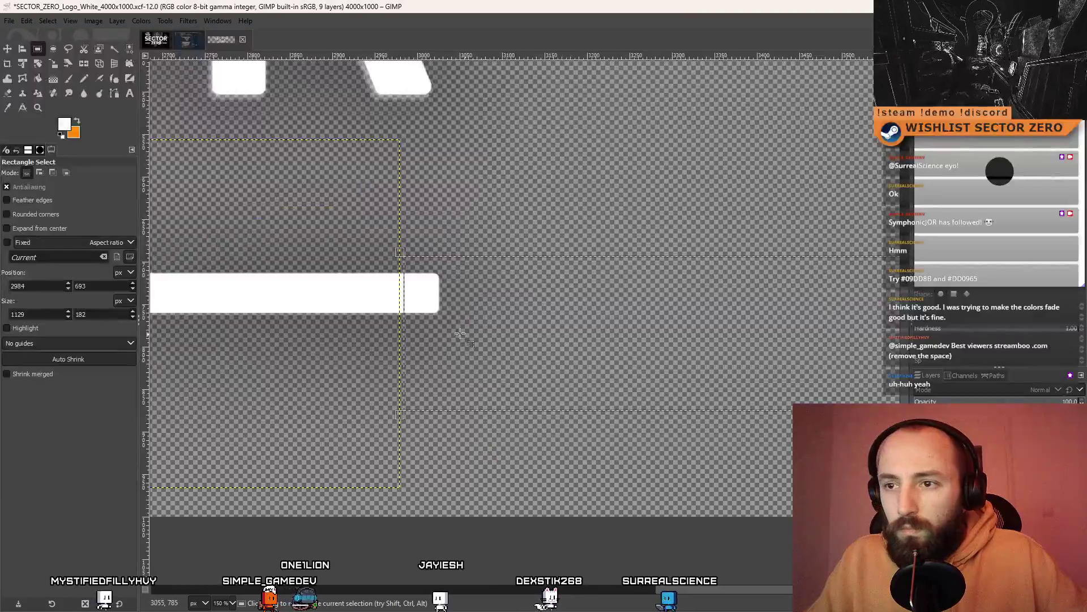
drag(570, 323, 558, 324)
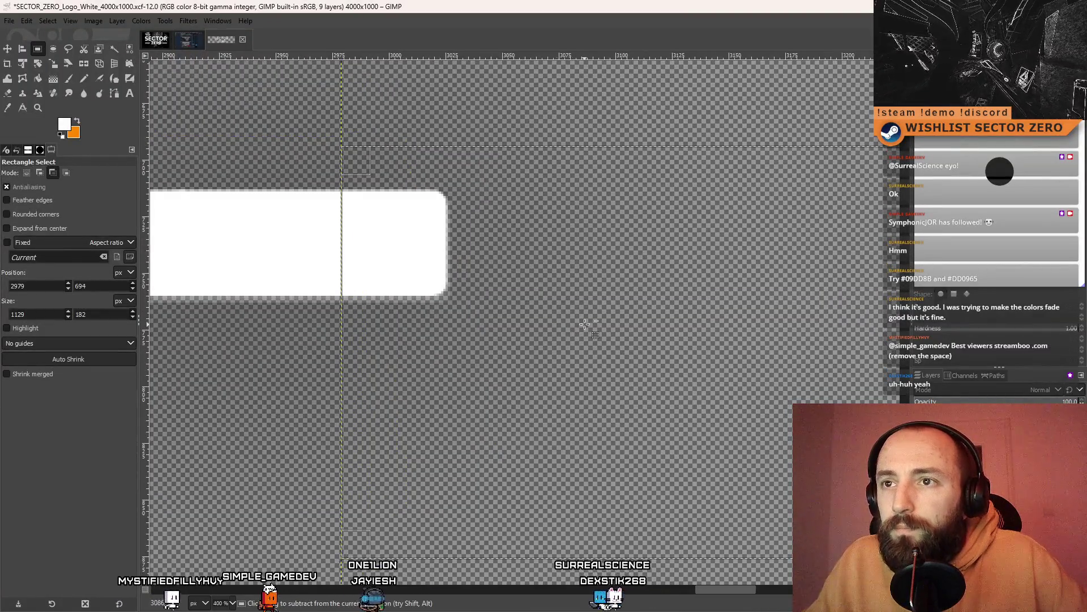
ctrl+scroll(583, 322, down, 8)
ctrl+scroll(608, 322, up, 1)
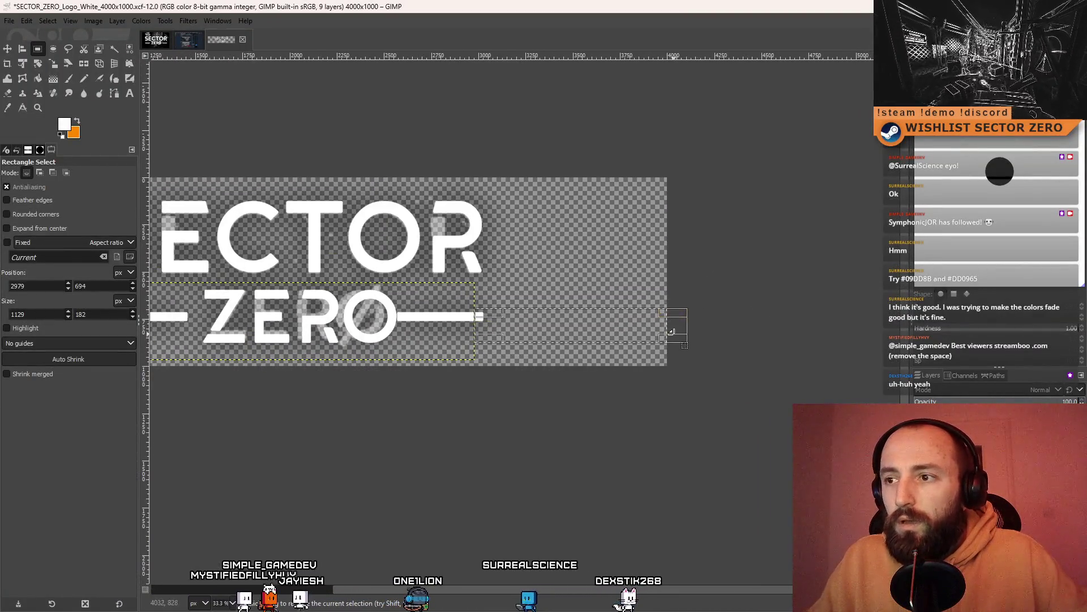
ctrl+scroll(480, 328, up, 2)
Trim the selection to the canvas edge, revealing roughly 108 pixels of overshoot
drag(473, 327, 858, 336)
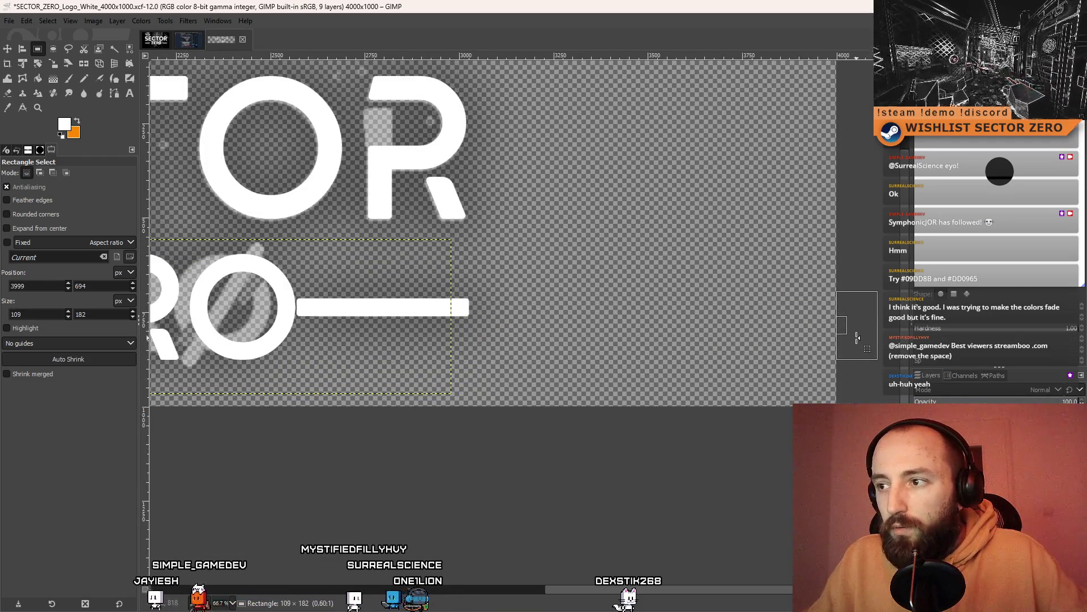
ctrl+scroll(689, 315, up, 5)
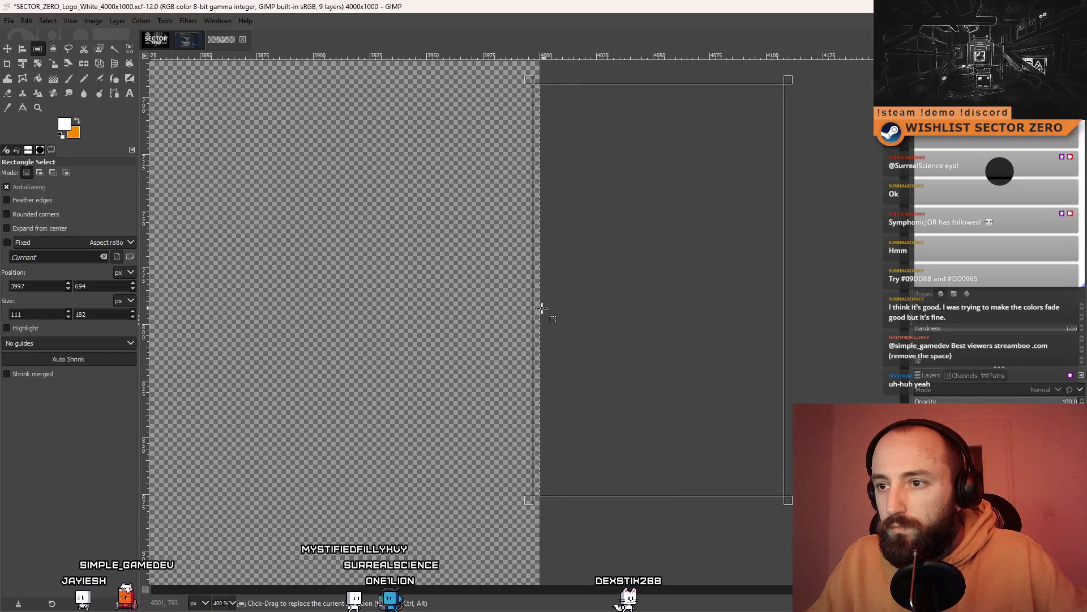
drag(550, 311, 556, 314)
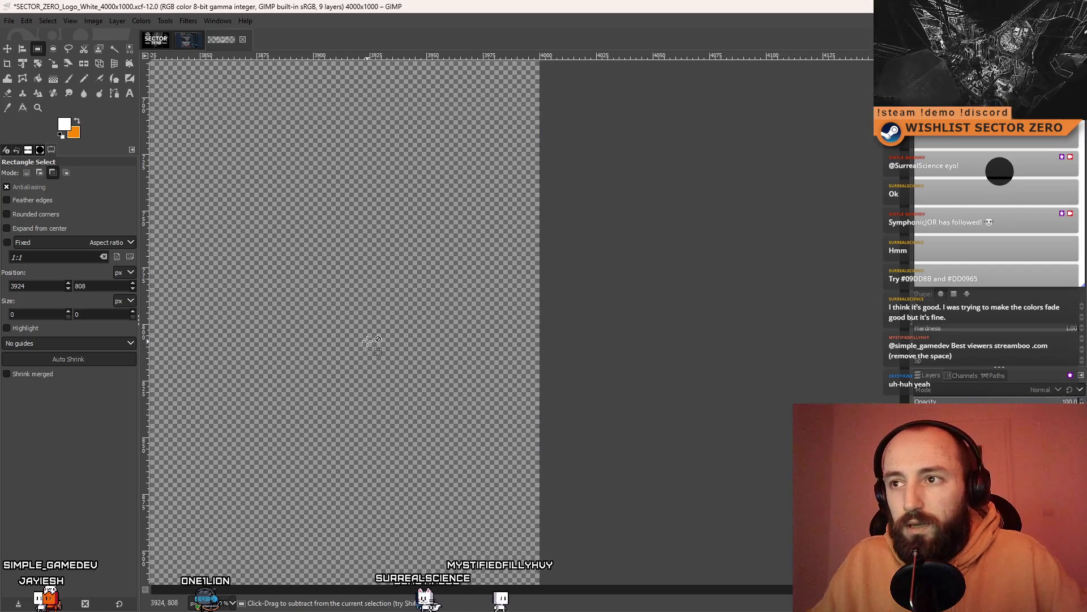
ctrl+scroll(376, 347, down, 5)
click(7, 48)
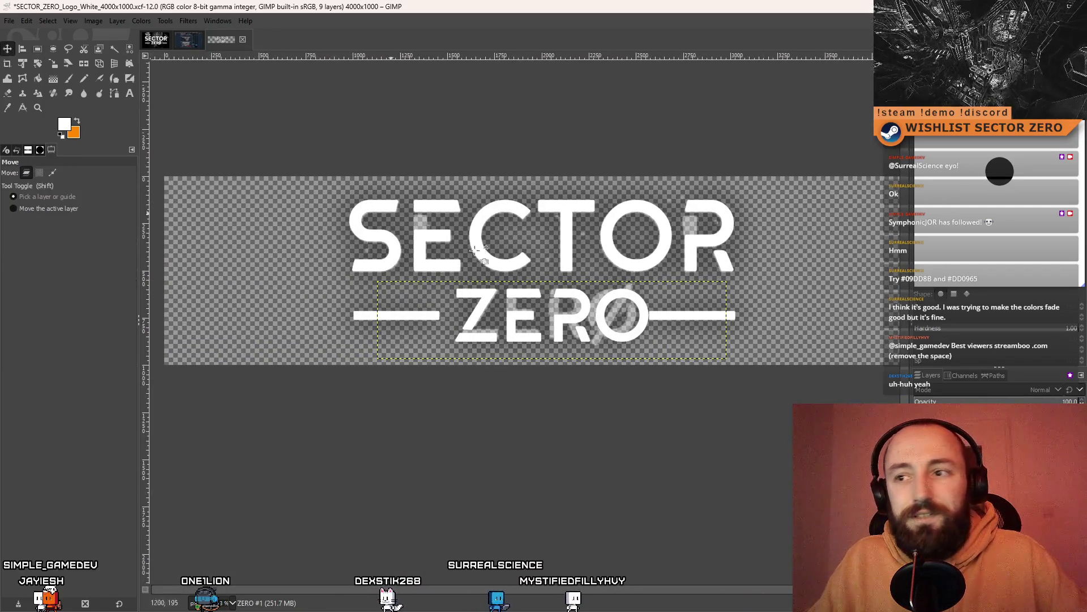